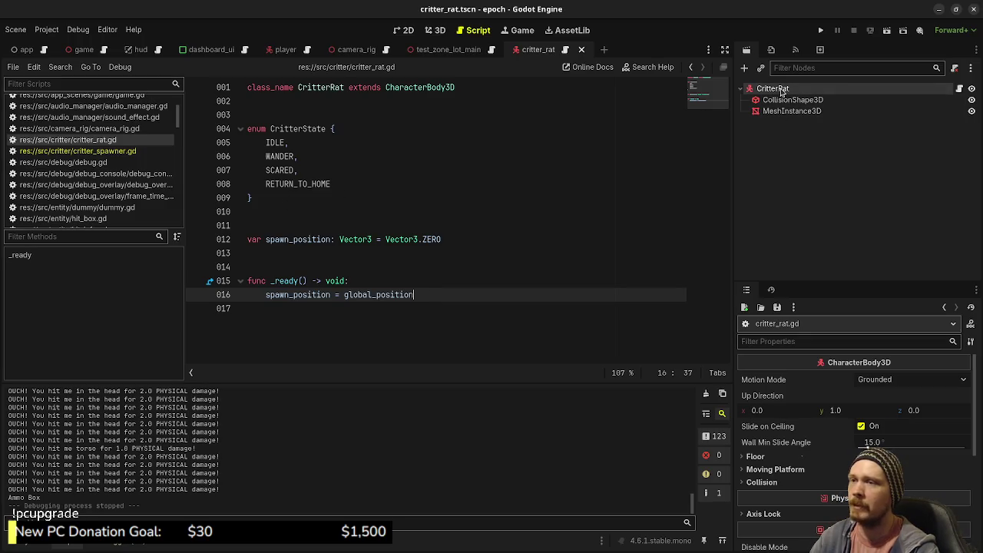
Replace the spawn_position declaration on line 12 with var spawner: CritterSpawner.
left_click_drag(460, 240, 390, 240)
left_click_drag(331, 240, 192, 242)
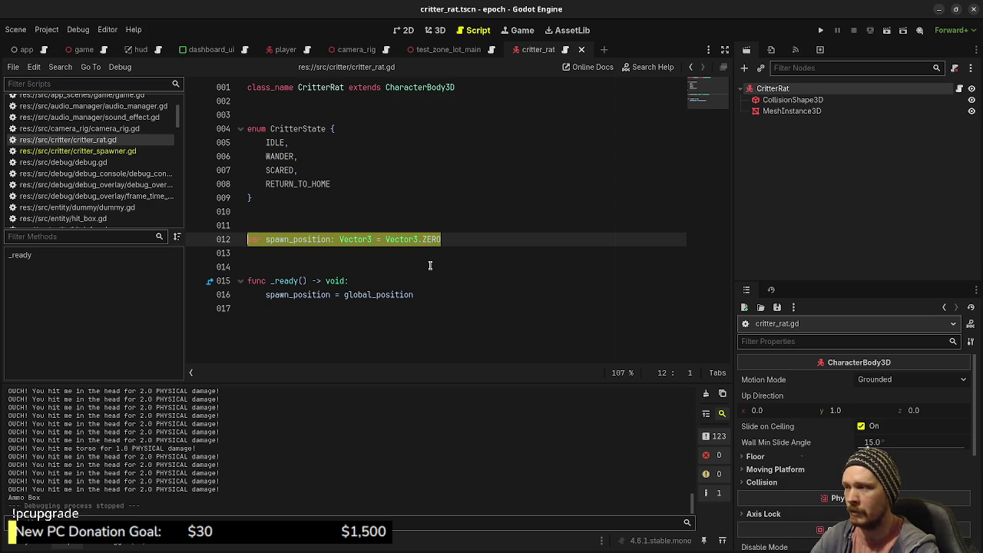
left_click(460, 241)
left_click_drag(461, 241, 229, 239)
type("va")
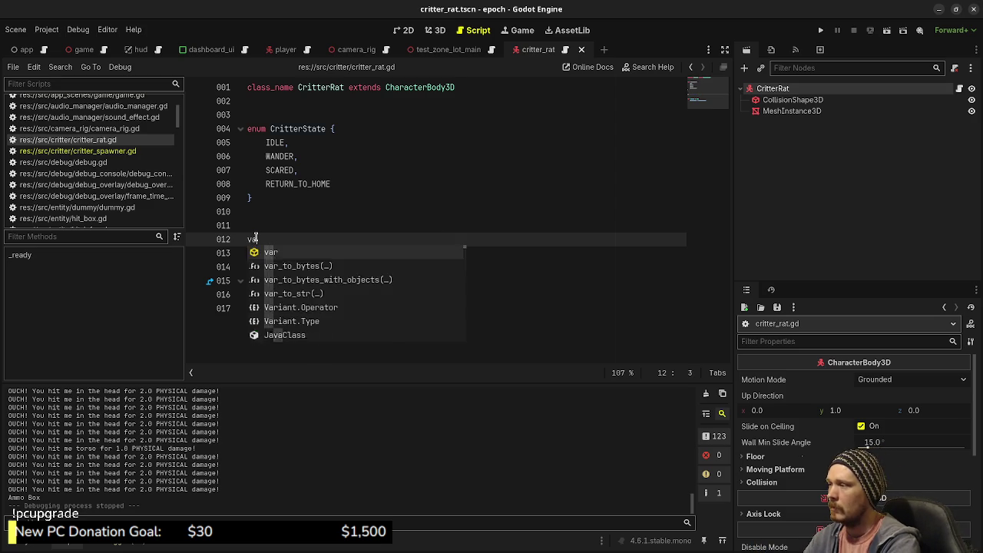
type("r spawner")
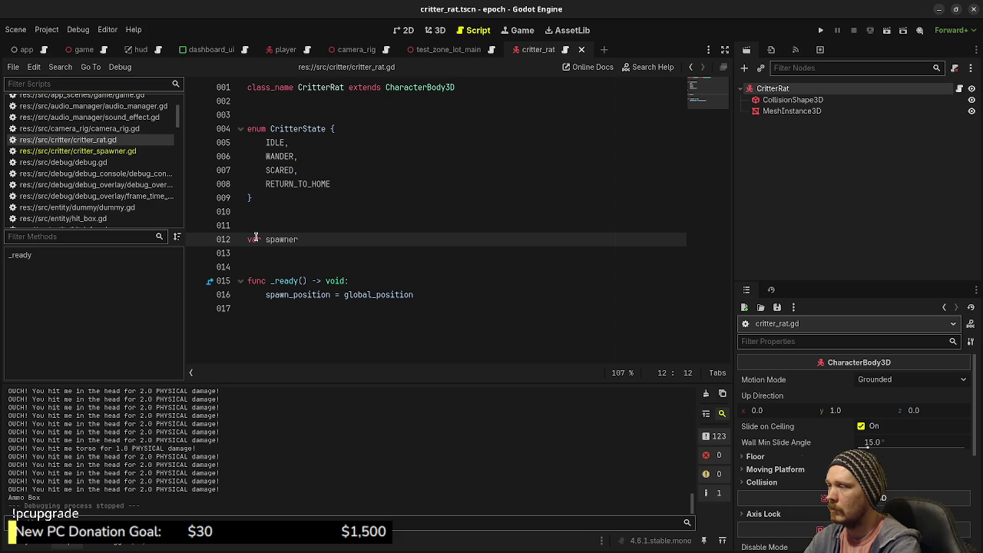
type(": CritterSpawne")
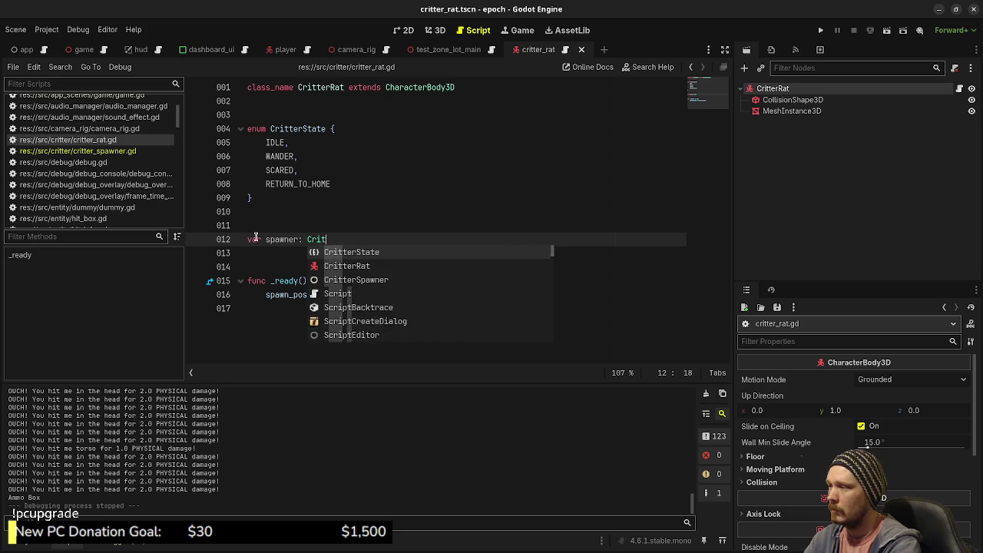
type("r")
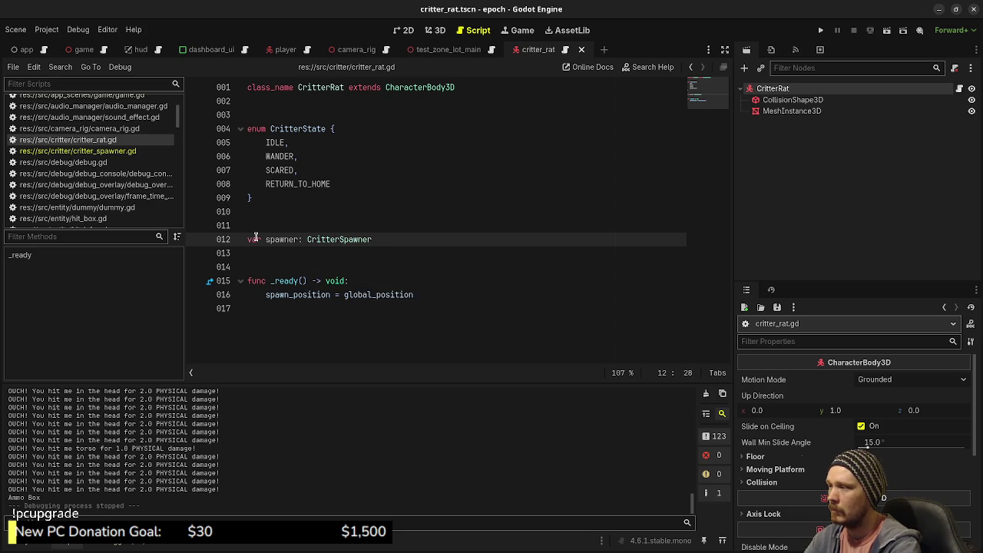
Change the spawn_position assignment on line 16 to spawner = _spawner.
left_click_drag(427, 294, 271, 295)
left_click(405, 254)
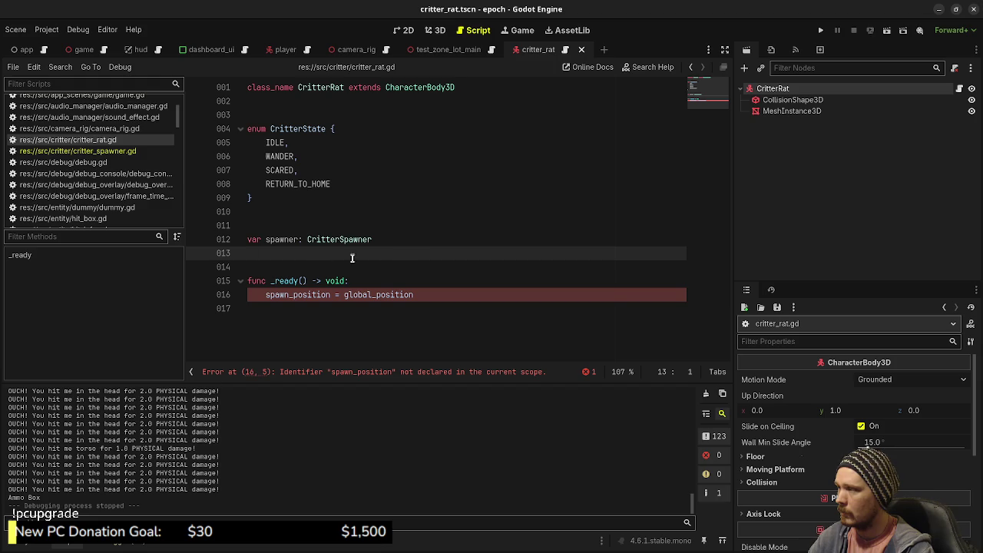
left_click_drag(436, 295, 263, 295)
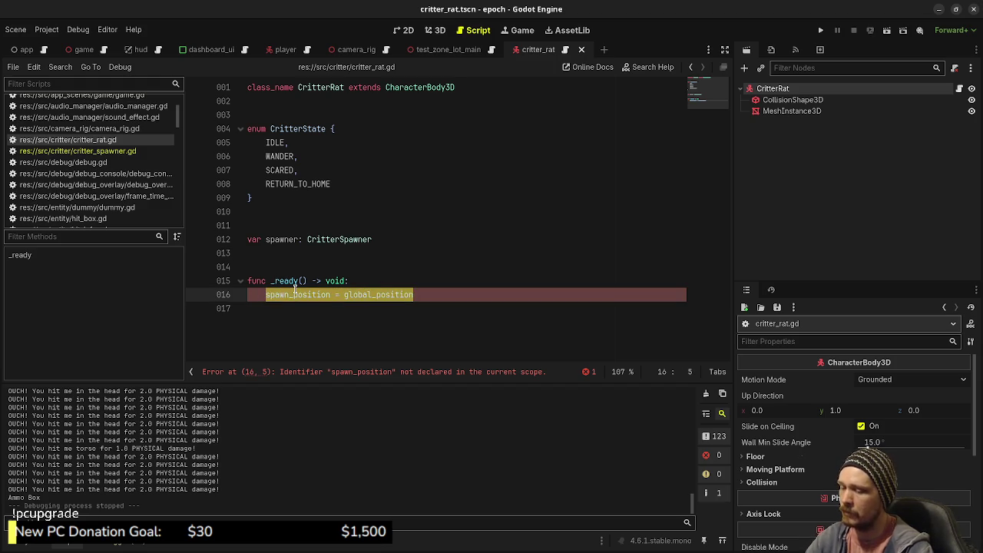
mouse_move(296, 281)
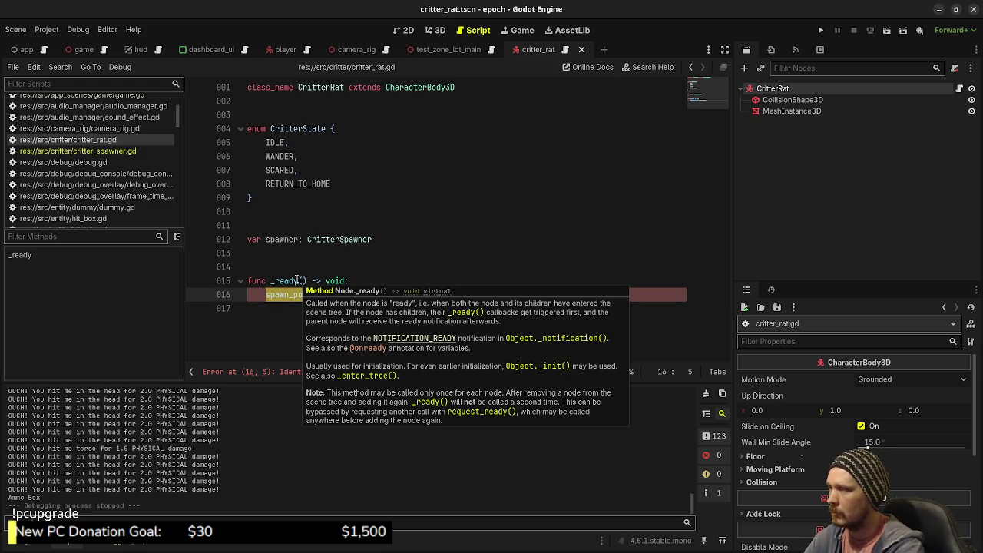
type("spawner ")
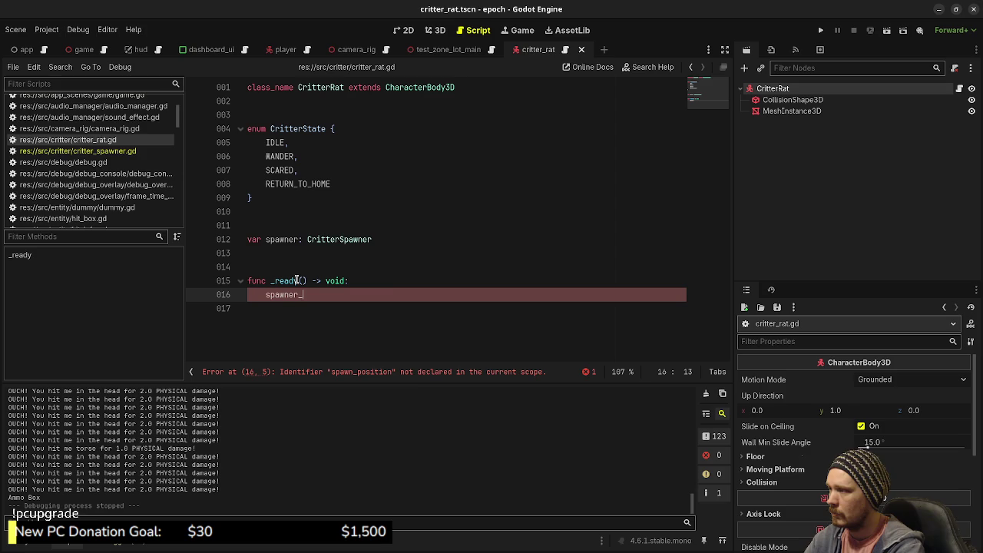
type("= _spawner")
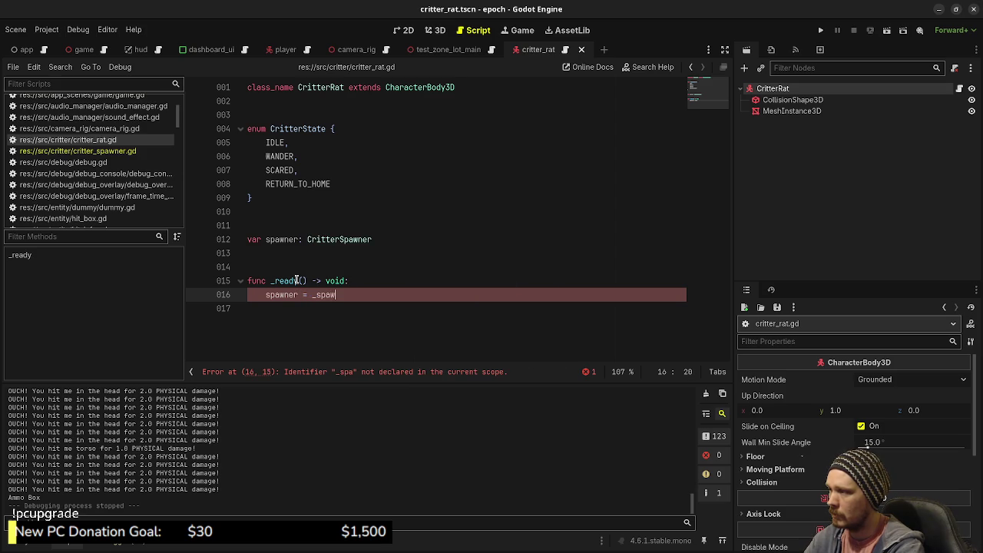
Rename _ready to setup(_spawner: CritterSpawner) and save the script.
double_click(280, 281)
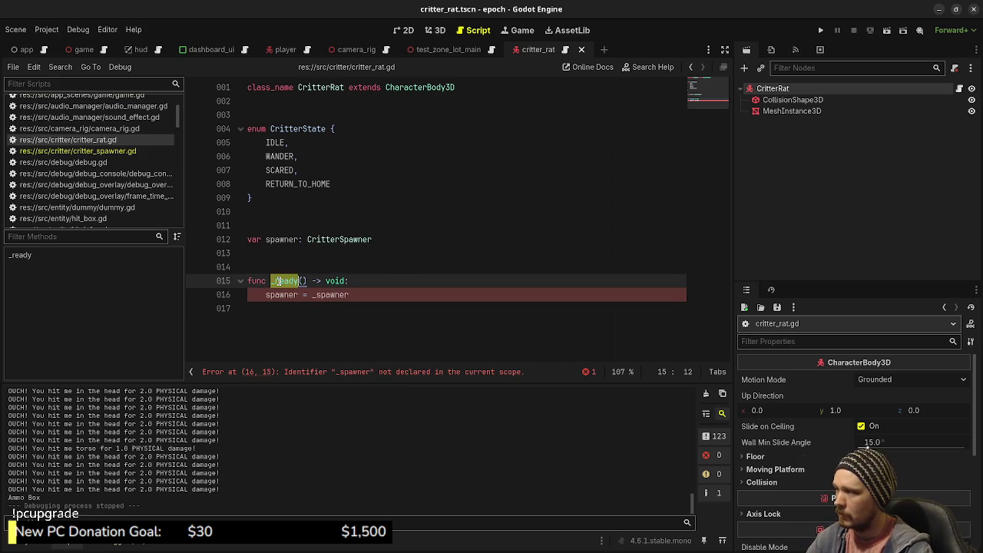
type("setup(")
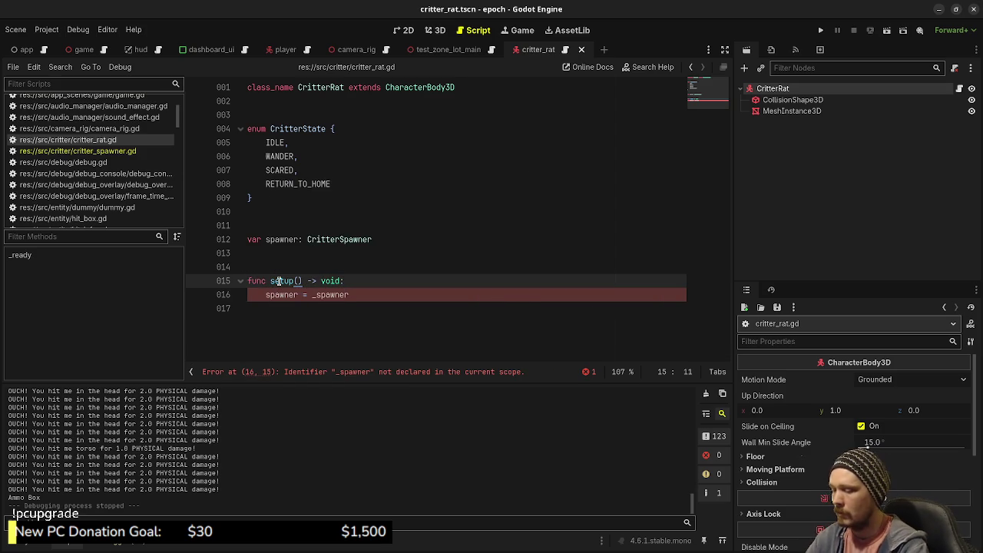
type("_spawner_")
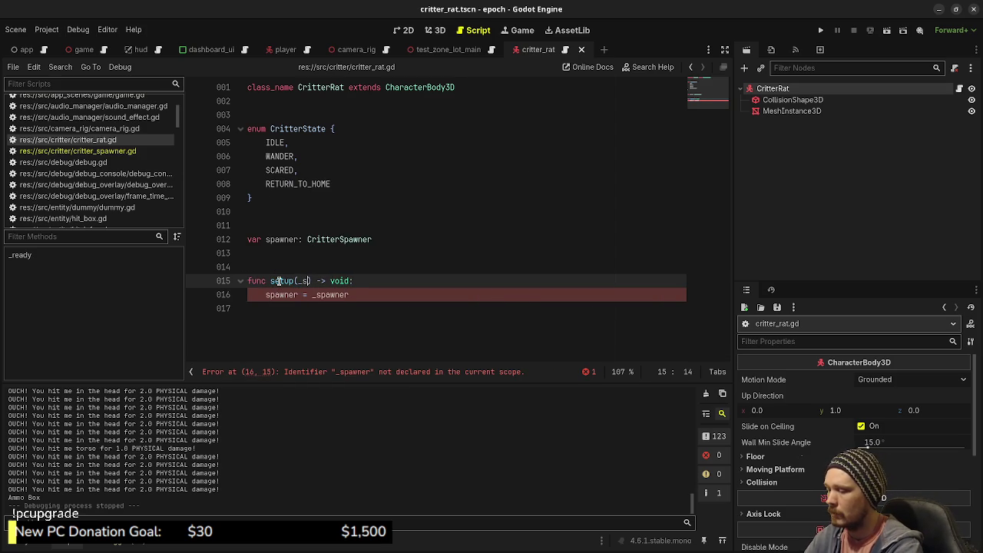
key("BackSpace")
type(": C")
type("ritterSpawner")
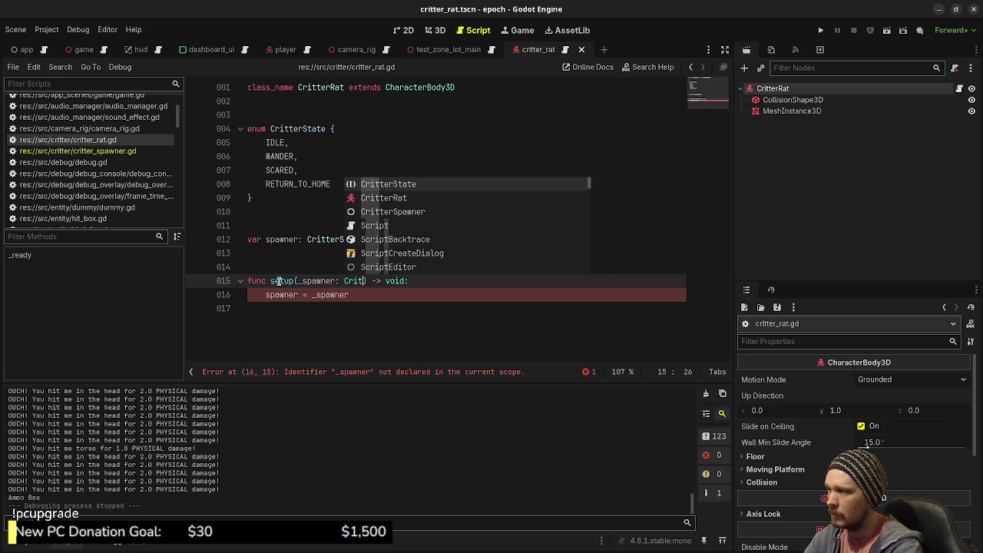
key("ctrl+s")
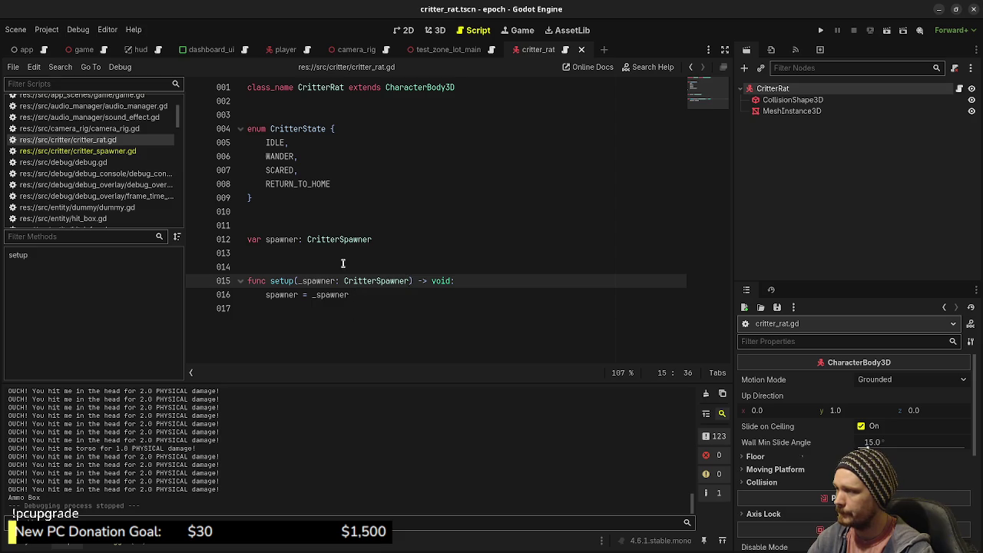
key("Up")
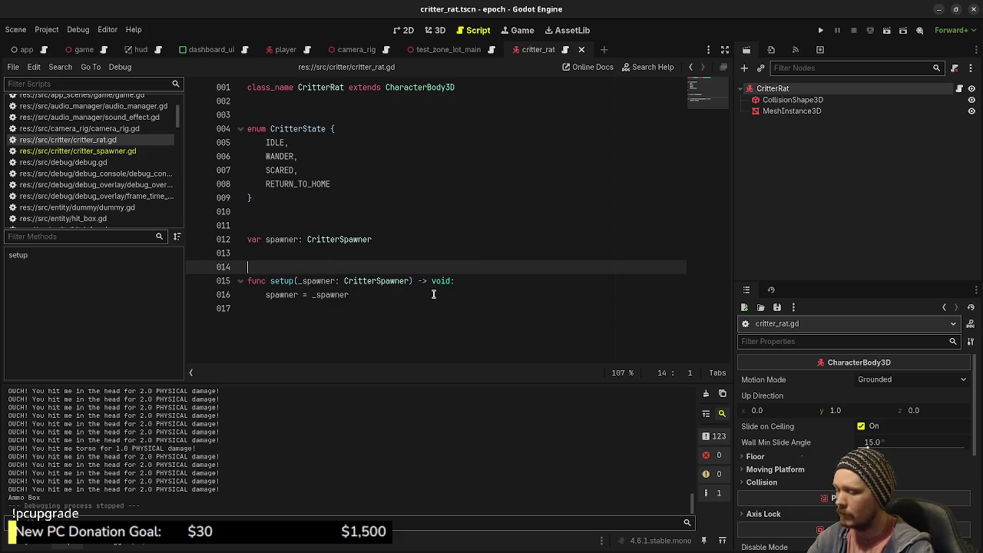
Add an empty func _ready() -> void stub containing pass above setup.
key("Return")
type("func _")
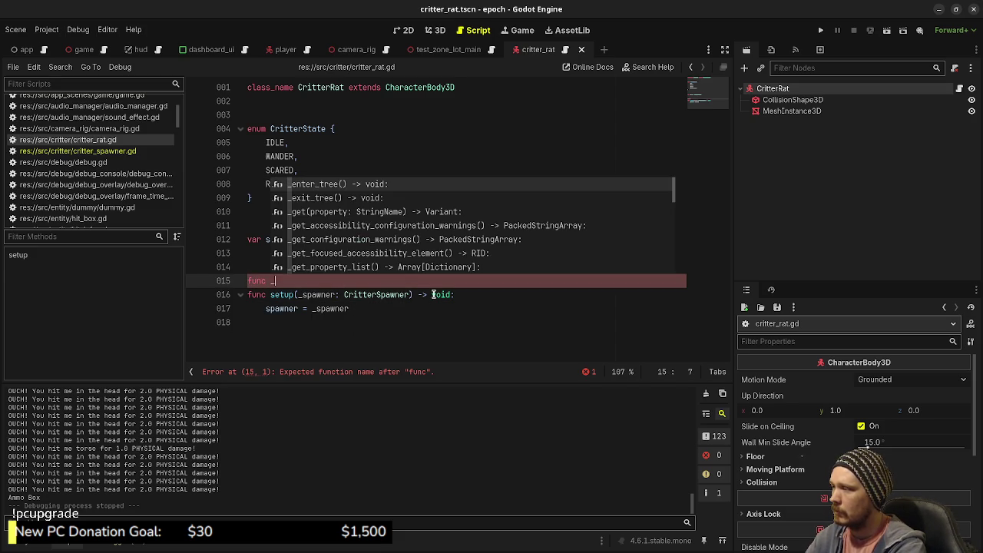
type("read")
key("Return")
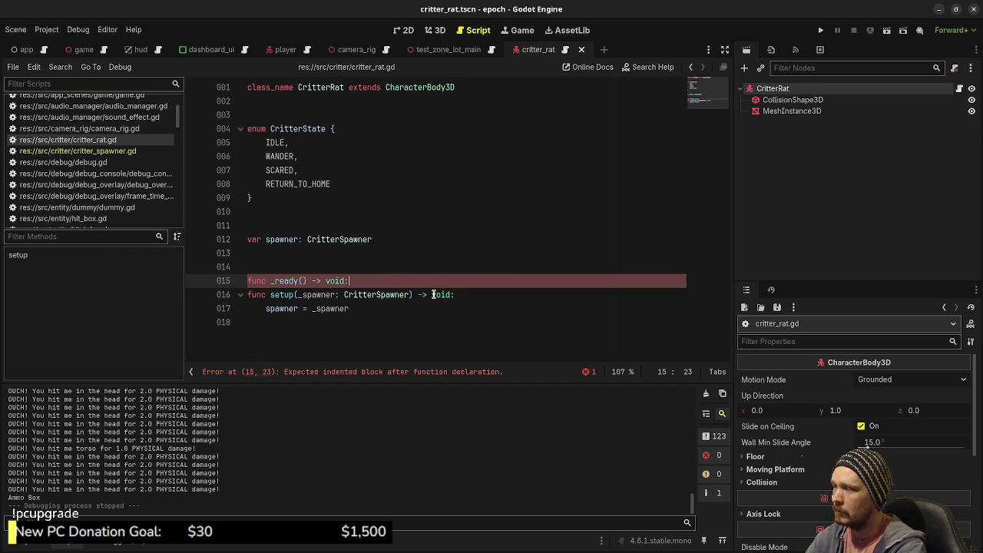
key("Escape")
key("Return")
type("pass")
key("Return")
key("Return")
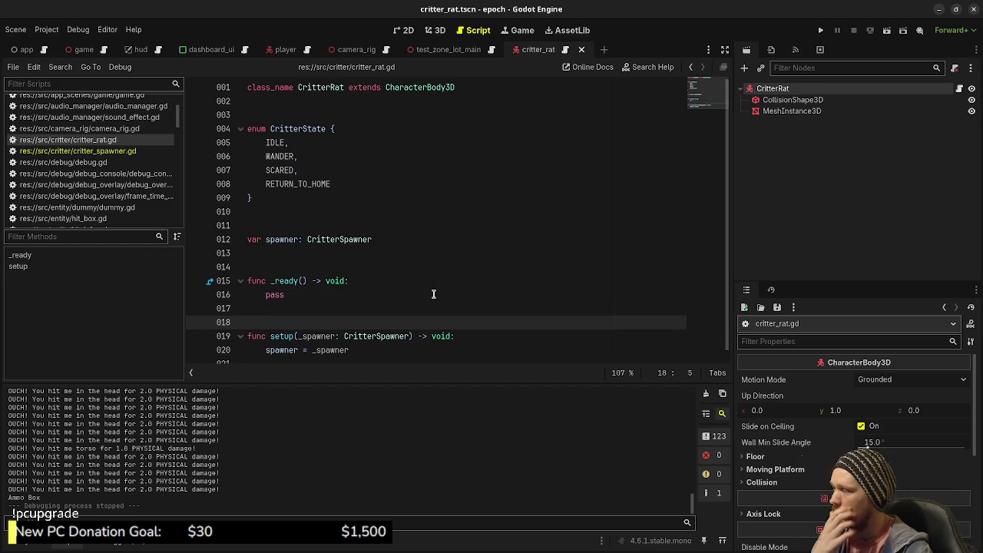
Add an empty _process(delta: float) -> void stub containing pass, then save.
key("Return")
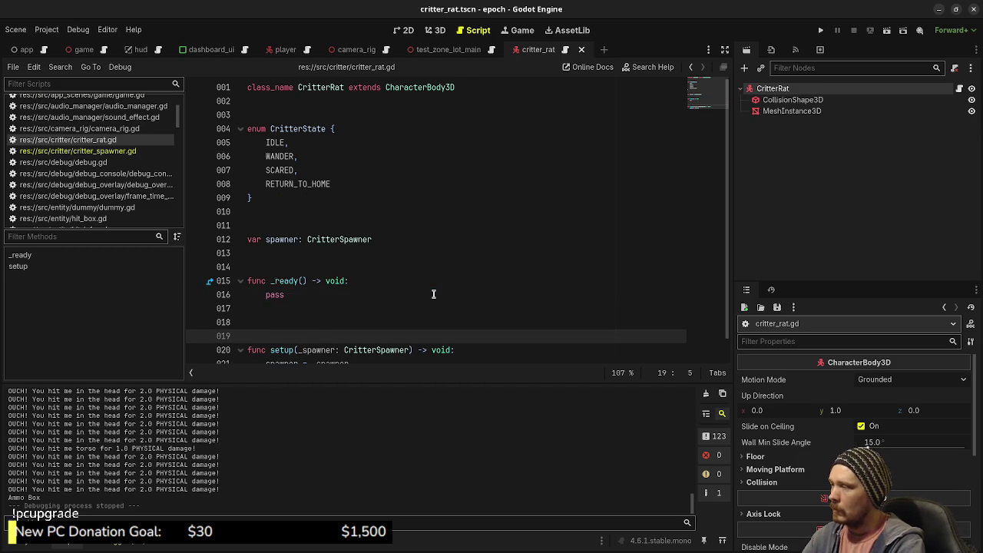
type("func _pro")
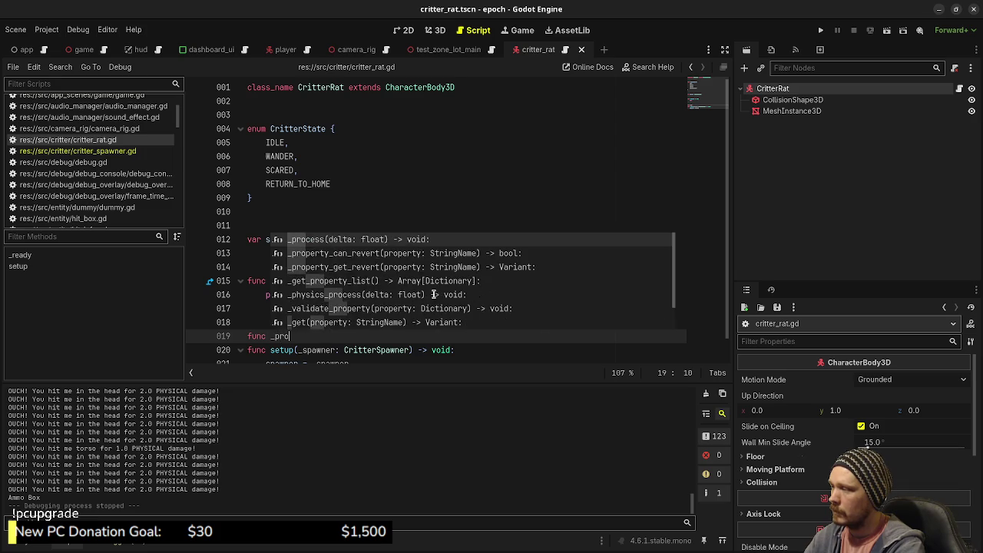
key("Return")
key("Return")
type("pass")
key("Return")
key("Return")
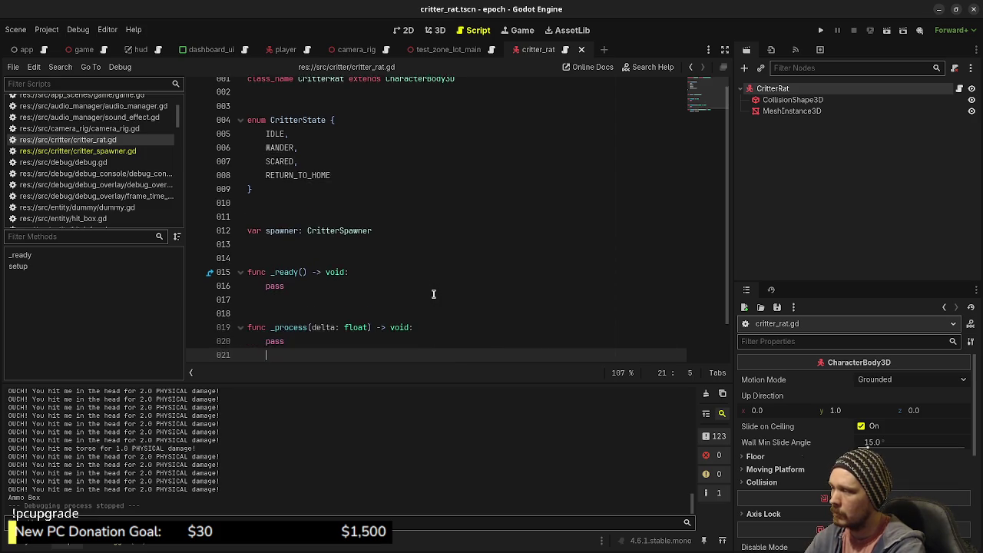
key("ctrl+s")
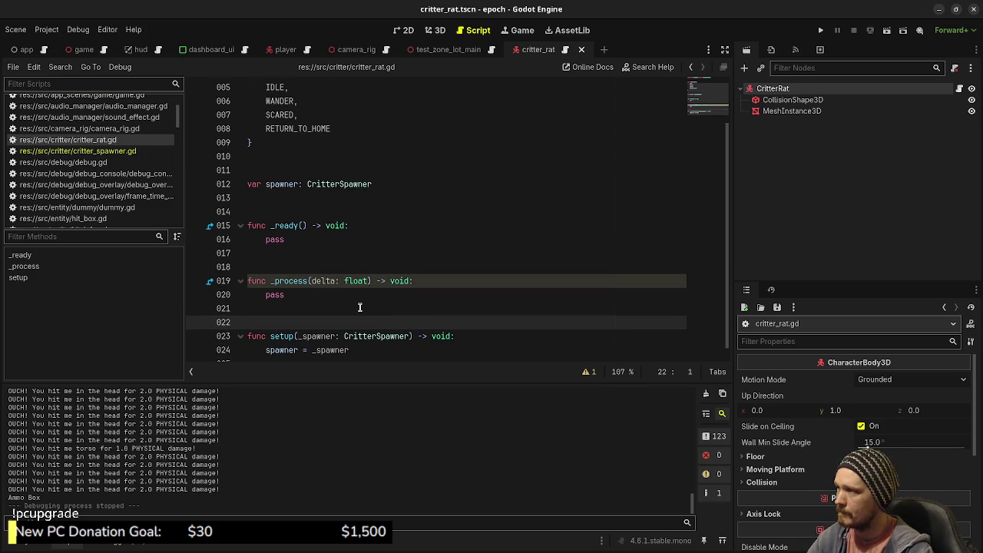
scroll(416, 305, "up", 2)
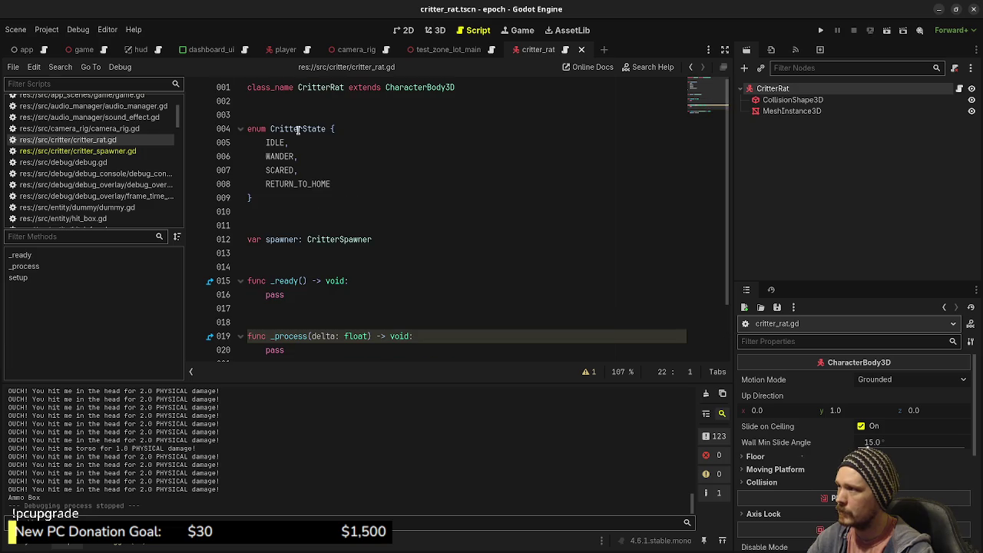
Declare var current_state: CritterState = CritterState.IDLE below the enum and save.
left_click(270, 199)
key("Down")
type("var current_st")
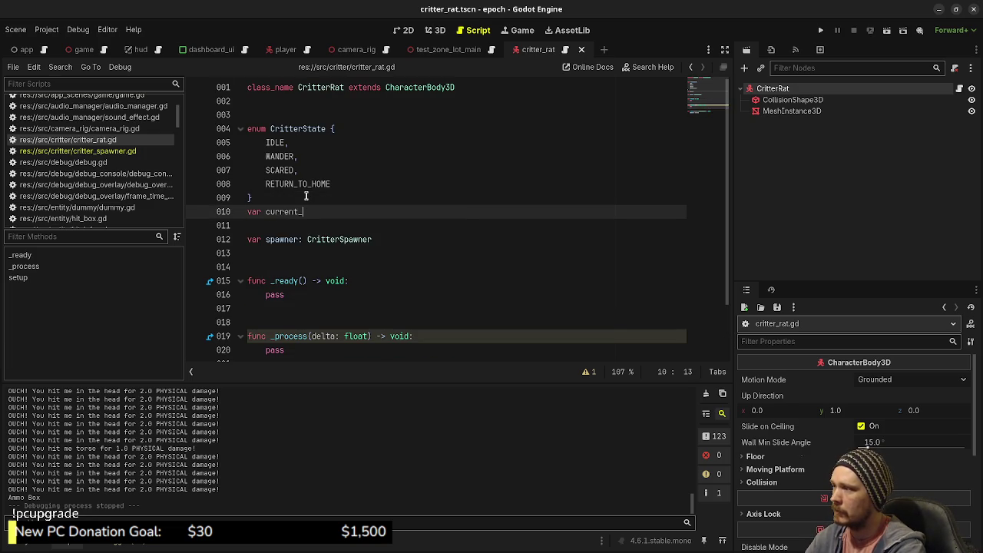
type("ate: ")
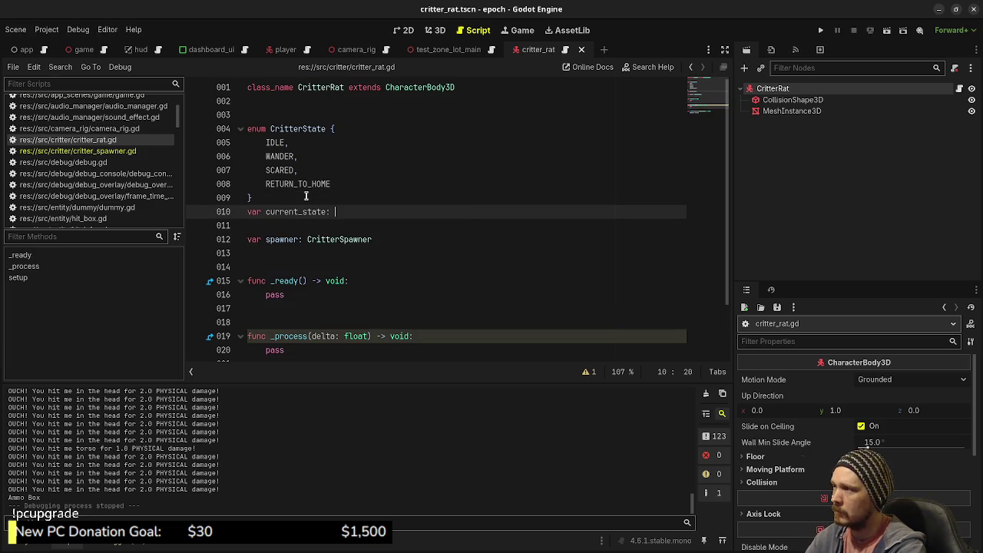
type("CritterSta")
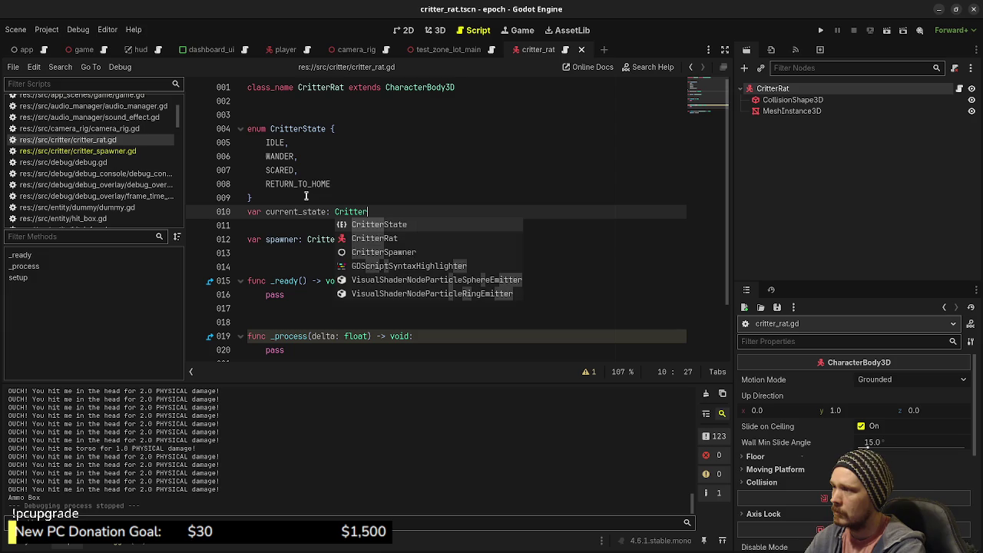
key("Return")
type("= Cri")
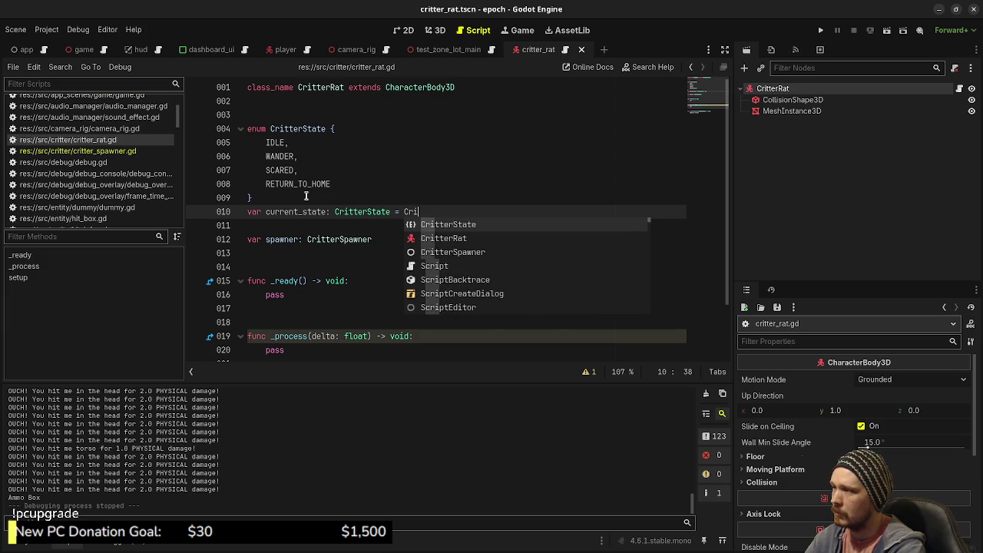
type("tterState.IDLE")
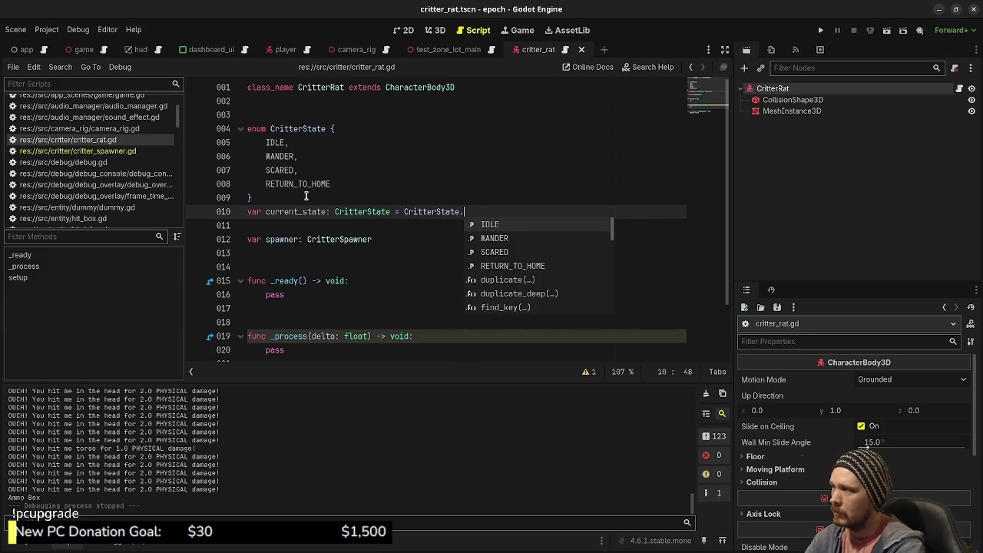
left_click(324, 313)
key("ctrl+s")
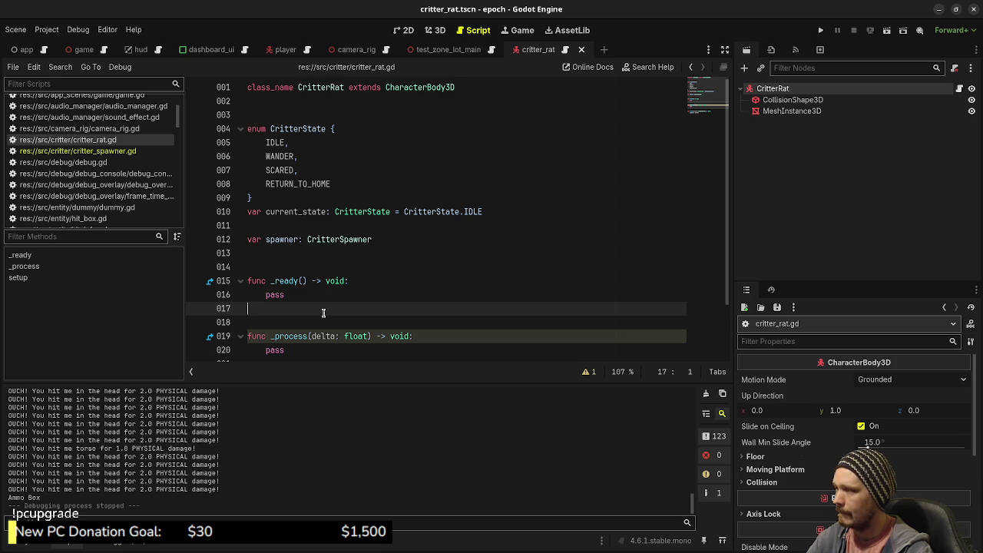
scroll(324, 312, "down", 2)
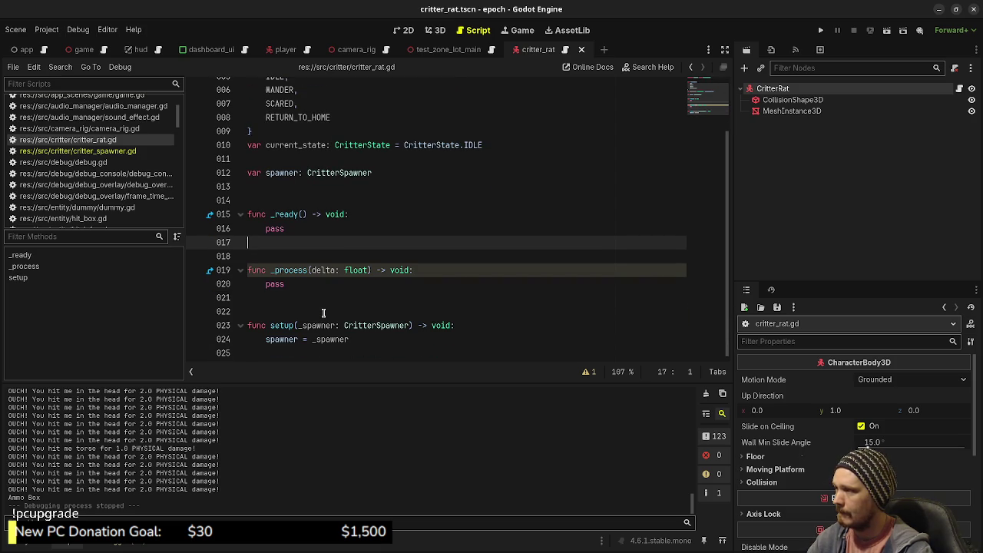
Replace pass in _process with match current_state: and a CritterState.IDLE: pass branch.
double_click(279, 284)
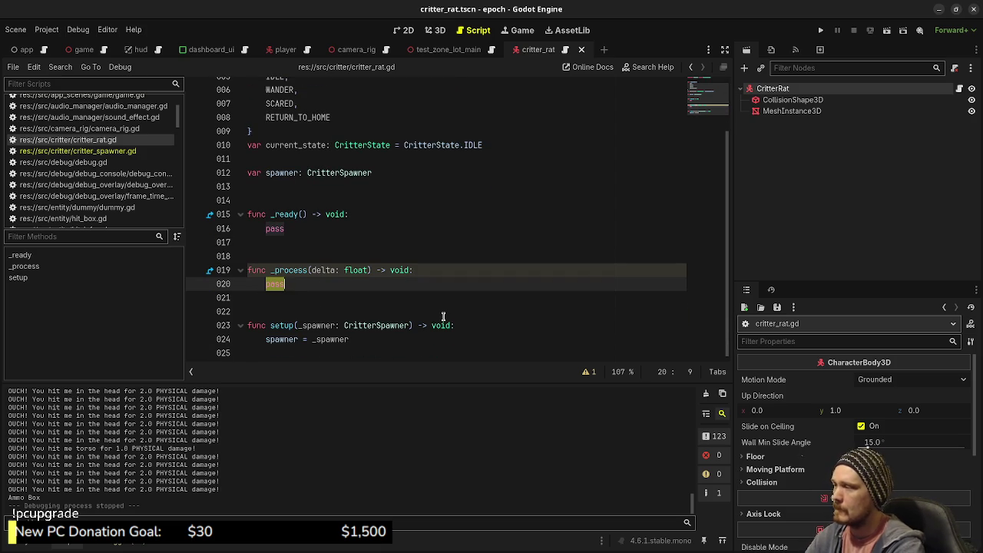
type("match ")
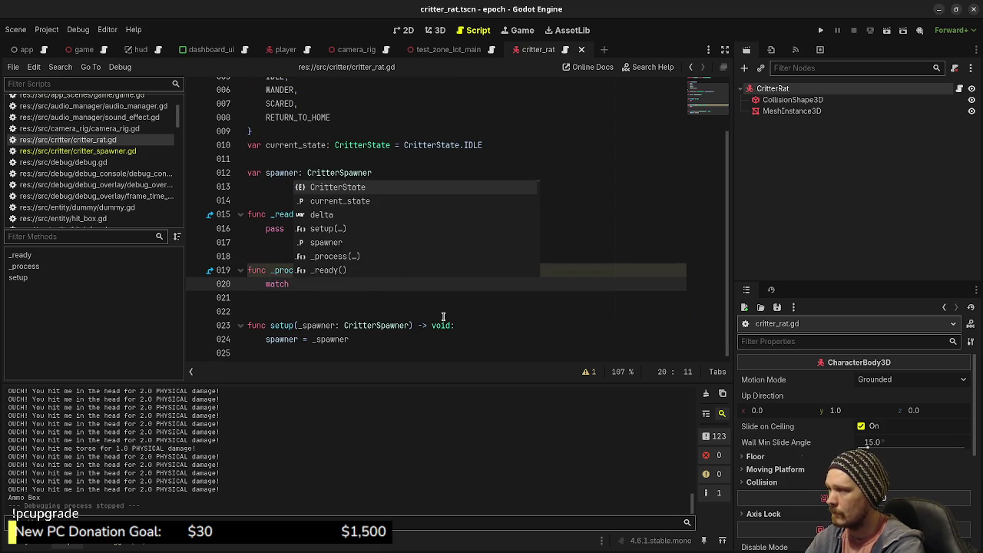
type("current_state:")
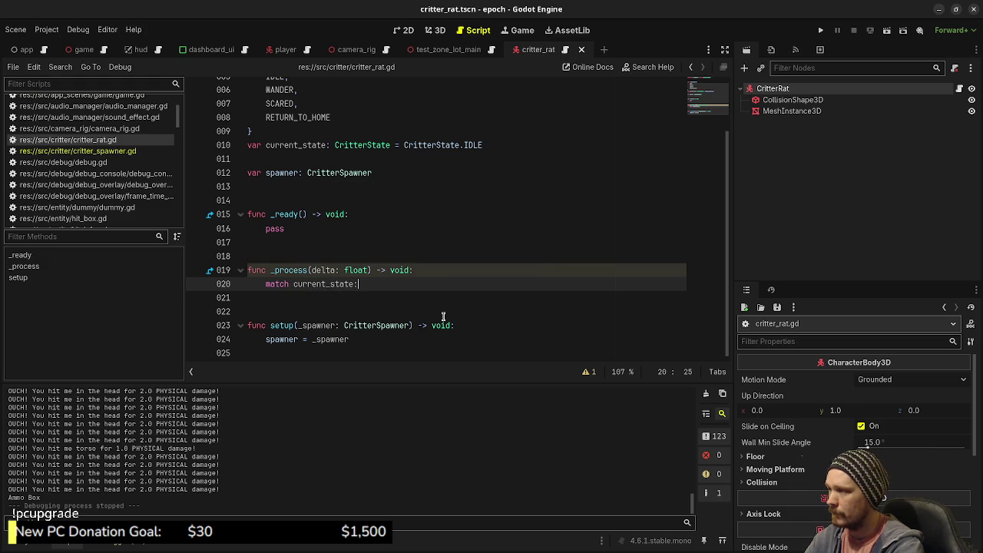
key("Return")
type("CritterSt")
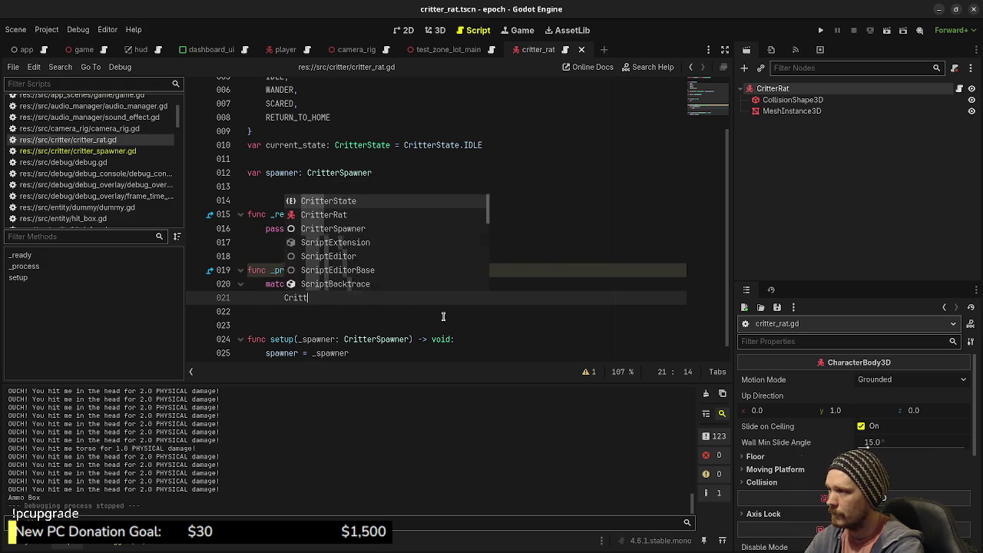
key("Return")
type(".I")
key("Return")
type(":")
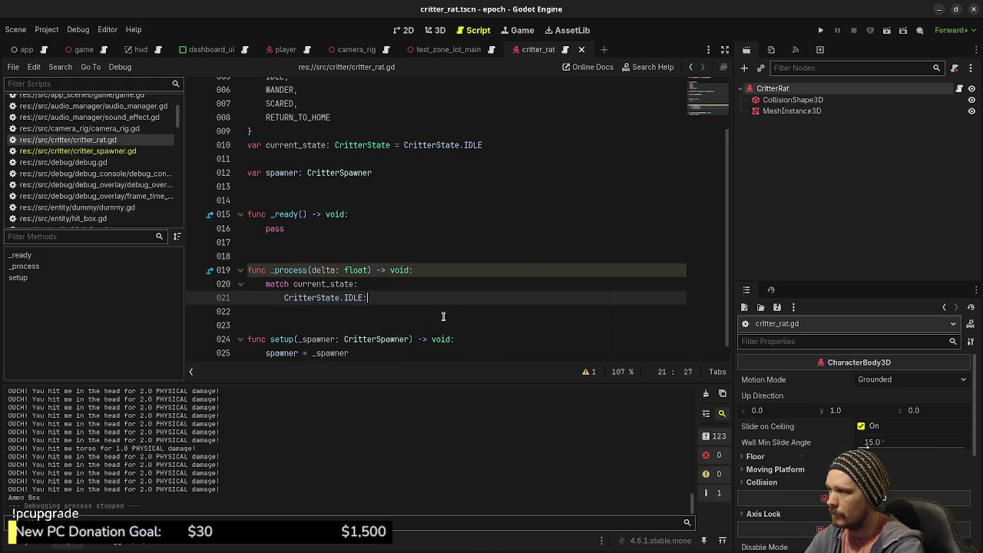
key("Return")
type("pass")
Copy the IDLE branch three times so the match holds four CritterState.IDLE branches.
key("shift+Up")
key("shift+Left")
key("shift+Left")
key("shift+Left")
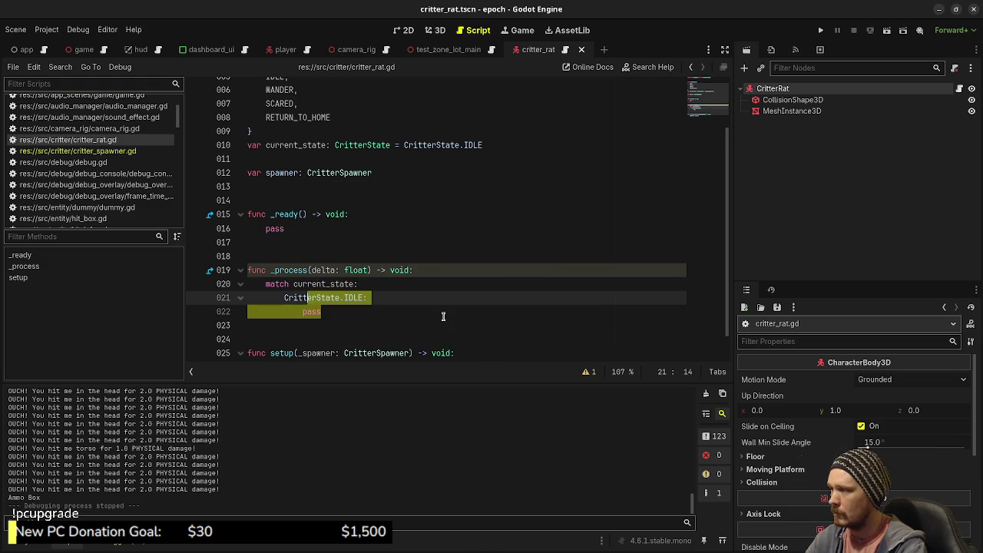
key("shift+Left")
key("shift+Left")
key("shift+Left")
key("ctrl+c")
key("End")
key("Return")
key("BackSpace")
key("ctrl+v")
key("Return")
key("BackSpace")
key("ctrl+v")
key("Return")
key("BackSpace")
key("ctrl+v")
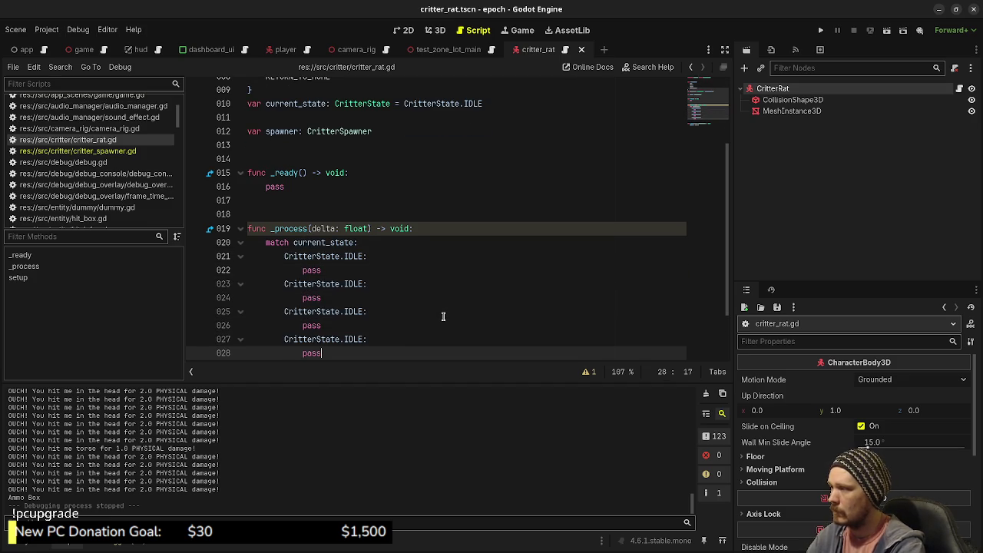
scroll(436, 292, "up", 3)
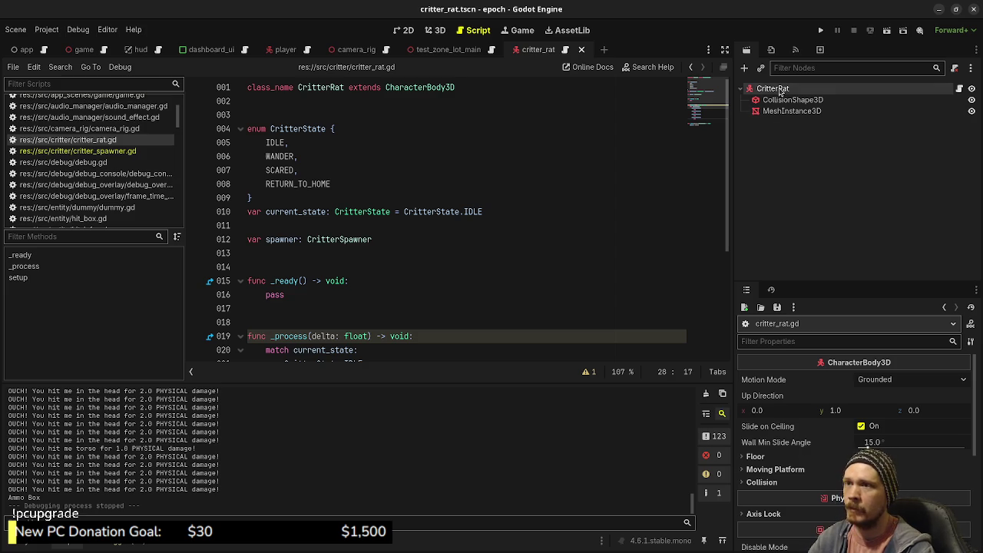
In the 3D view, add an Area3D under CritterRat with a CollisionShape3D child.
left_click(428, 36)
scroll(564, 250, "down", 3)
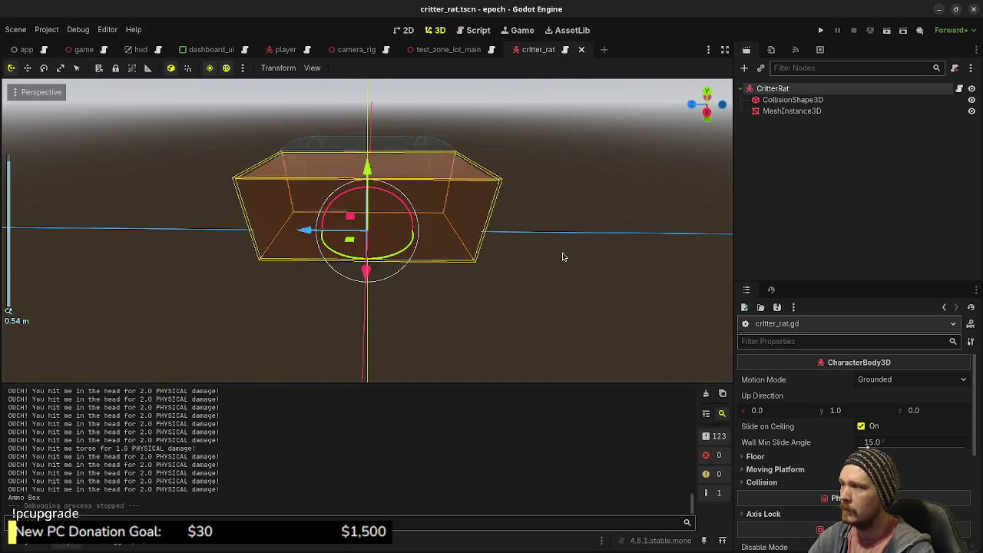
key("ctrl+a")
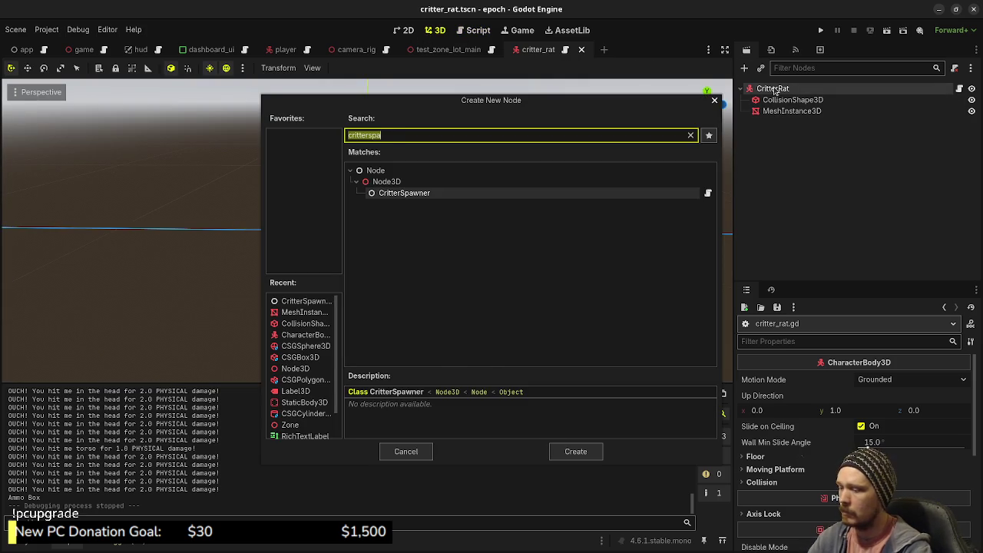
type("area")
key("Return")
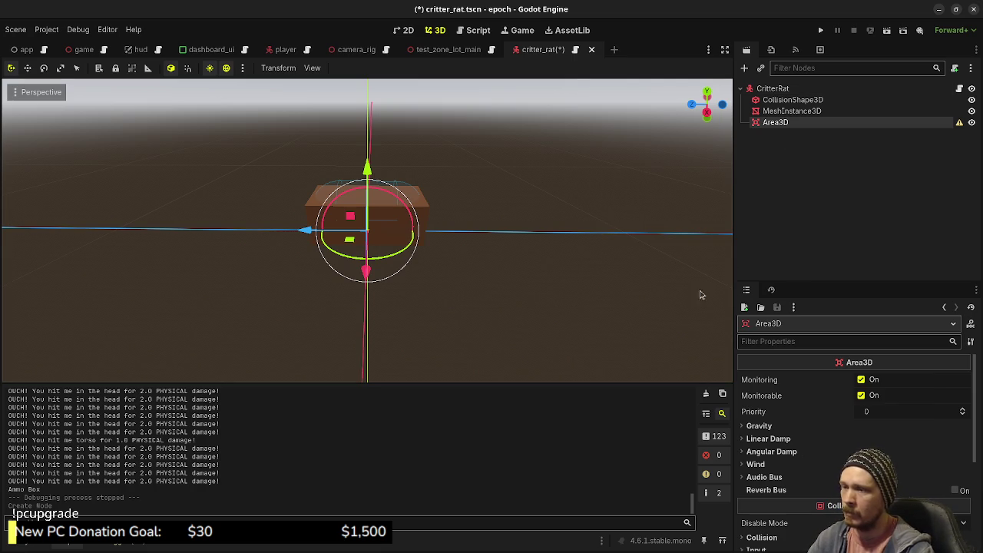
key("ctrl+a")
type("coll")
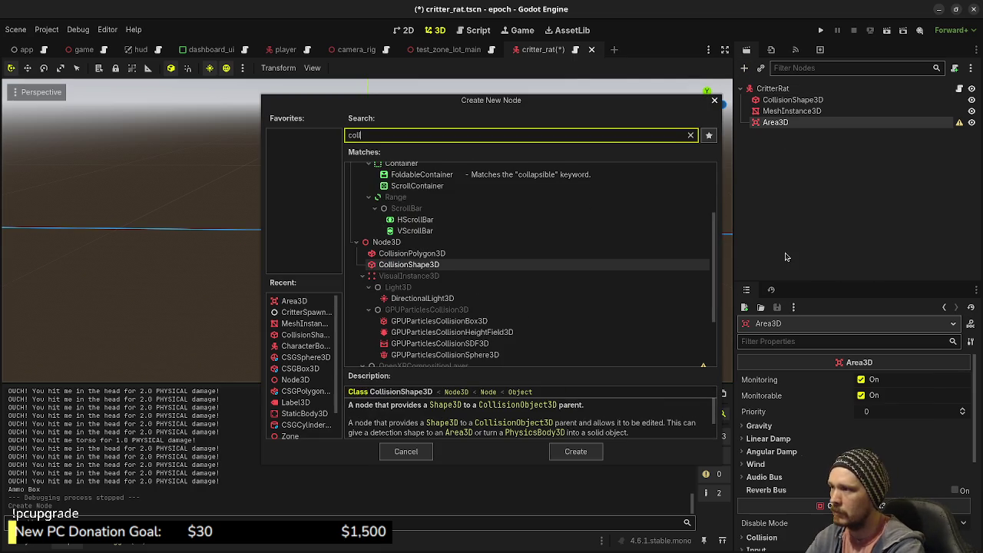
key("Return")
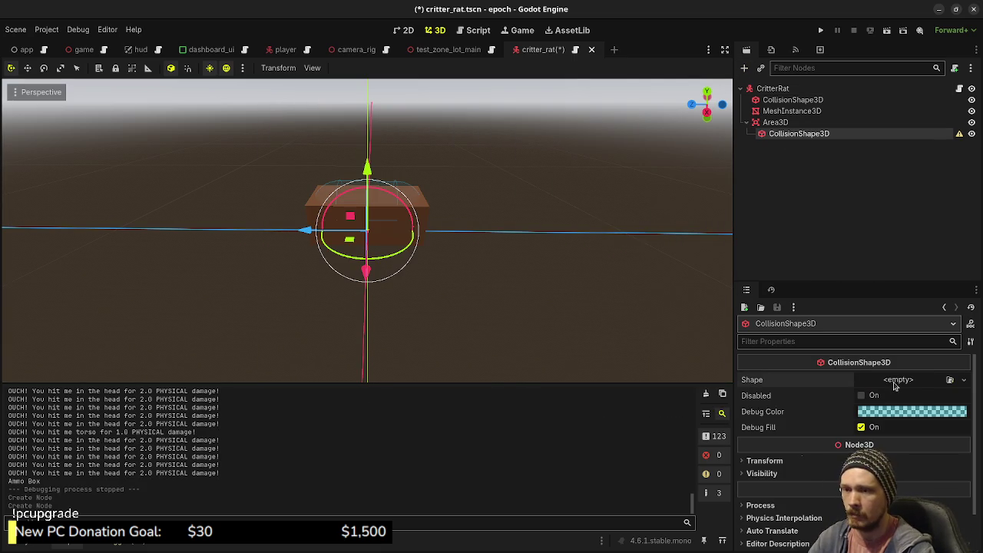
Give the collision shape a SphereShape3D with radius 2.0 and save the scene.
left_click(897, 380)
left_click(893, 421)
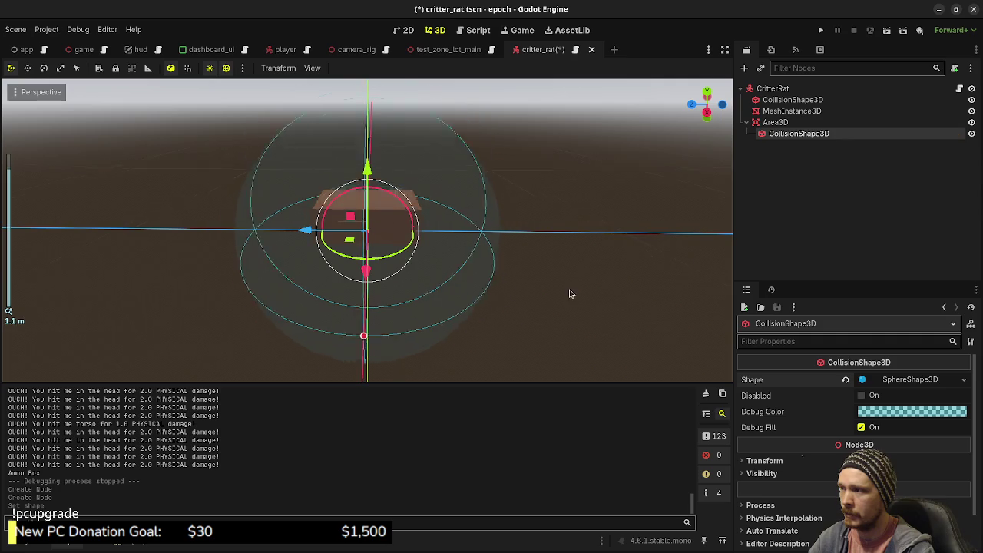
left_click(902, 381)
left_click(897, 399)
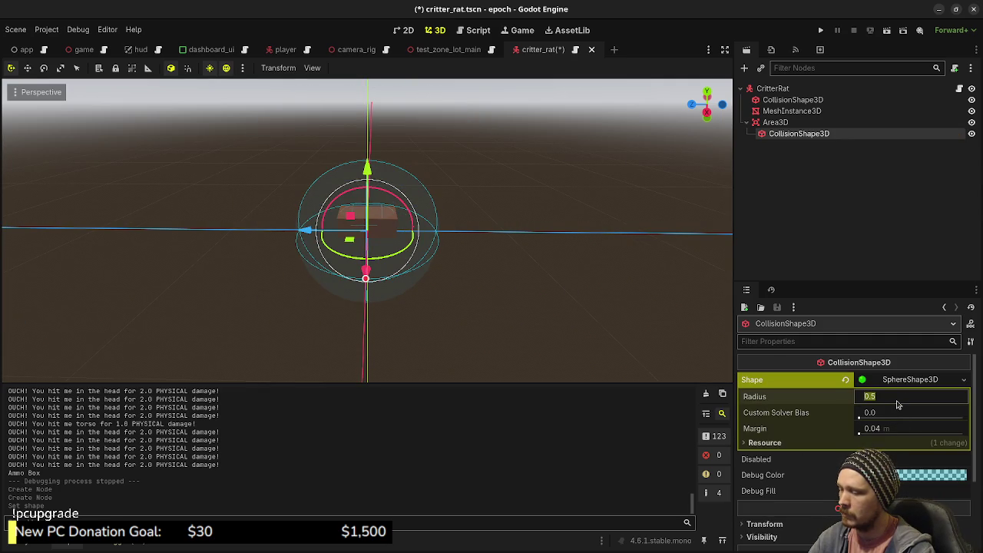
type("1")
key("Return")
scroll(568, 279, "down", 4)
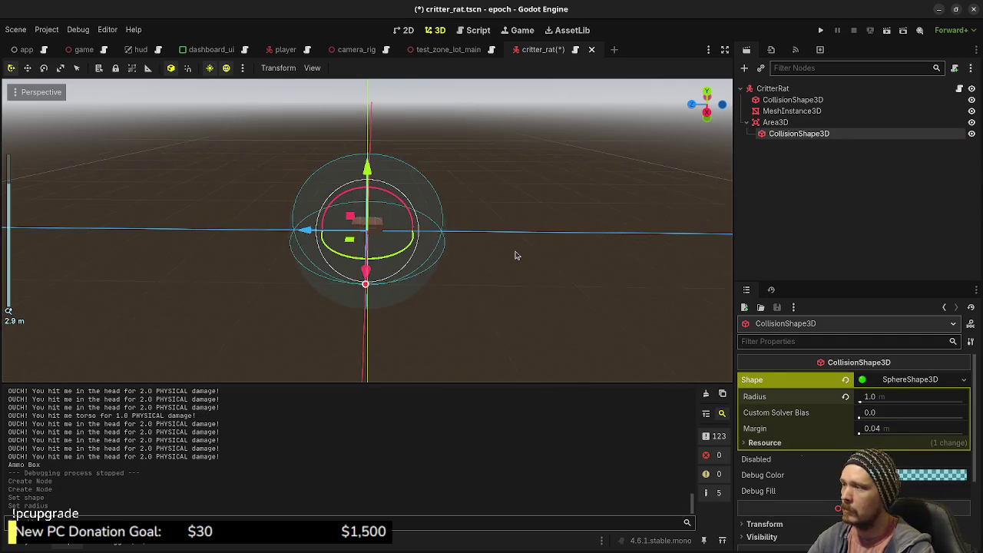
left_click_drag(516, 255, 454, 274)
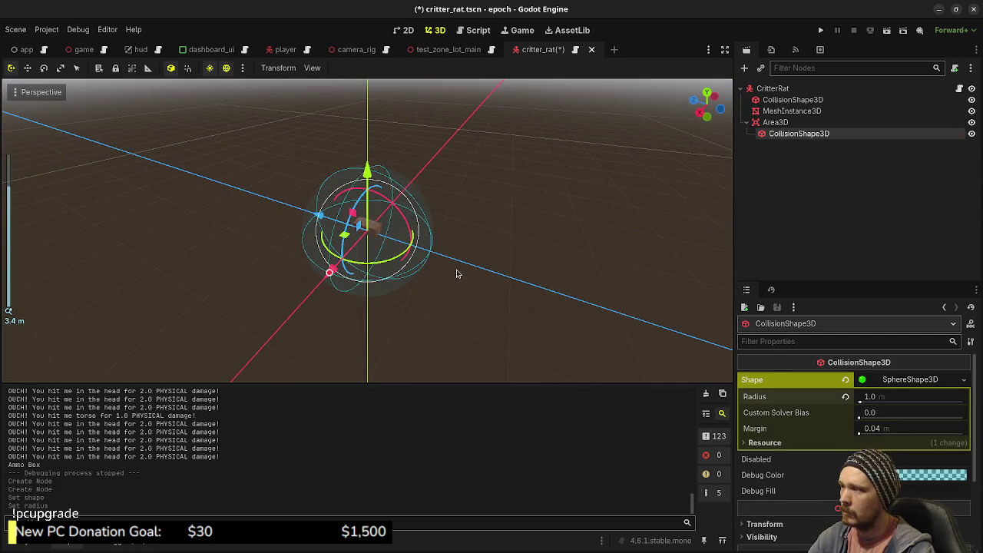
left_click(896, 399)
type("2")
key("Return")
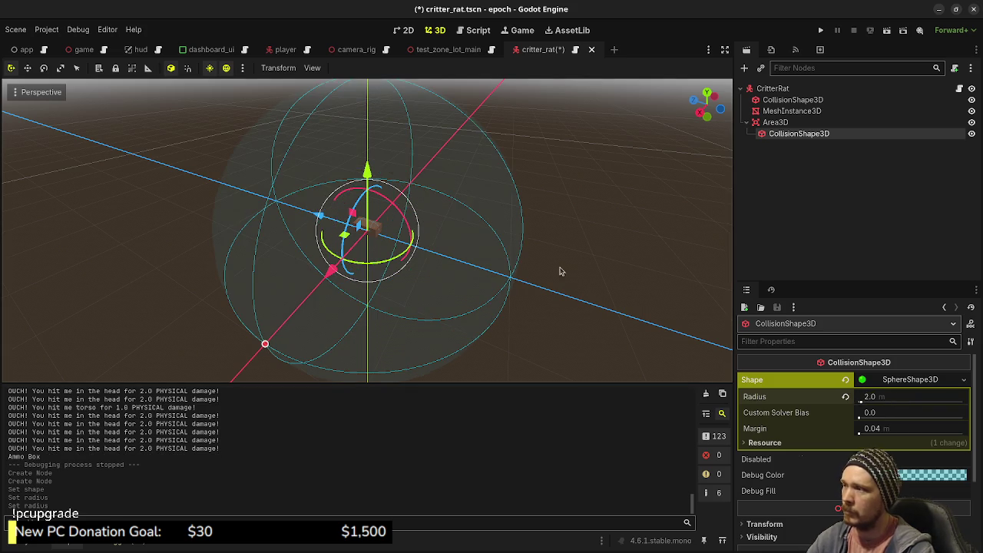
left_click_drag(518, 323, 485, 305)
key("ctrl+s")
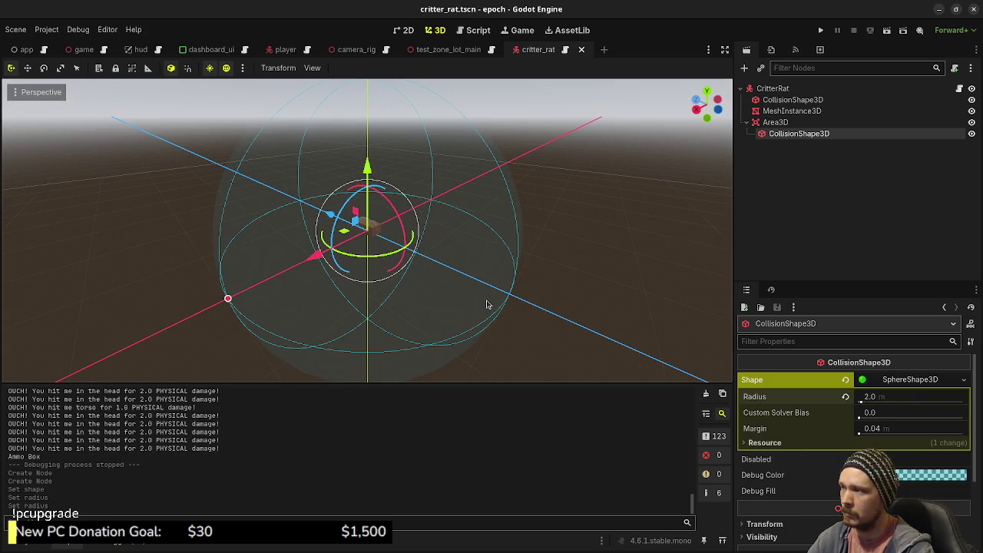
Rename the Area3D to PlayerDetectorArea, save, and return to critter_rat.gd.
left_click(776, 123)
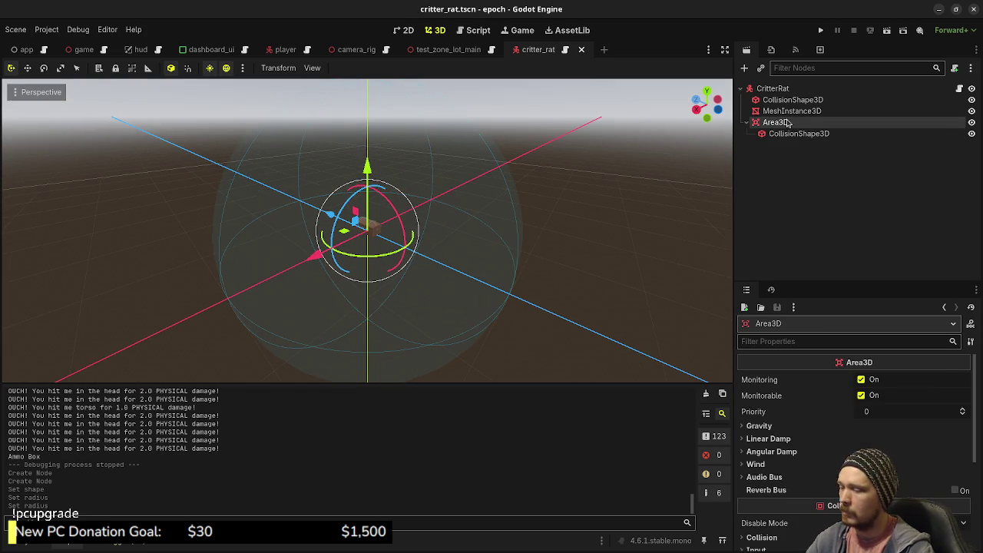
left_click(787, 124)
type("PlayerDetector")
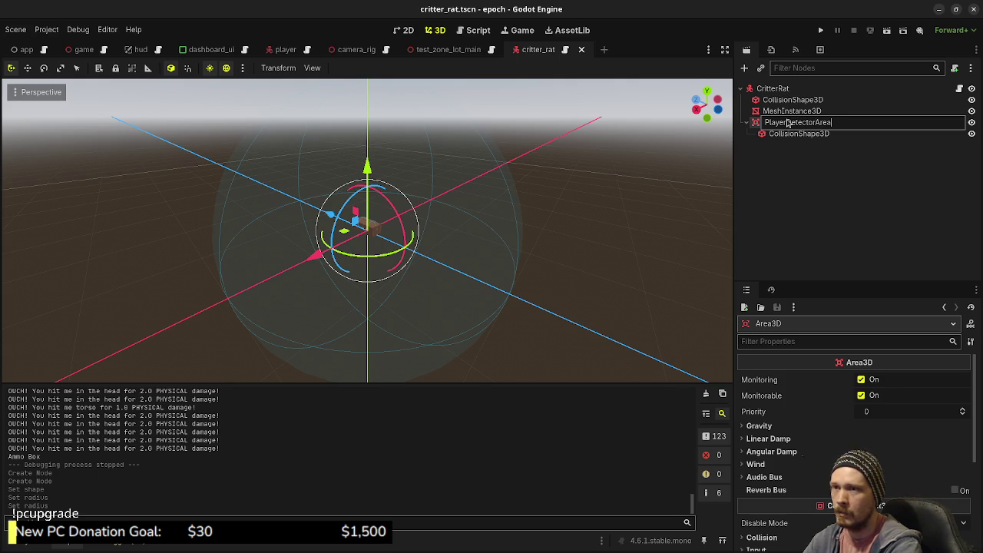
key("Return")
key("ctrl+s")
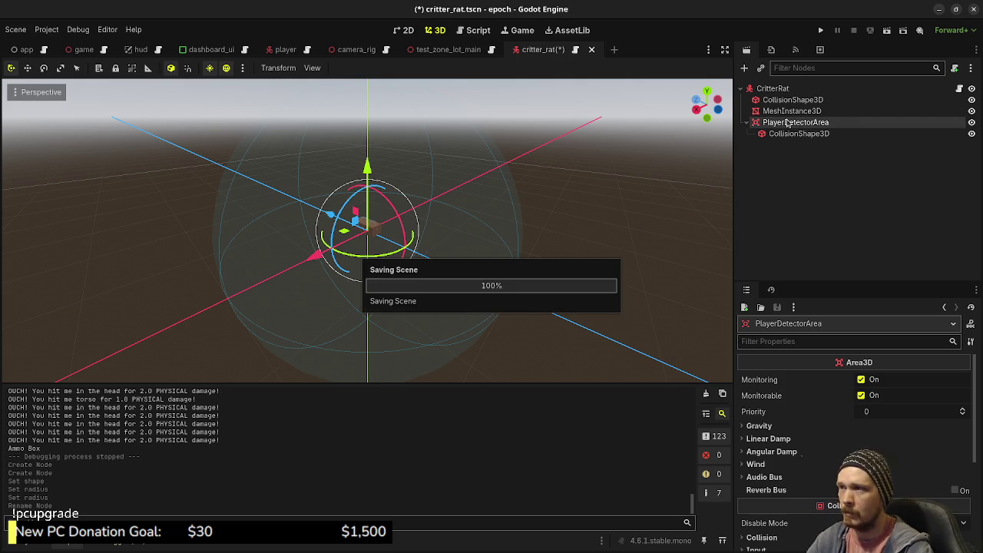
left_click(959, 89)
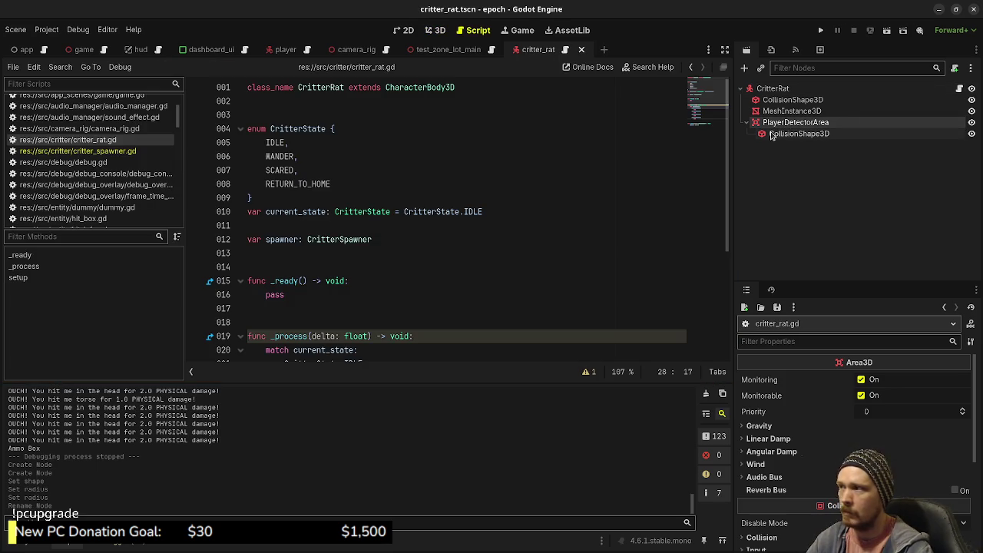
mouse_move(787, 125)
left_mouse_down()
mouse_move(695, 184)
mouse_move(415, 266)
left_mouse_up()
key("Return")
key("ctrl+s")
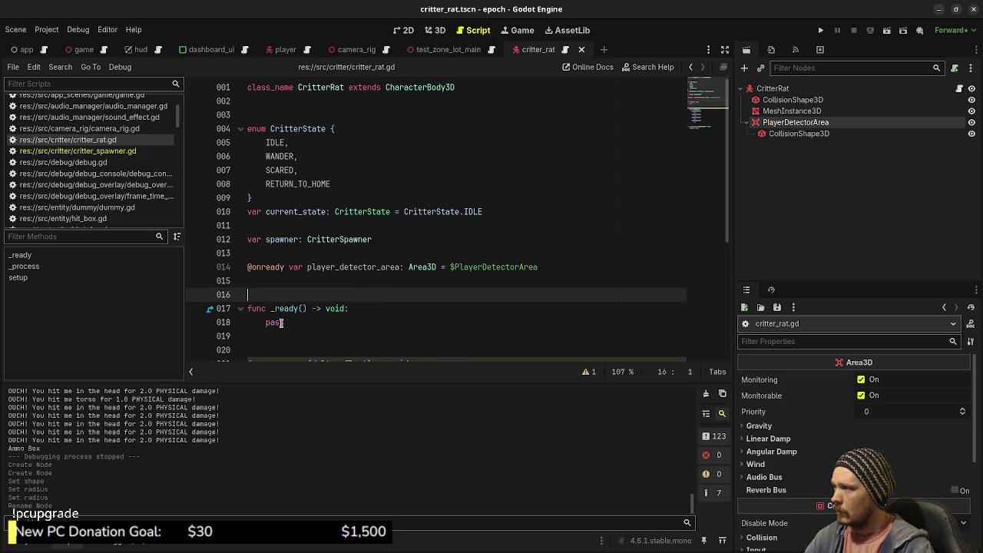
Replace pass in _ready with player_detector_area.body_entered.connect(on_player_detector_area.body_entered) and save.
double_click(275, 323)
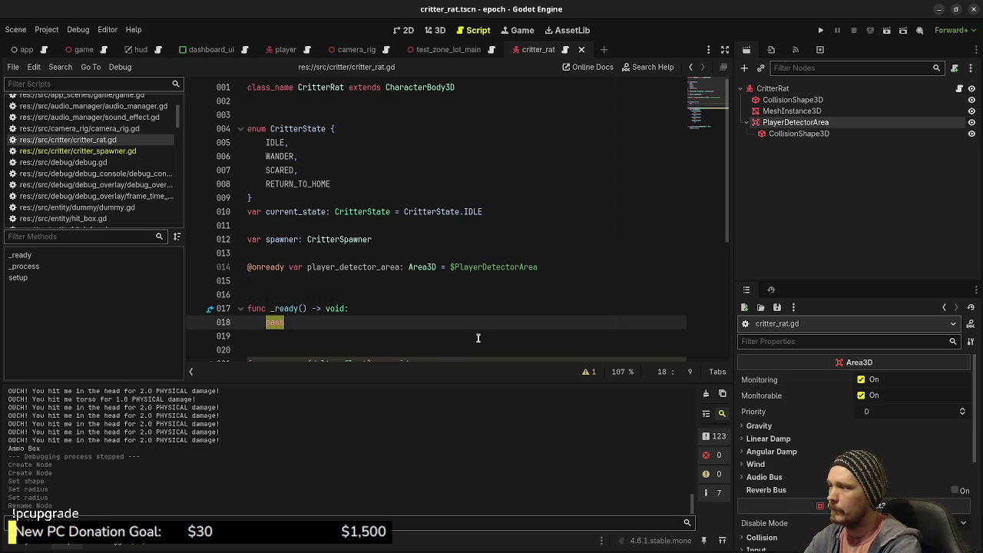
type("player")
key("Return")
type(".")
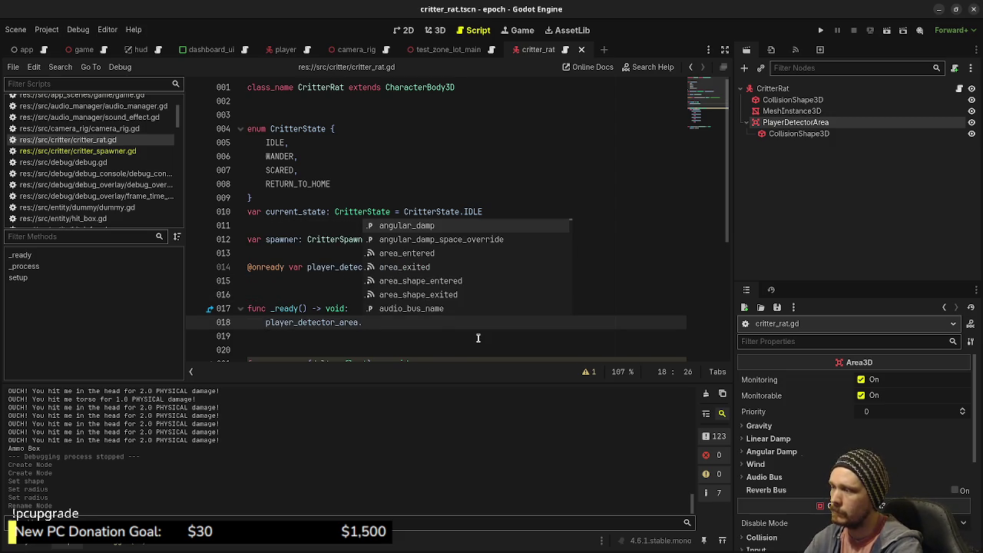
type("bod")
key("Return")
type(".conn")
key("Return")
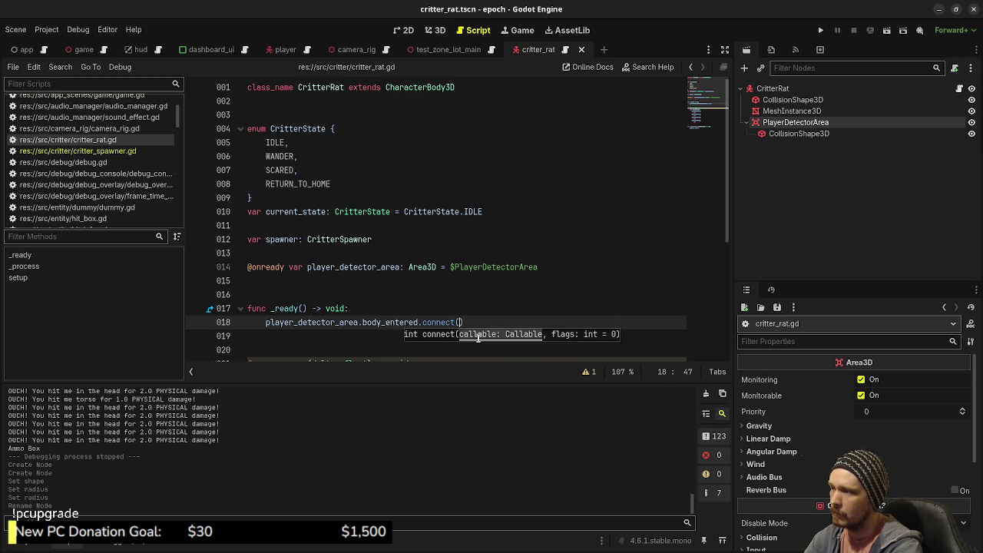
type("on_player_detec")
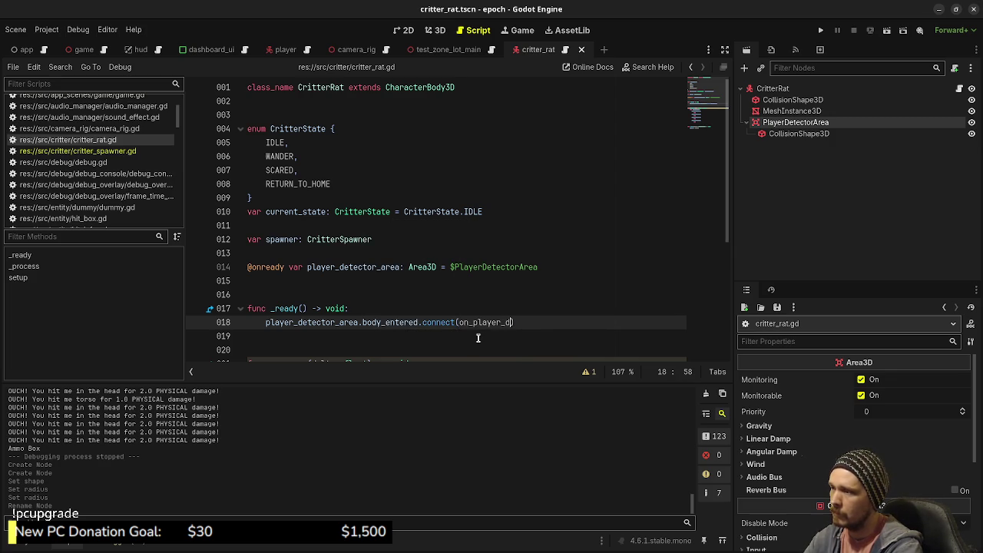
type("tor_")
type("area_b")
type("_entered)")
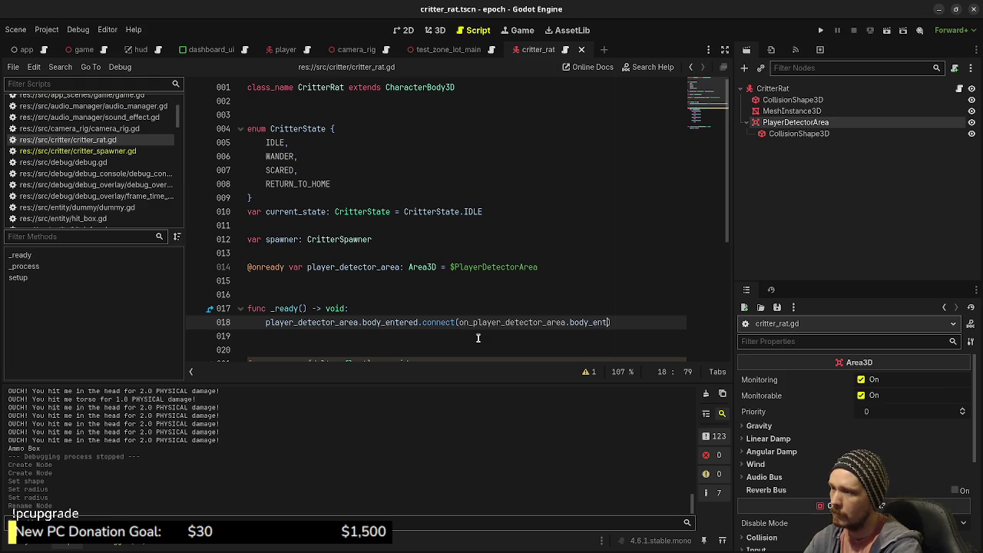
key("ctrl+s")
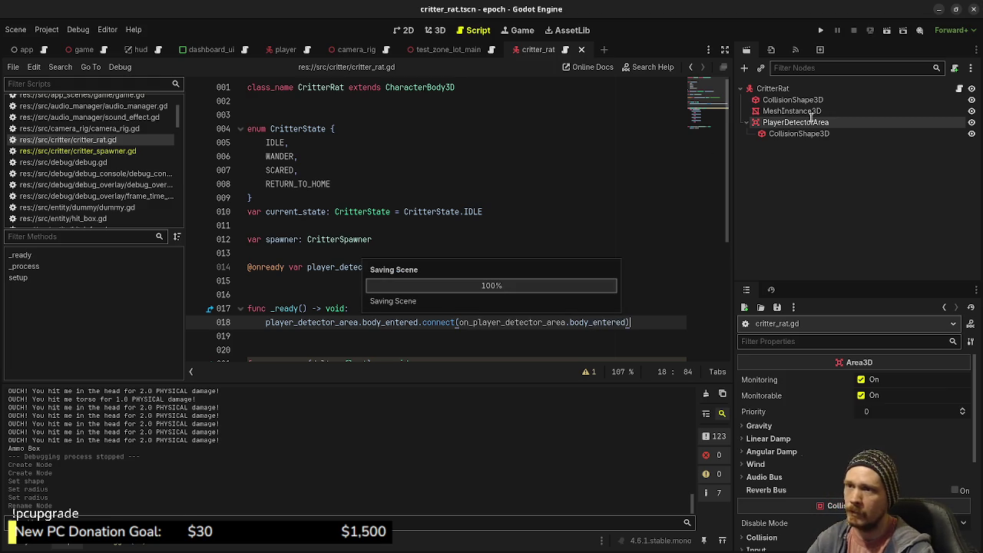
scroll(783, 435, "down", 3)
scroll(783, 435, "down", 1)
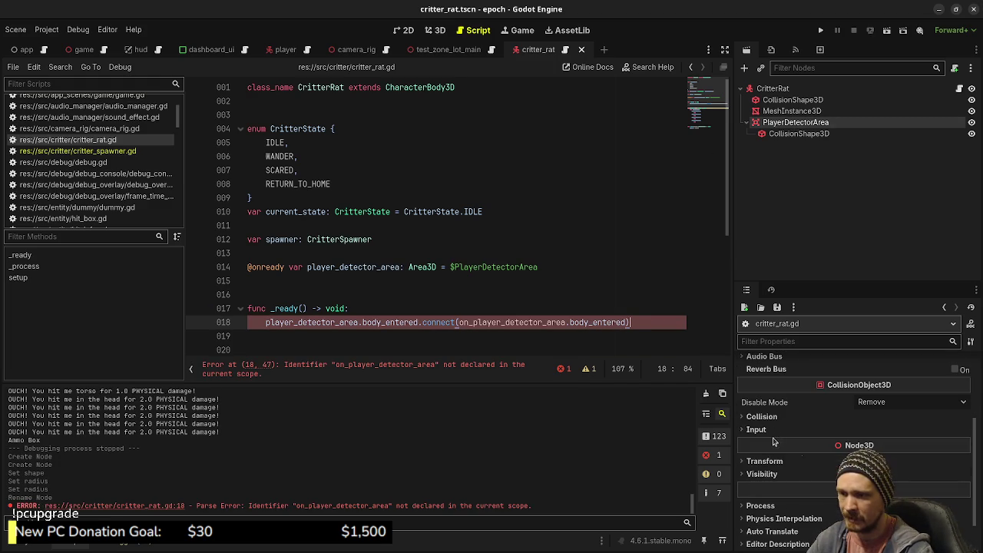
Take PlayerDetectorArea off collision layer 1 and set its mask to layer 2.
scroll(781, 434, "up", 1)
scroll(780, 430, "down", 1)
left_click(762, 441)
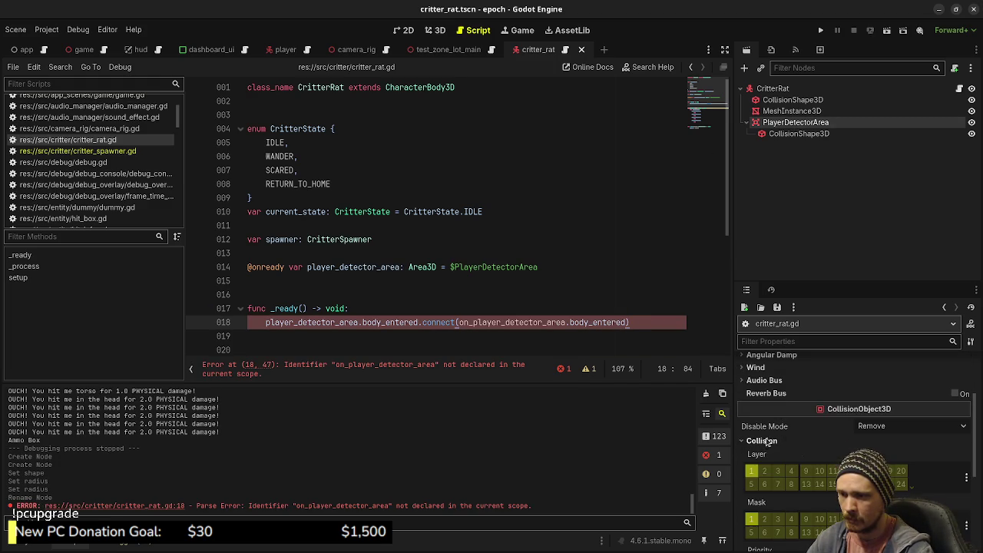
left_click(752, 471)
left_click(765, 520)
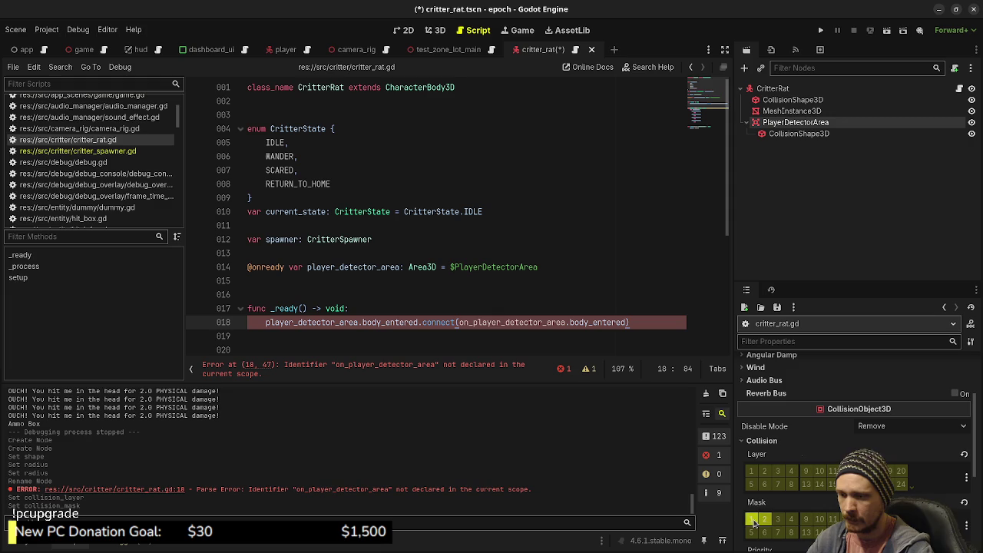
Fix the connect argument to read on_player_detector_area_body_entered.
double_click(592, 323)
left_click(569, 322)
key("BackSpace")
type("_")
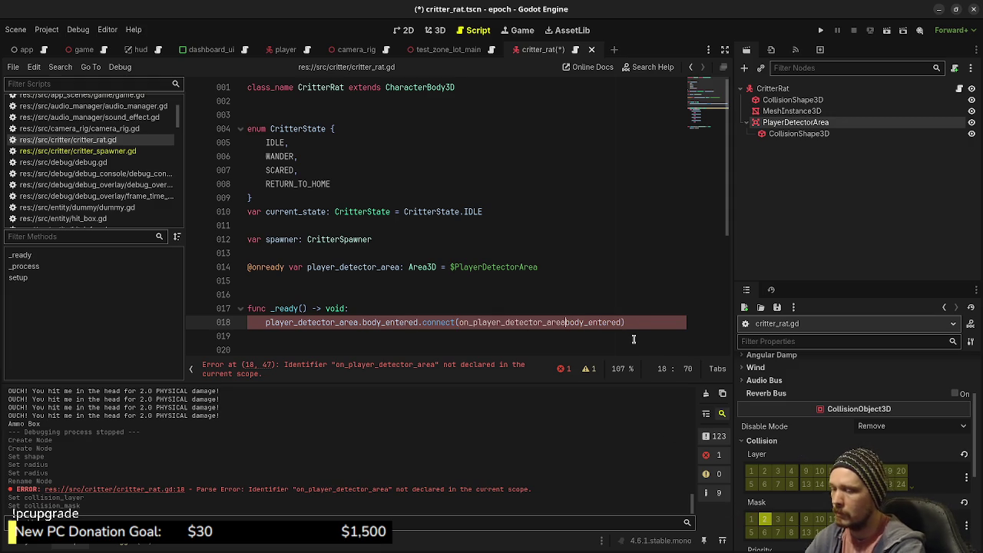
left_click(553, 330)
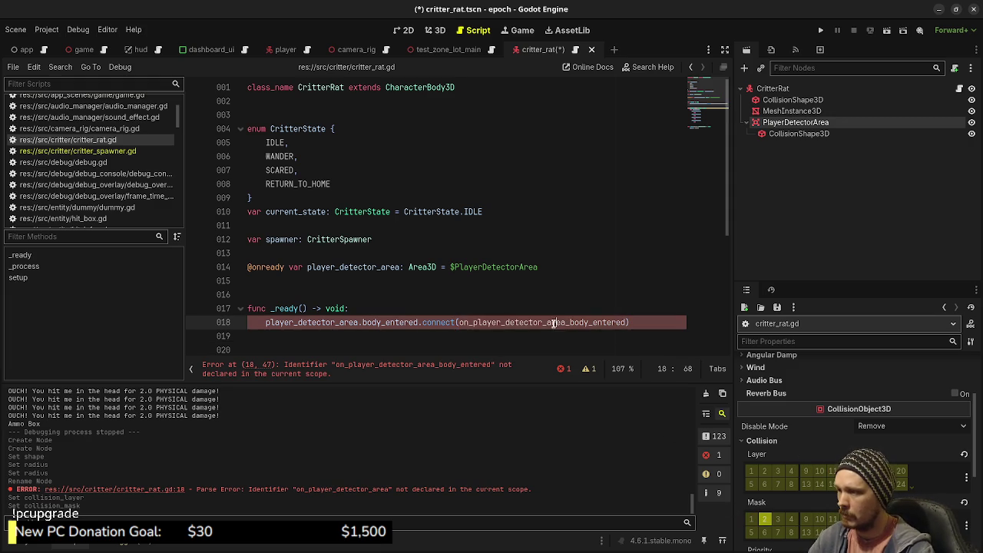
Add func on_player_detector_area_body_entered(body: Node3D) -> void: pass and save.
double_click(553, 323)
key("ctrl+c")
scroll(729, 169, "down", 5)
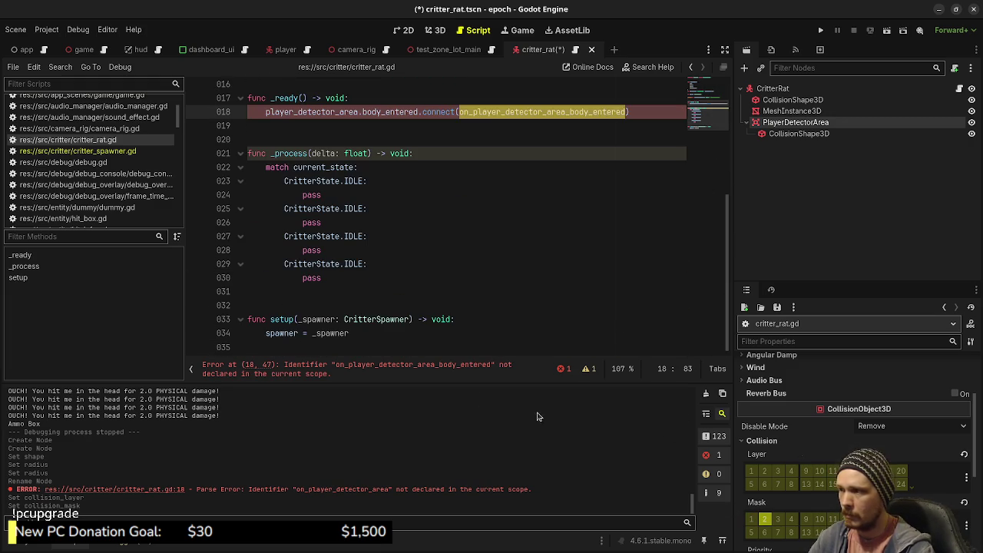
left_click(376, 347)
type("func")
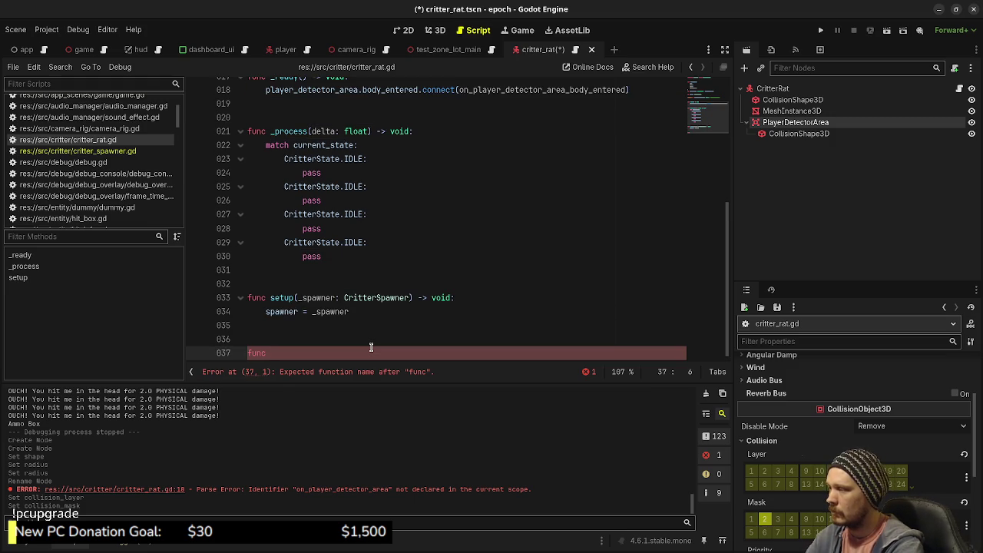
key("ctrl+v")
type("(")
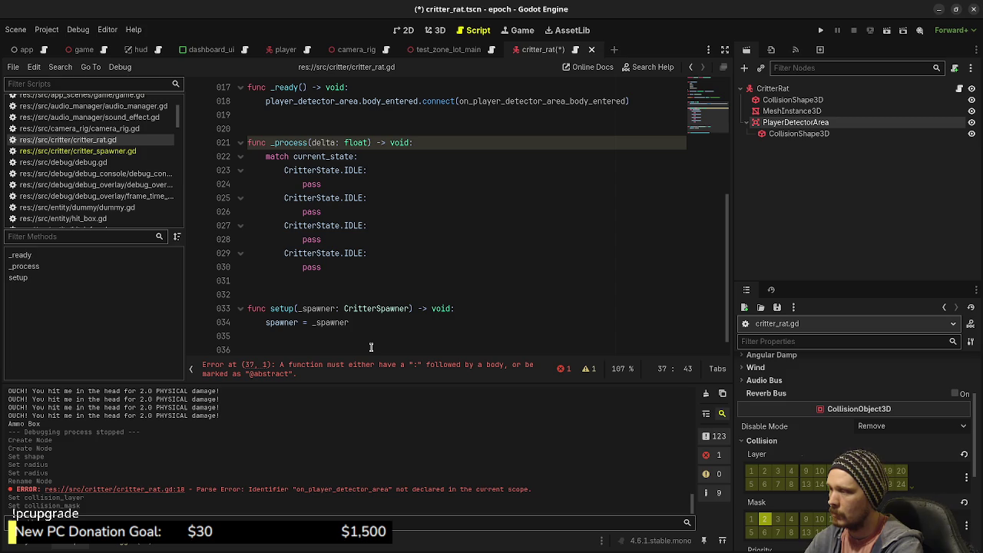
type("body: N")
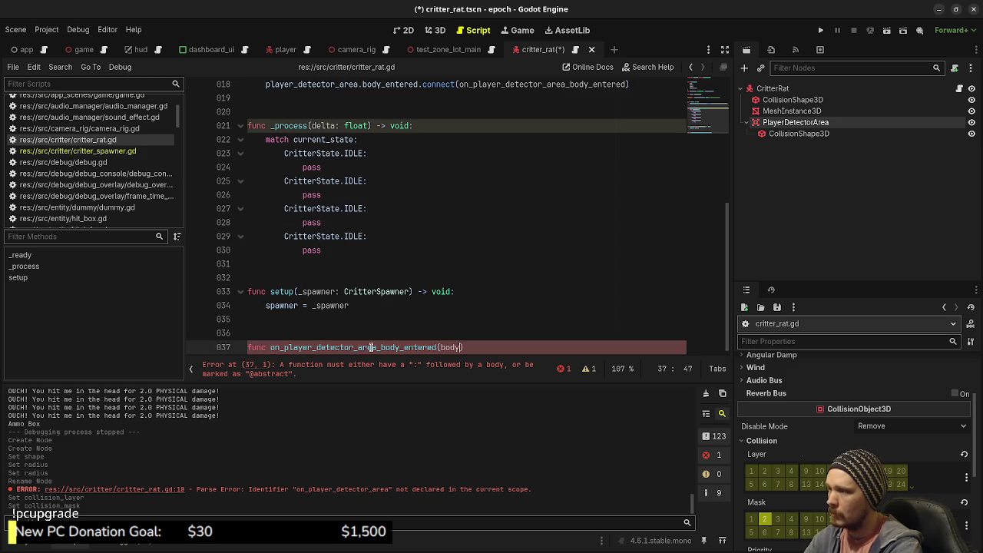
type("ode3D) -")
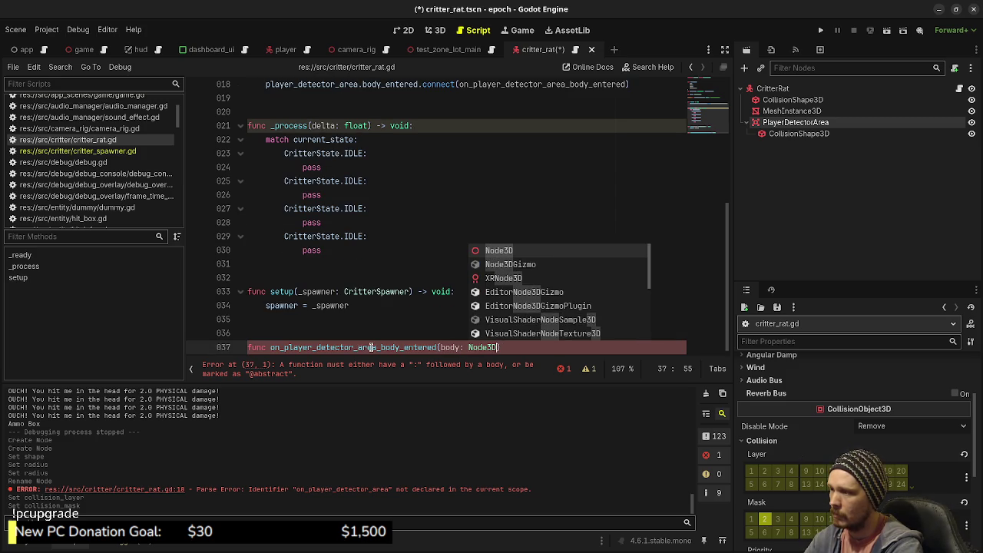
type("> void:")
key("Return")
type("pass")
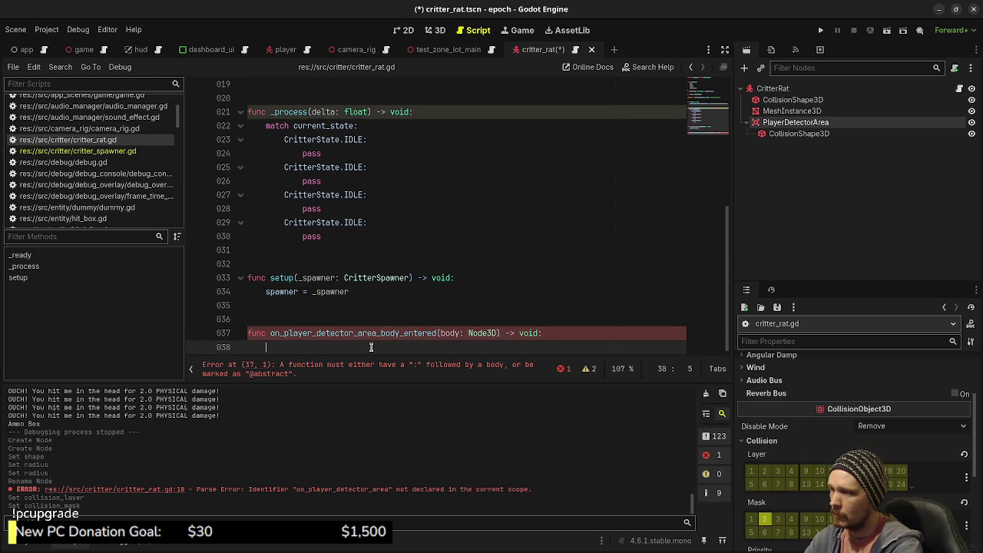
key("ctrl+s")
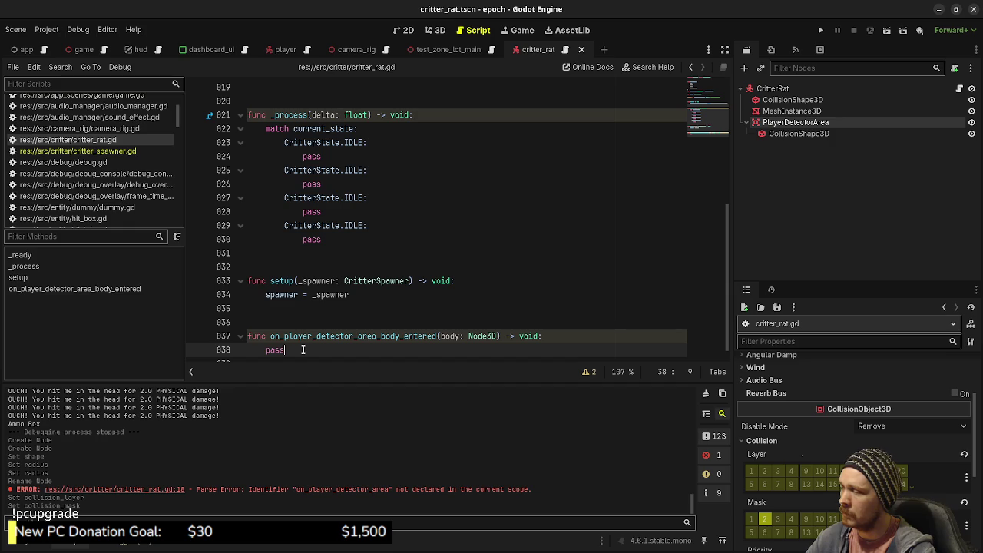
scroll(317, 314, "up", 1)
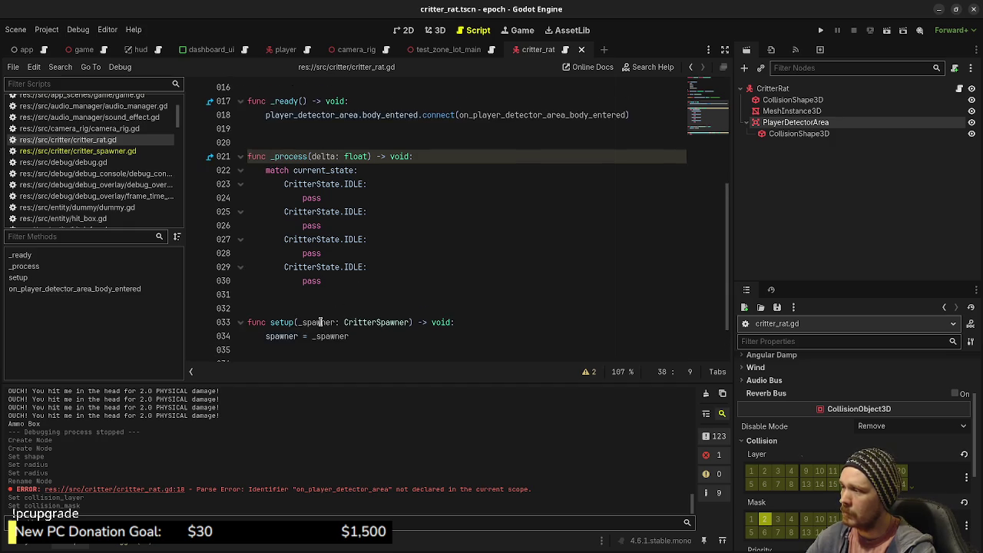
scroll(318, 323, "down", 2)
scroll(338, 323, "up", 6)
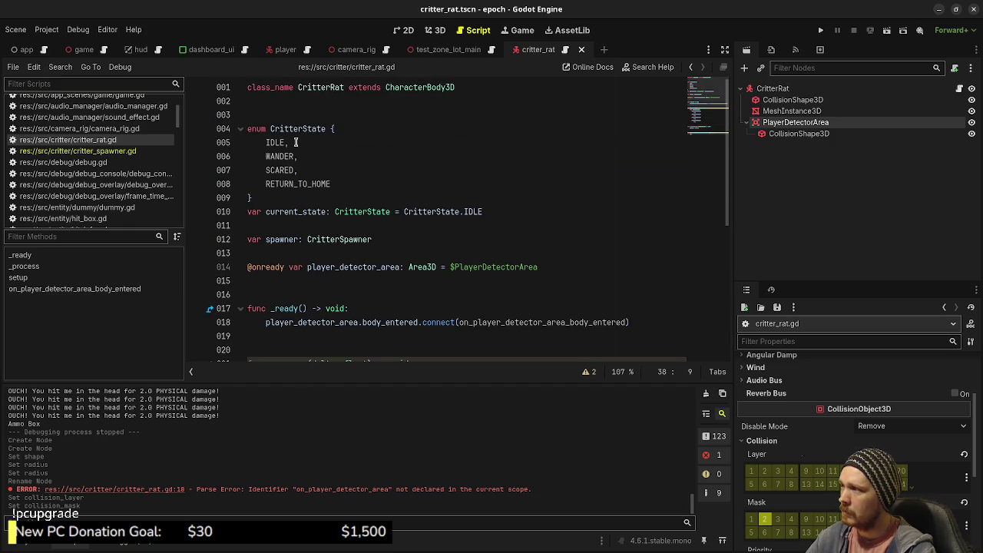
left_click(297, 142)
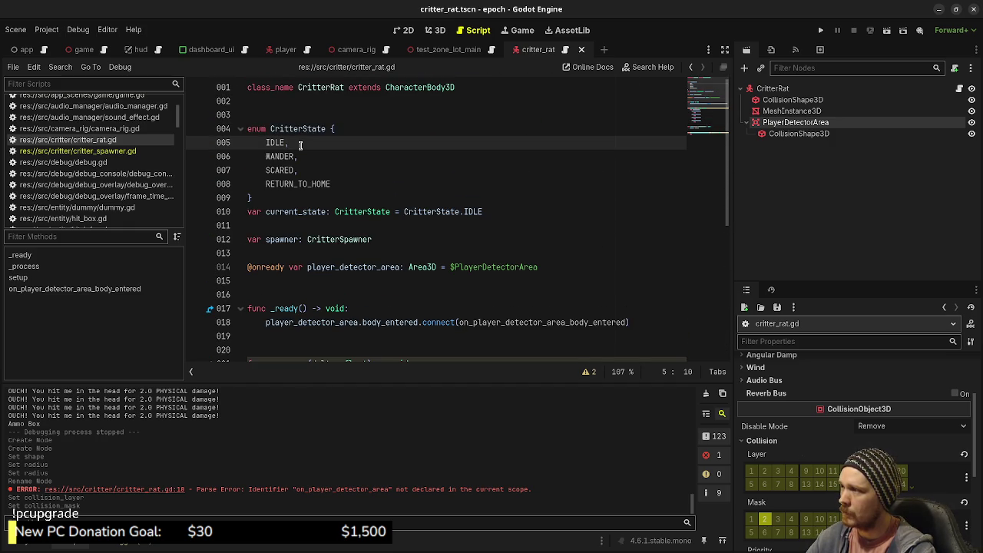
key("Return")
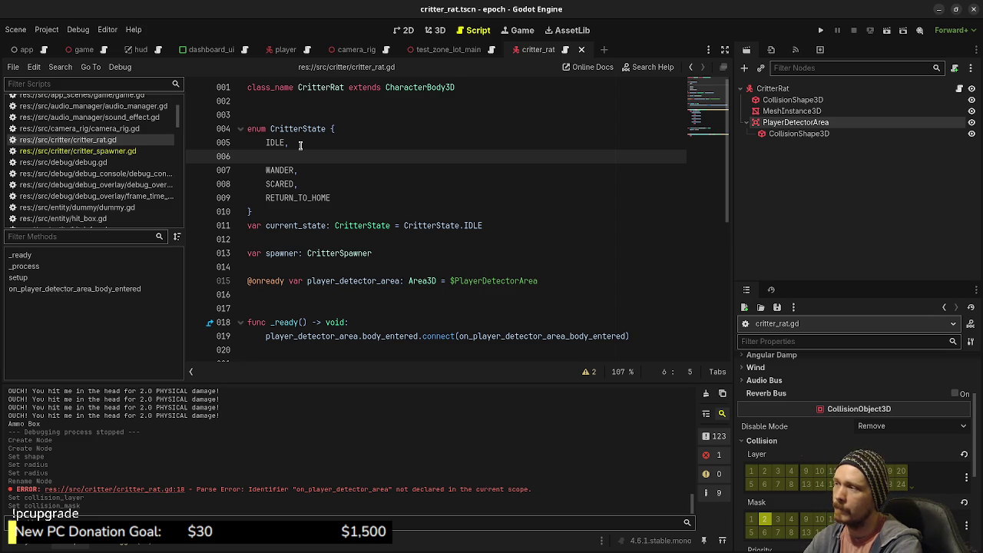
type("FIND")
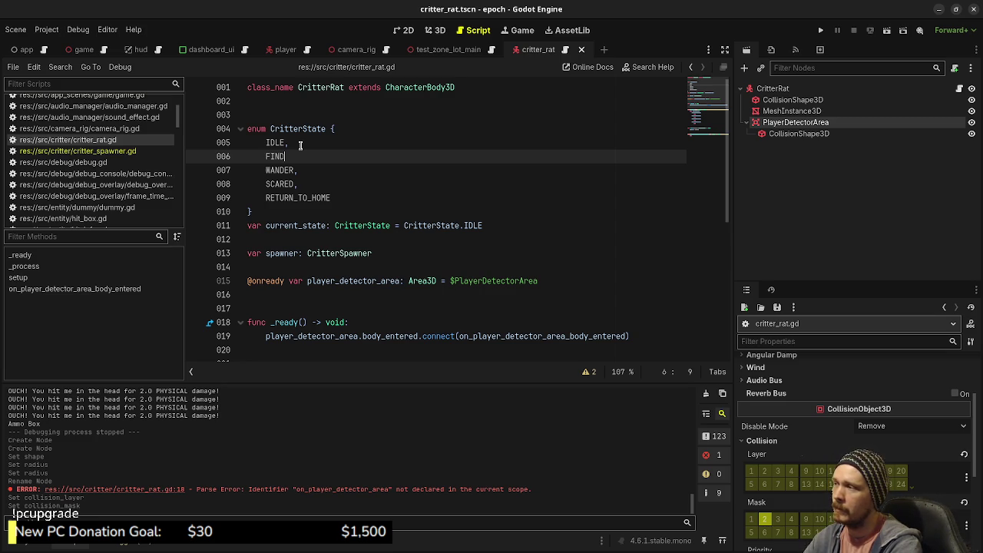
type("_NEW_POSITION")
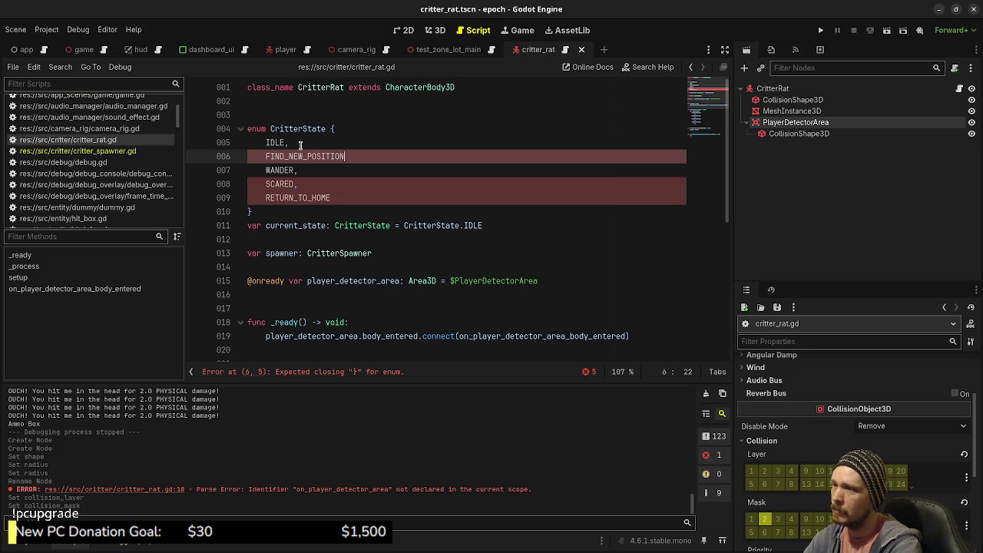
key("BackSpace")
key("BackSpace")
key("BackSpace")
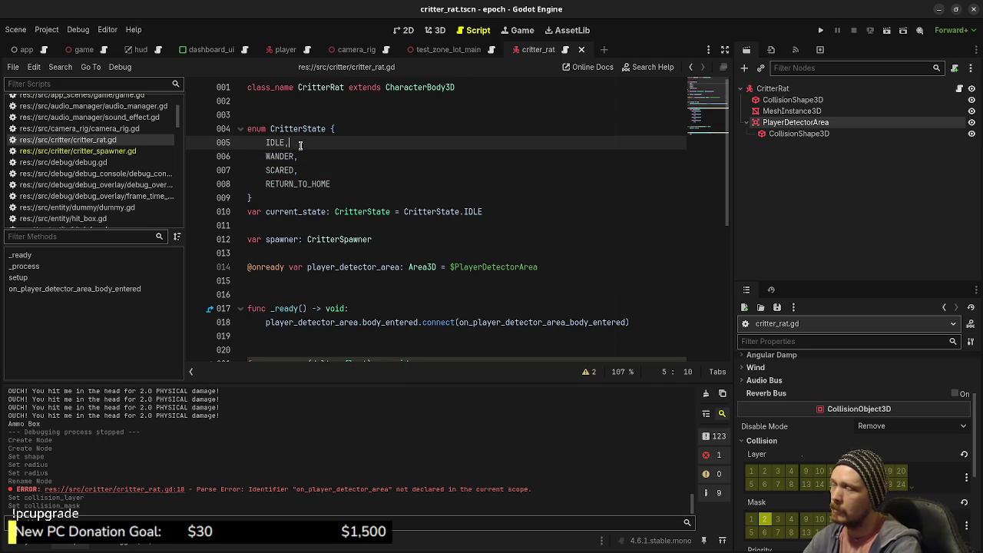
key("ctrl+s")
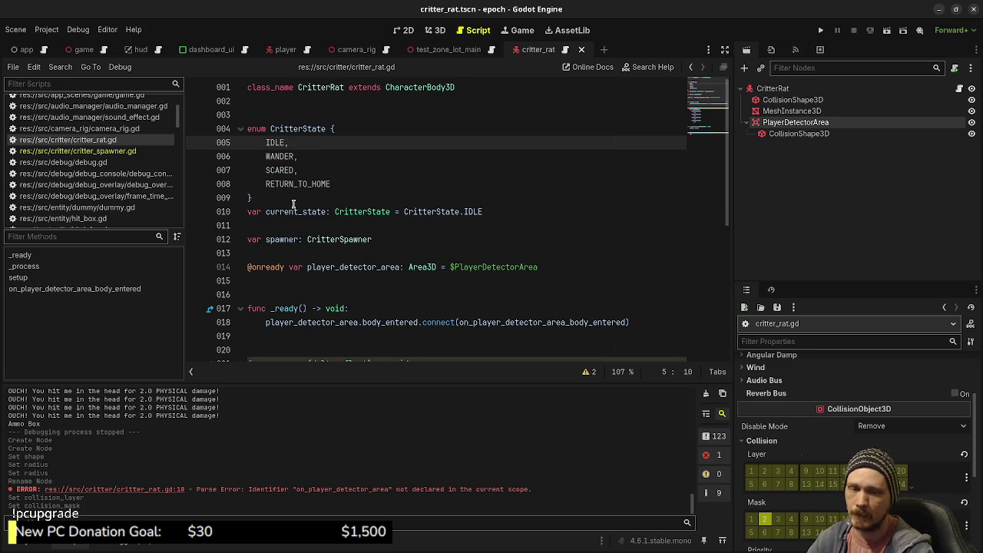
scroll(331, 266, "down", 6)
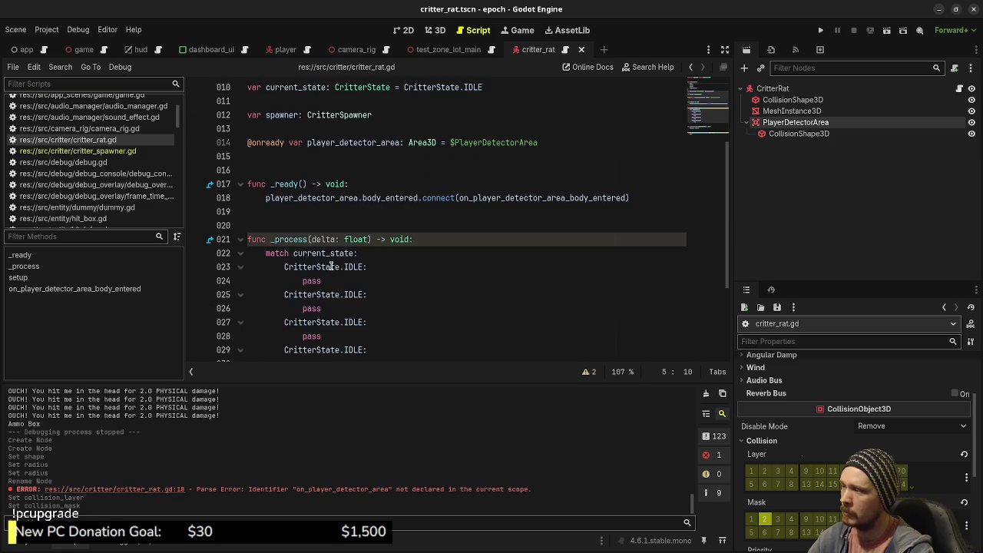
Rename the IDLE match labels on lines 25, 27 and 29 to WANDER, SCARED and RETURN_TO_HOME, then save.
scroll(331, 266, "up", 2)
double_click(355, 253)
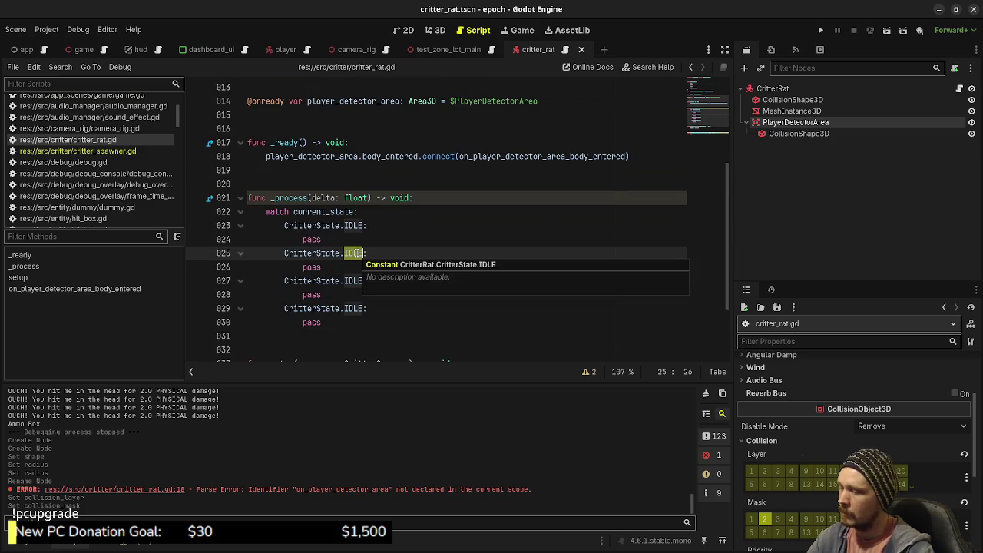
type("WANDER")
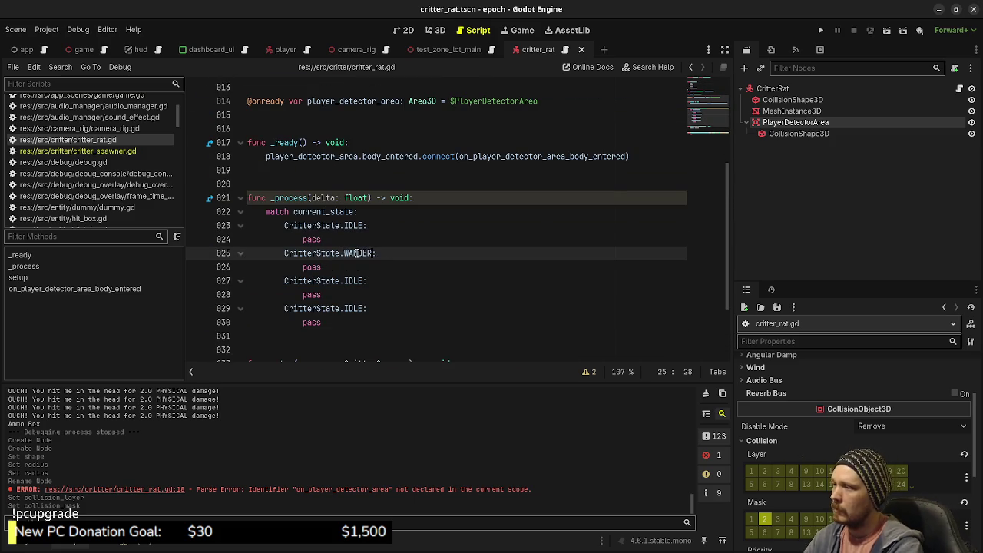
double_click(347, 281)
type("SCAR")
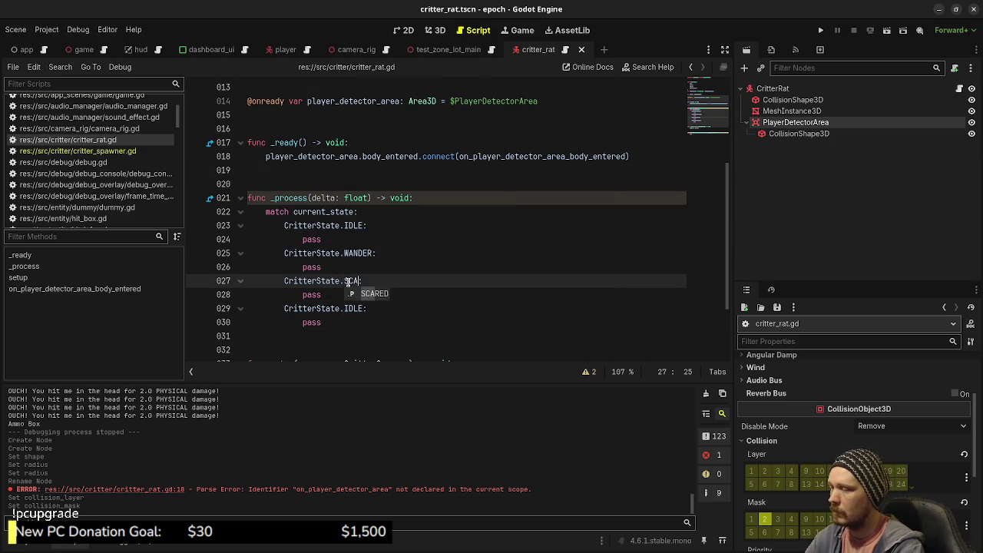
key("Return")
double_click(357, 309)
type("RETURN_TO_HOM")
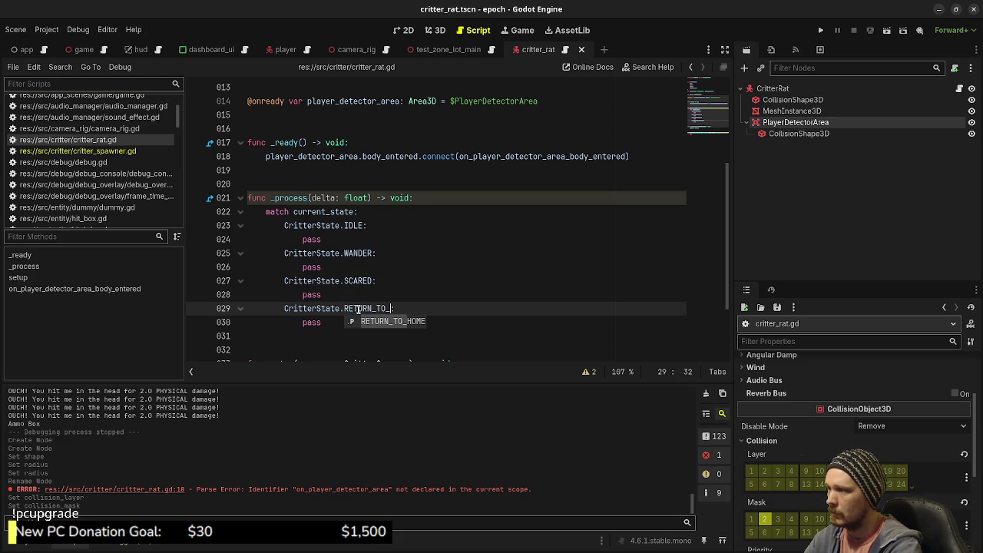
type("E")
key("ctrl+s")
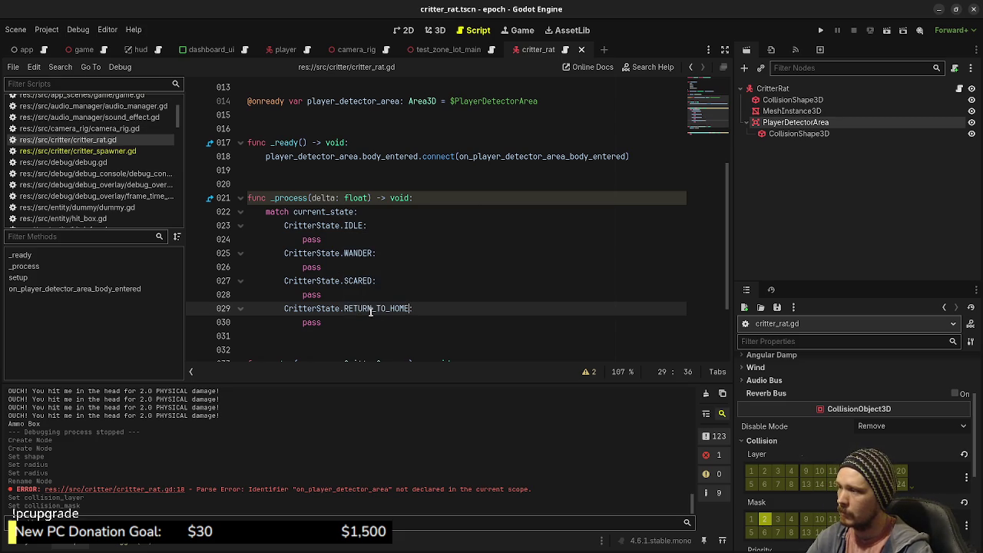
Add 'var next_position: Vector3 = Vector3.ZERO' below the detector area variable and save.
scroll(370, 312, "down", 2)
scroll(370, 312, "up", 2)
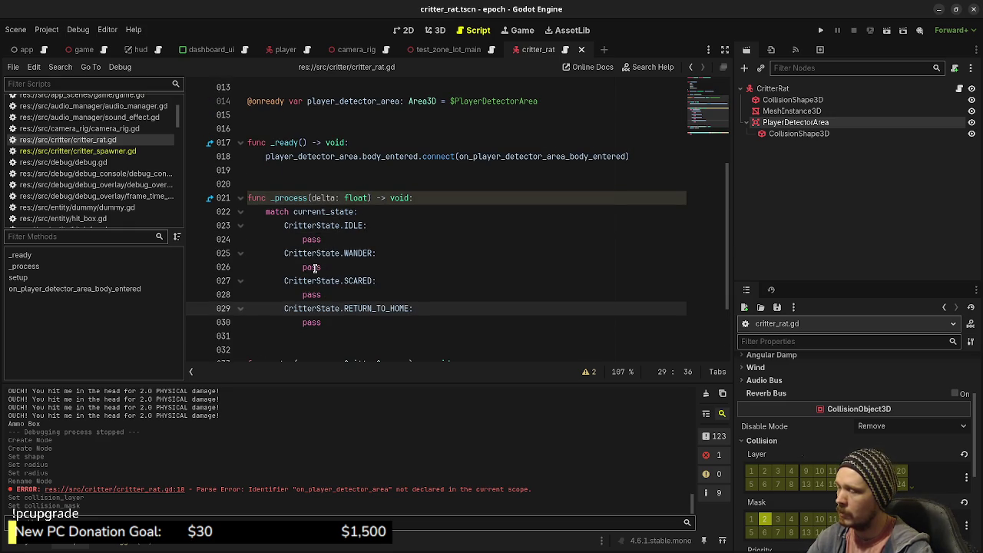
scroll(330, 265, "up", 4)
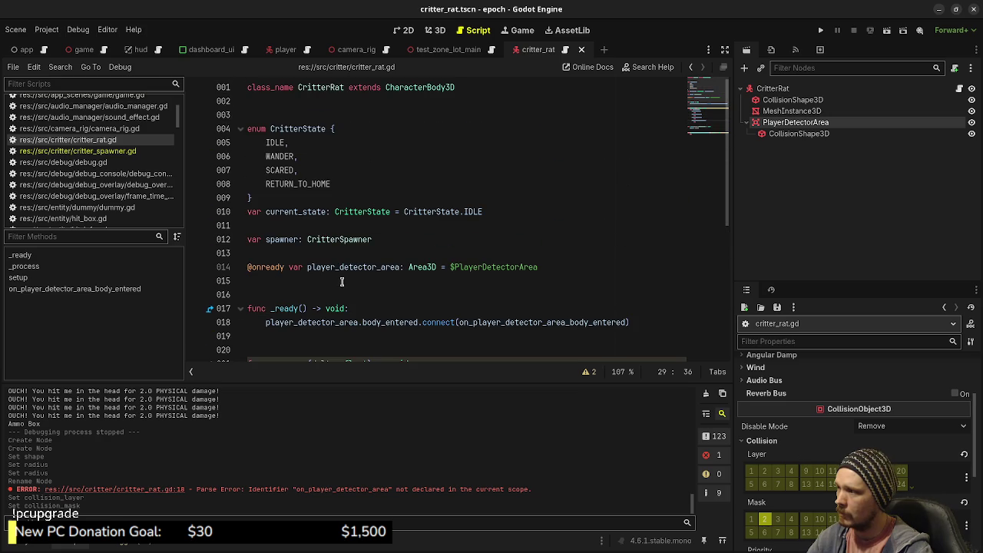
left_click(352, 280)
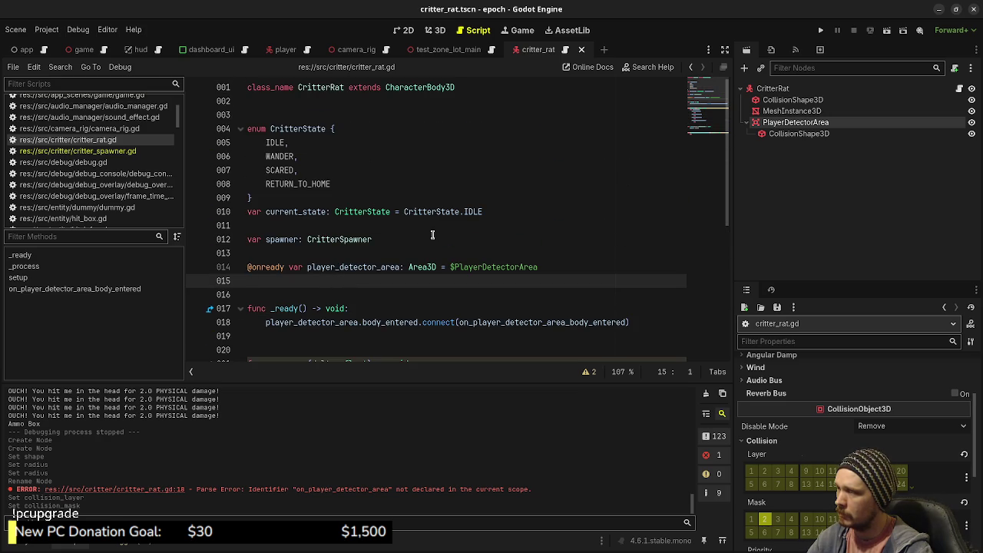
key("Return")
type("var")
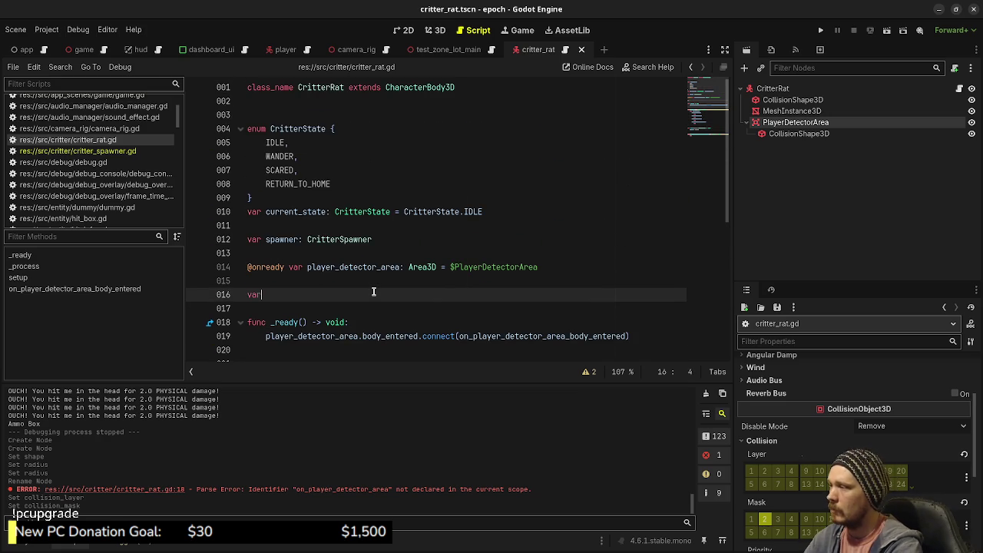
type(" next_positio")
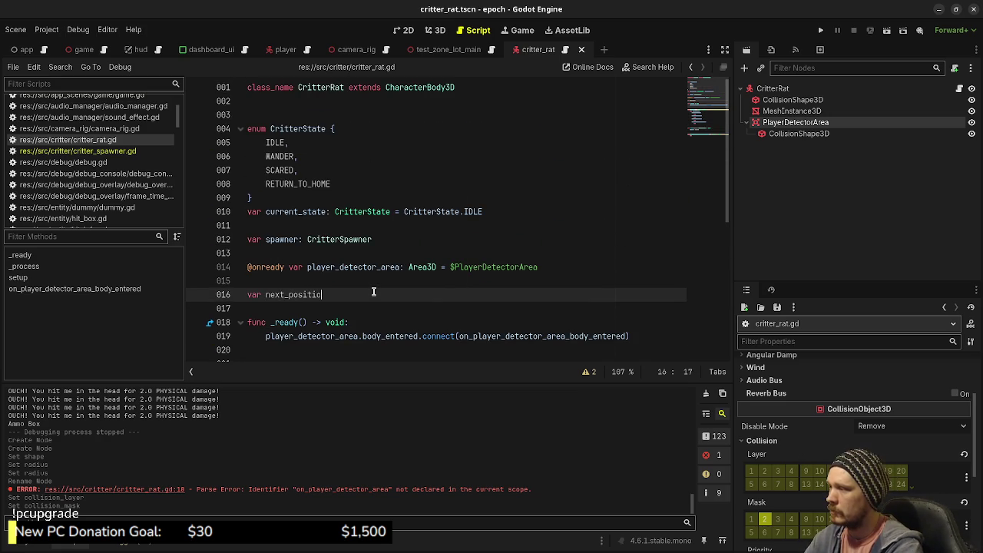
type("n: Vector3 ")
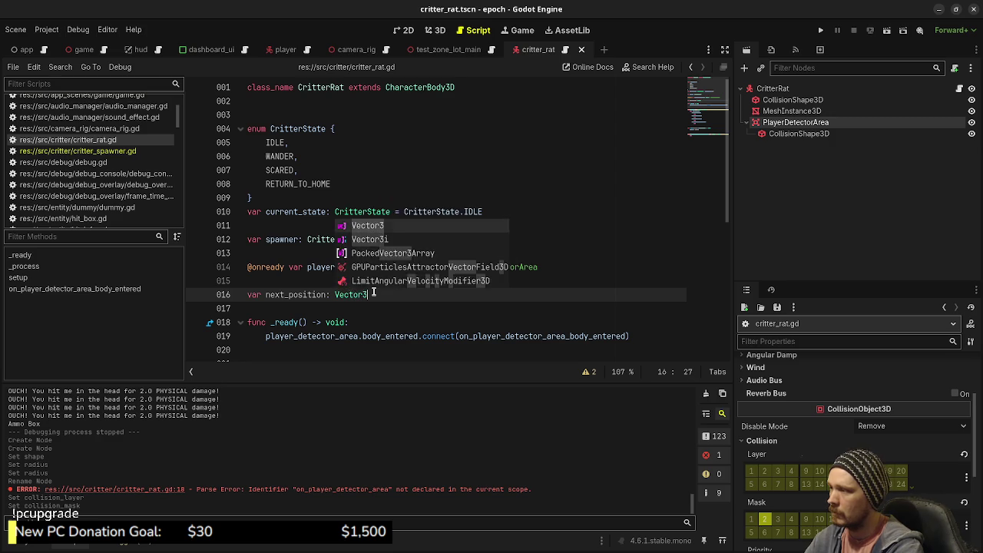
type("= ")
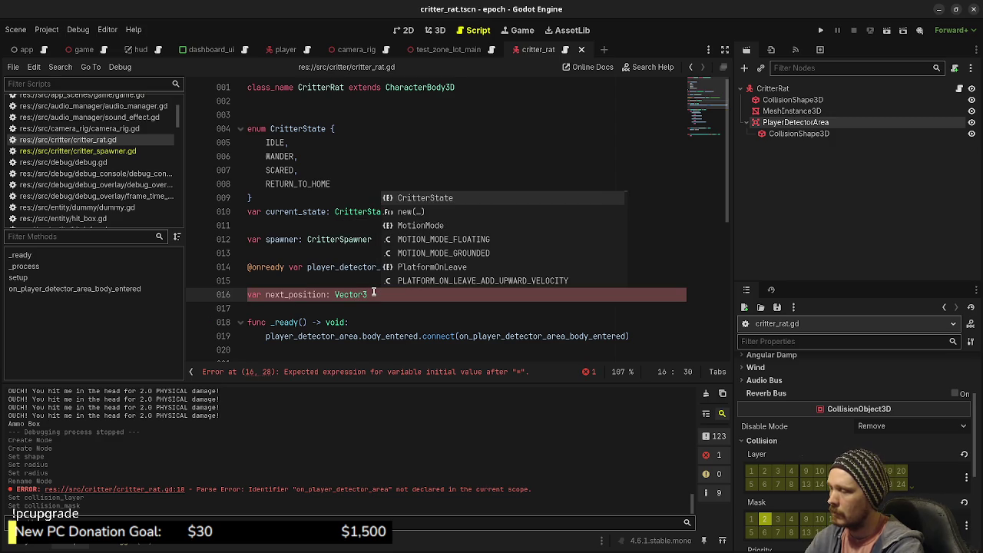
type("Vector3.ZERO")
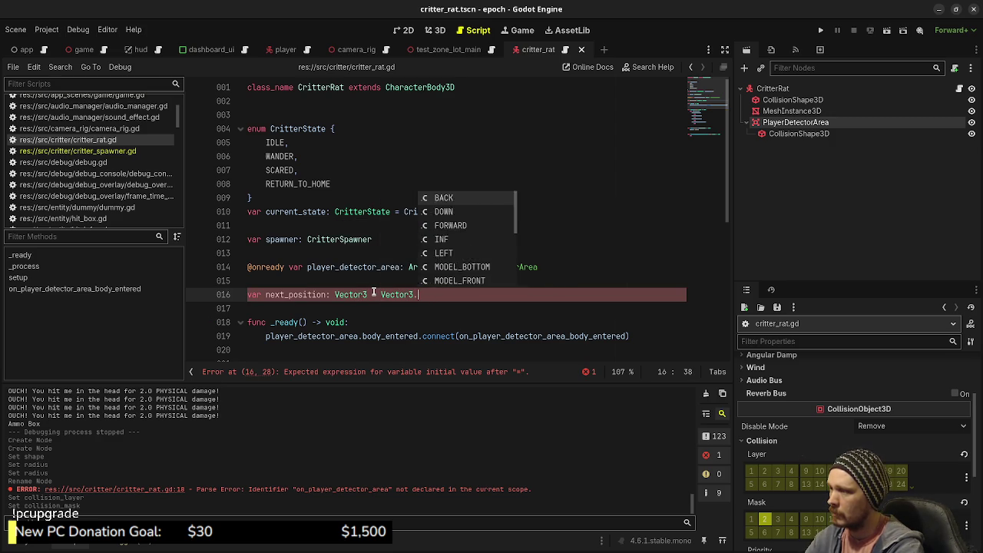
key("ctrl+s")
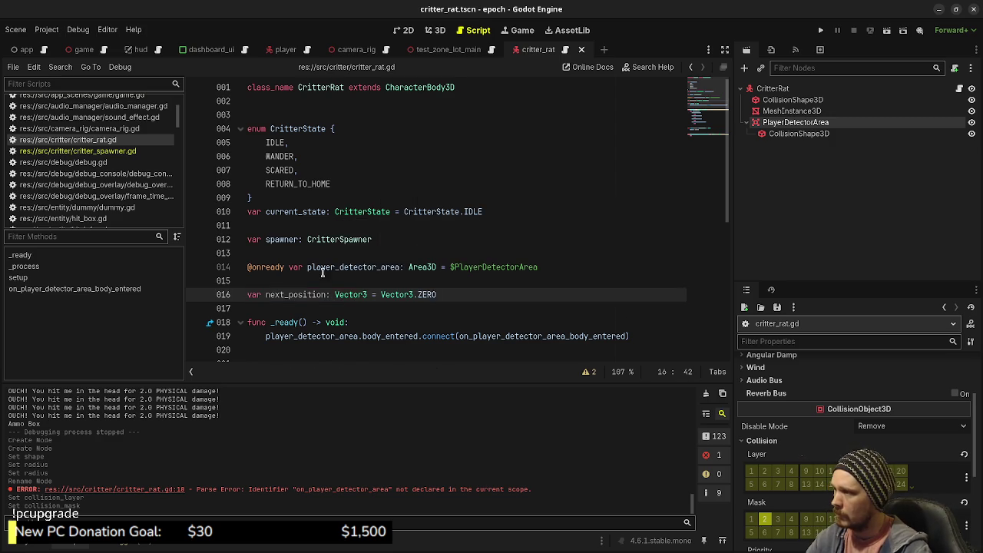
scroll(337, 289, "down", 6)
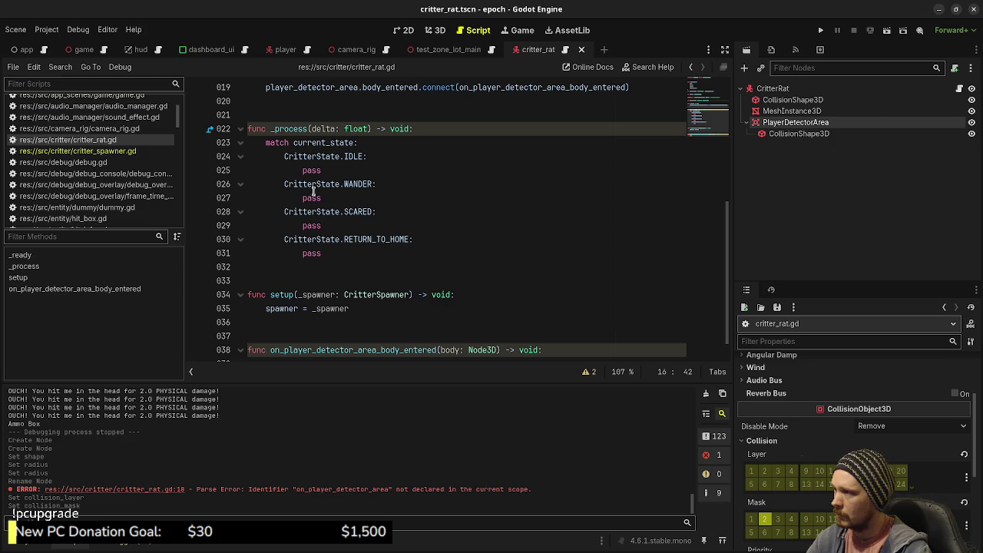
Replace WANDER's pass with 'if global_position.distance_to(next_position) <= 0.1:' setting current_state = CritterState.IDLE.
double_click(314, 198)
type("if ")
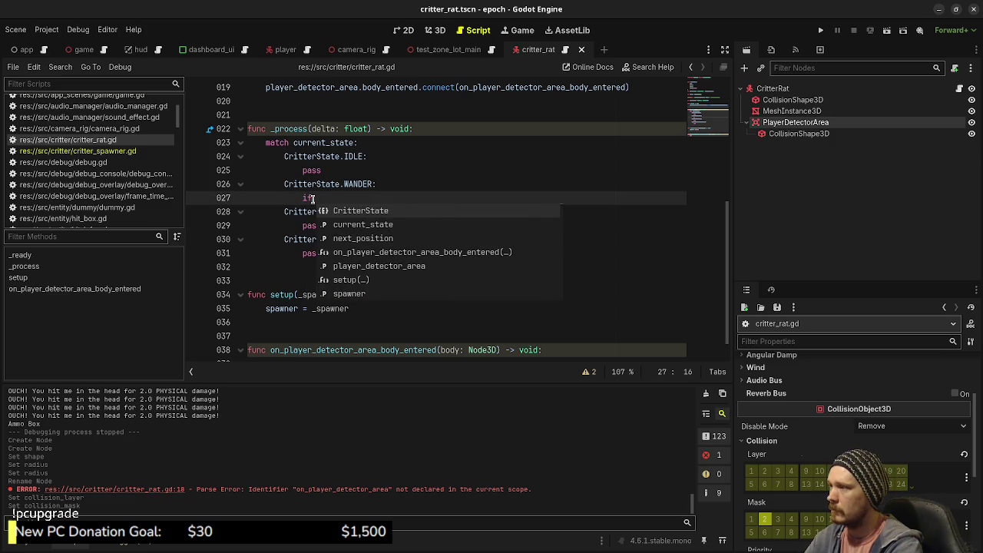
type("glo")
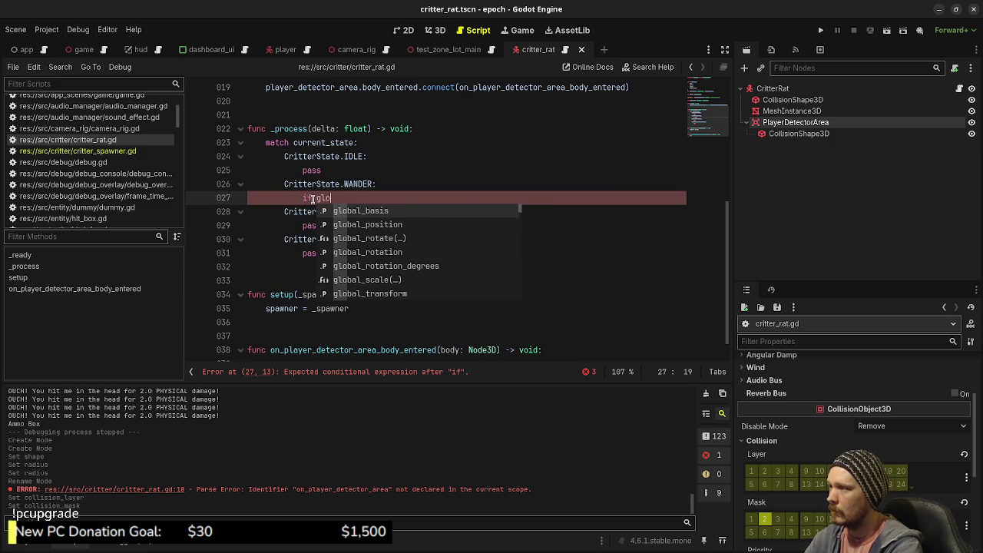
type("bal_position")
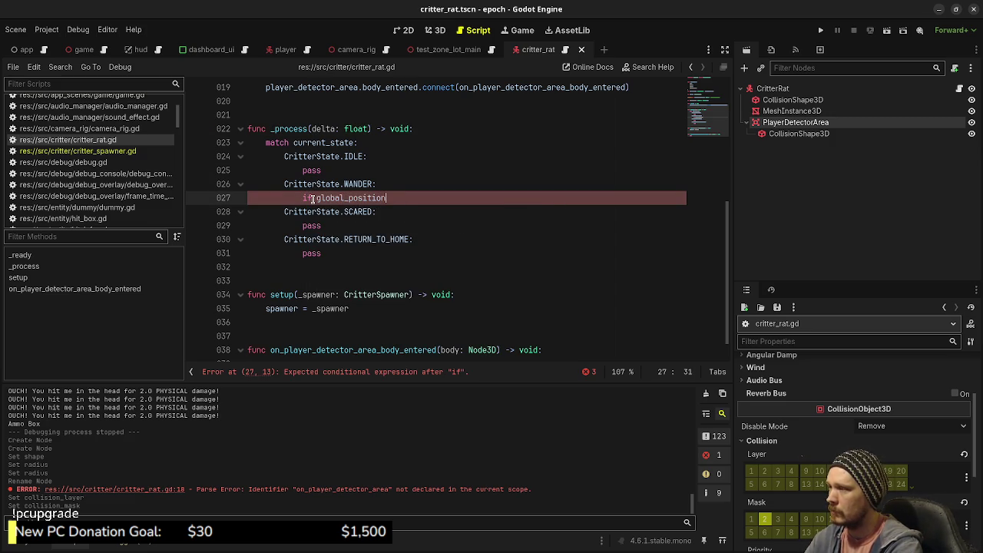
type(".distance")
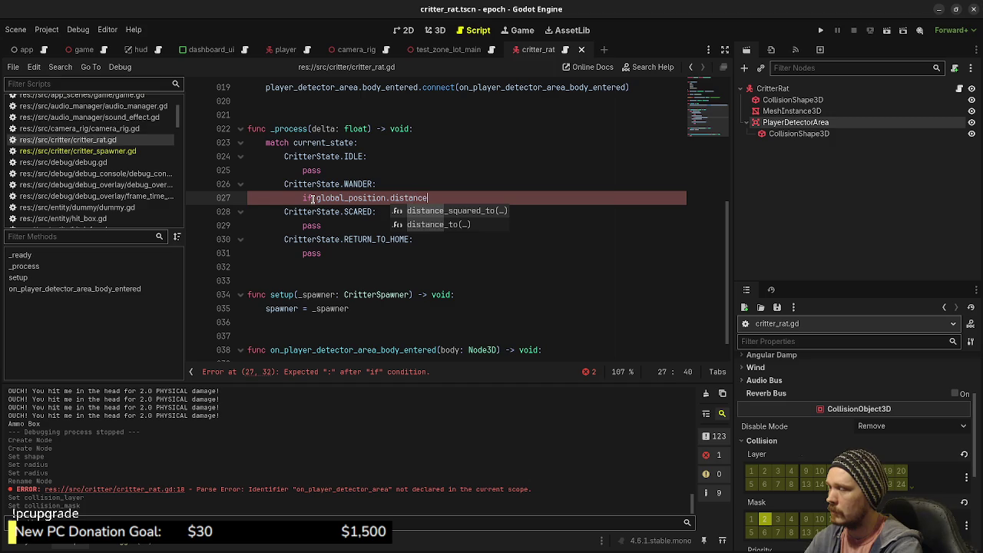
type("_to")
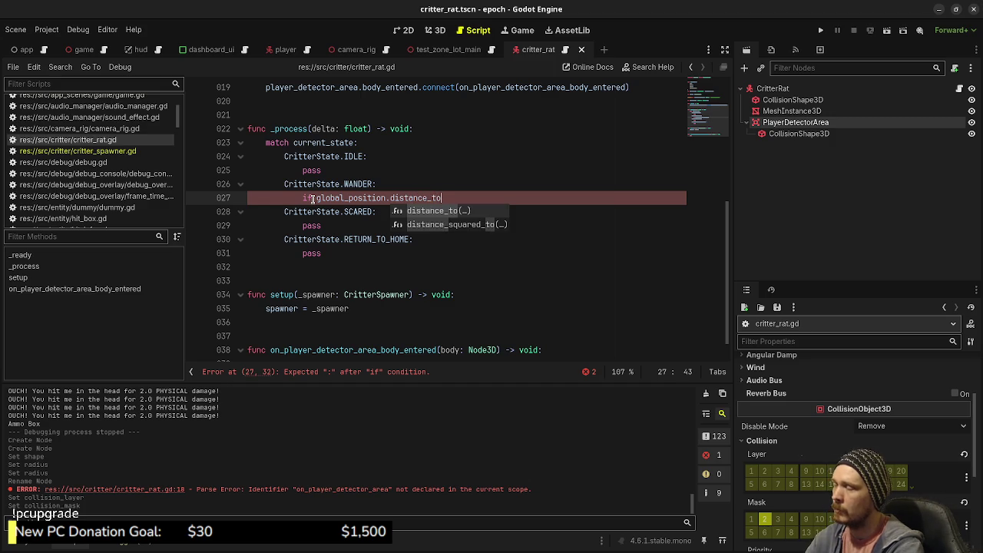
type("(")
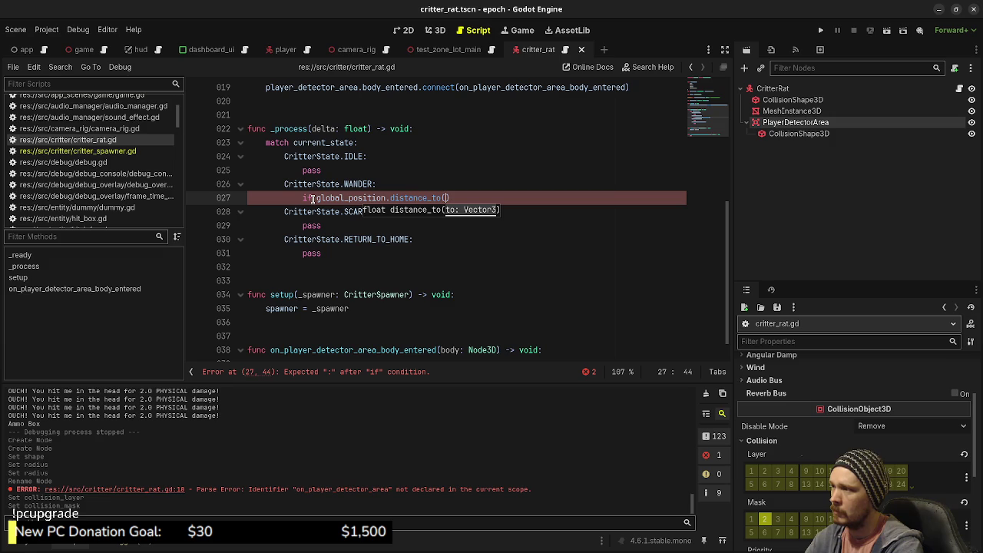
type("next_position)")
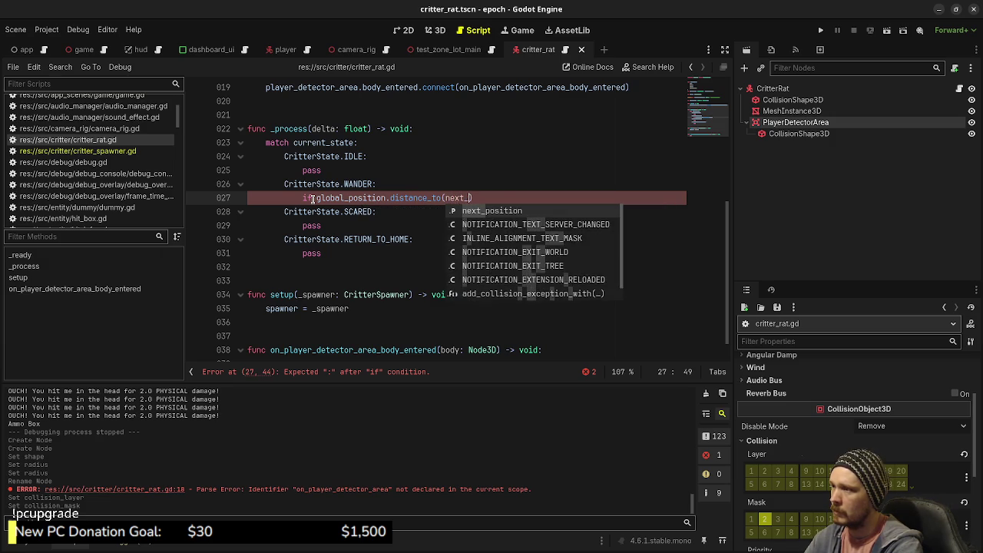
type(" <")
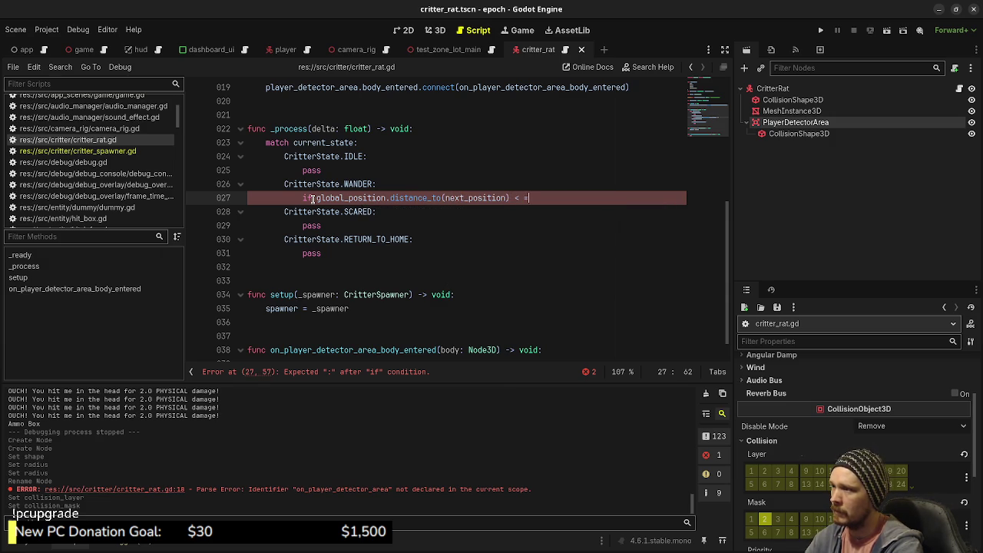
type("= 0.1:")
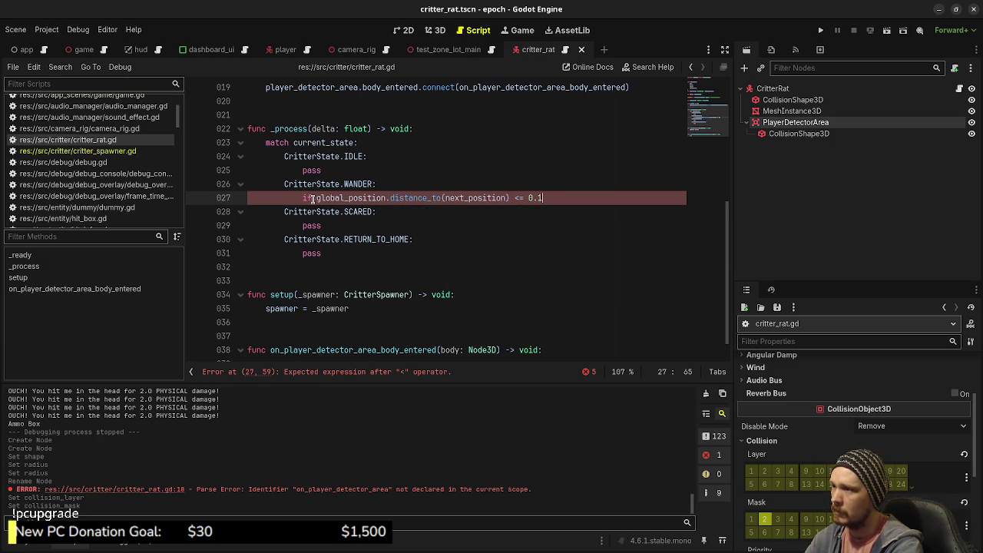
key("Return")
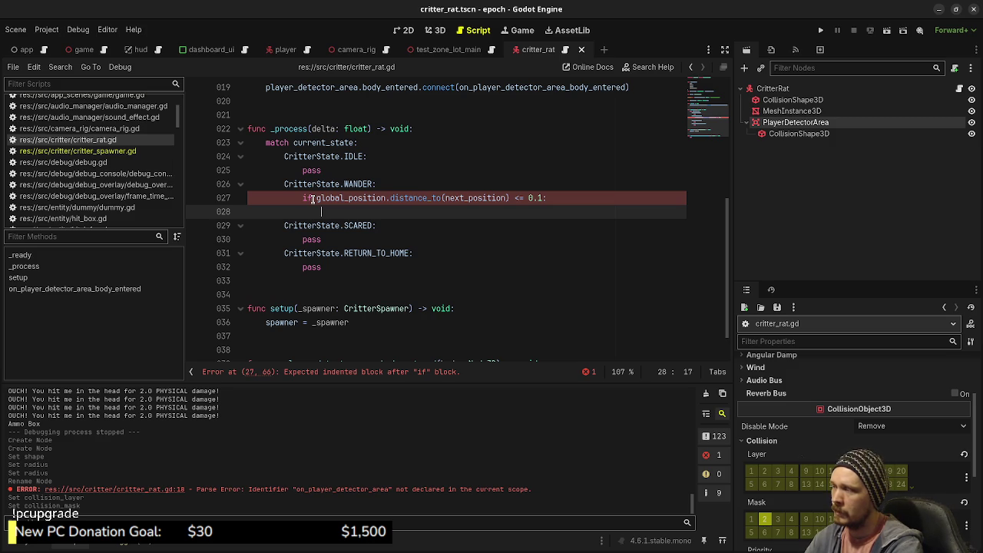
type("c")
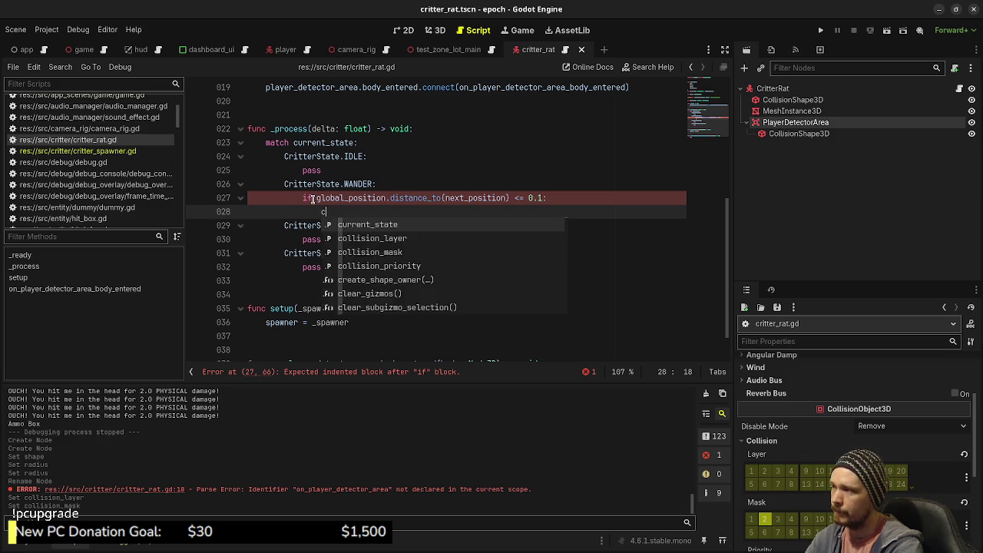
type("urrent_state.")
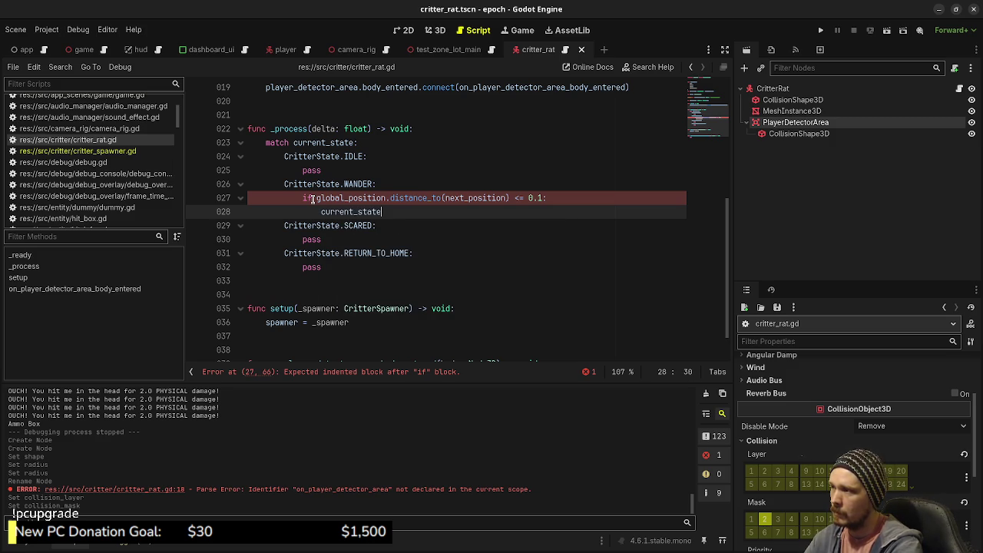
key("BackSpace")
type("=")
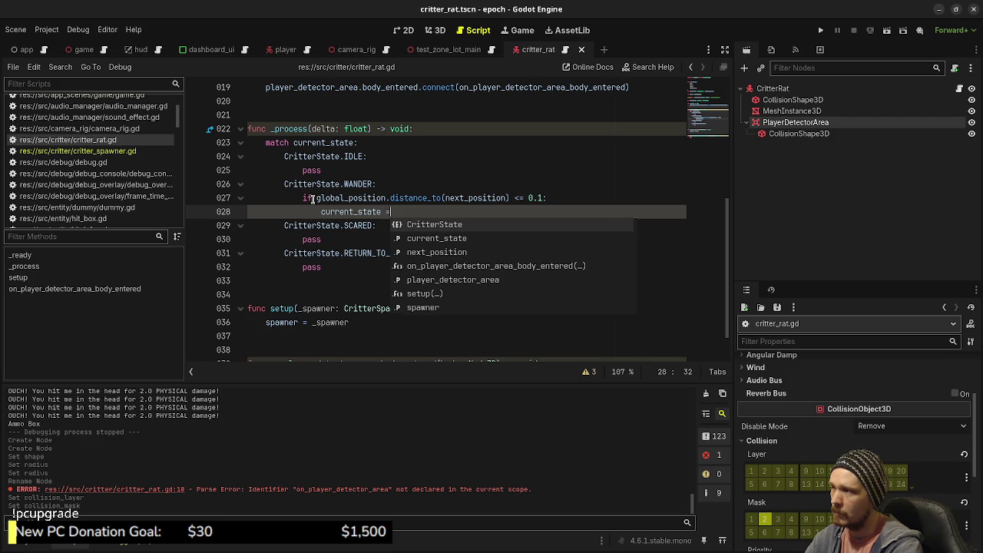
type(" CritterS")
key("Return")
type(".IDLE")
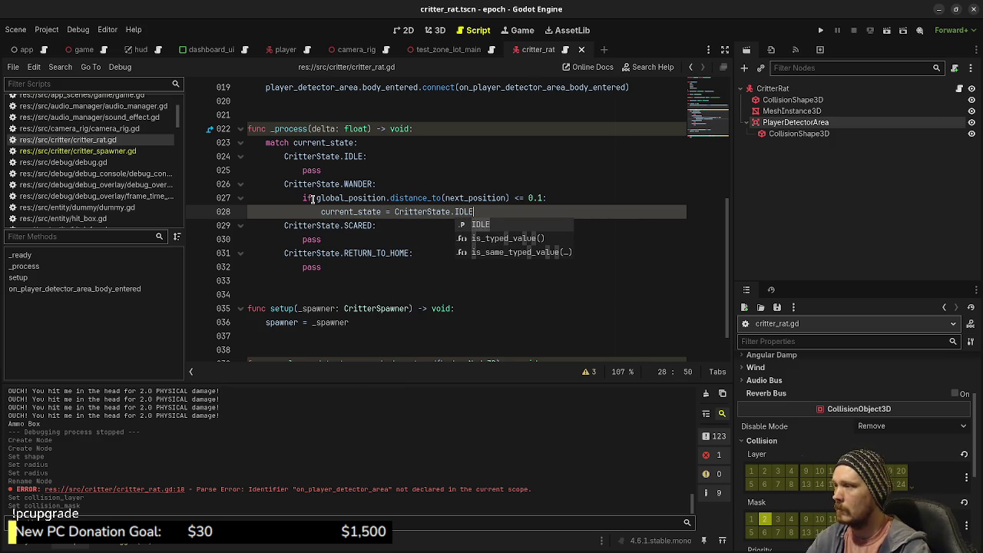
key("Escape")
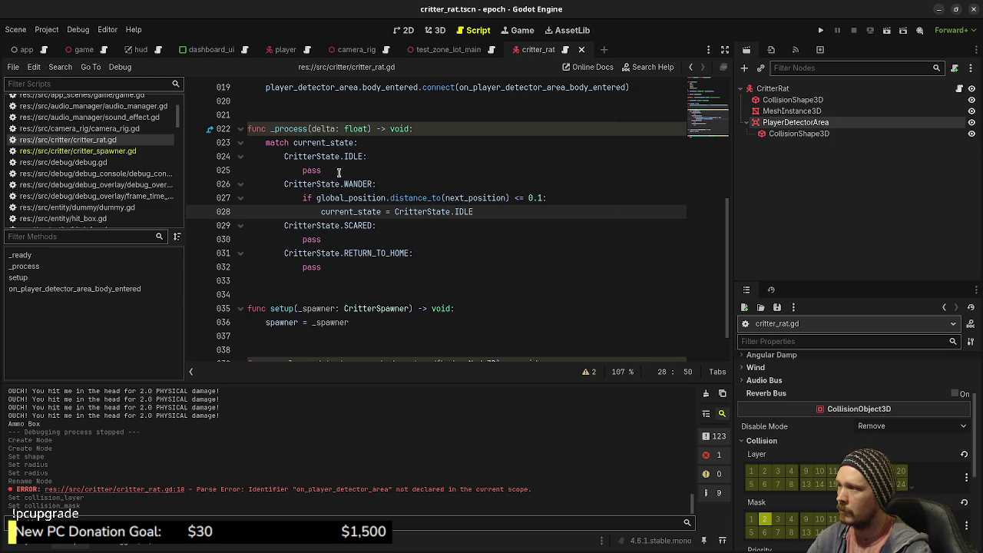
Declare 'var idle_time: float = 0.0' below next_position and save the script.
double_click(313, 170)
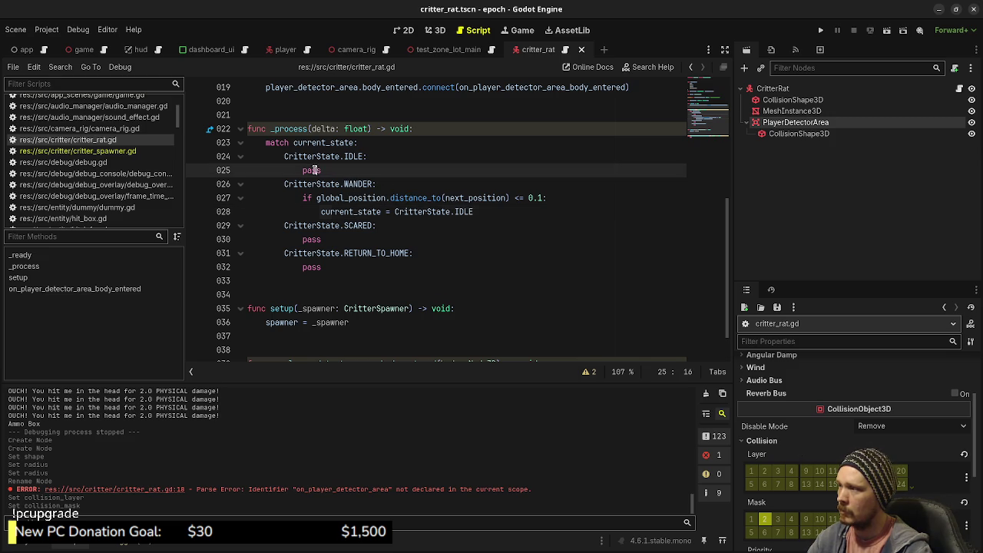
scroll(380, 195, "up", 4)
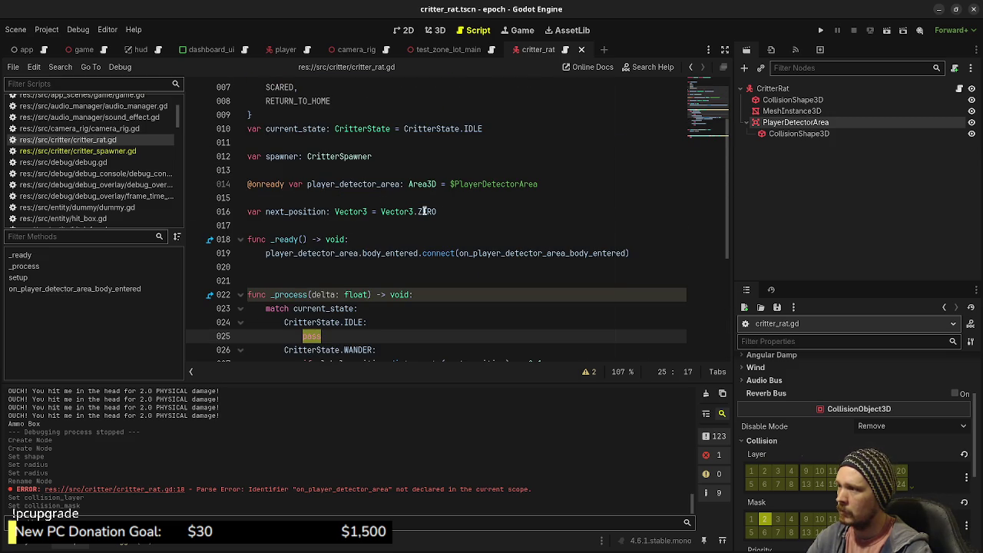
left_click(449, 211)
key("Return")
type("var idl")
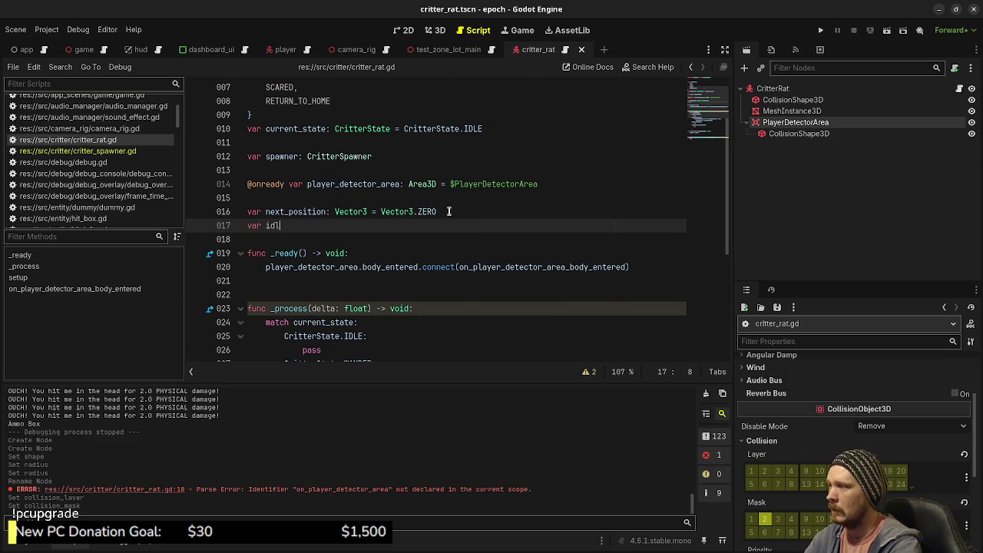
type("e_time")
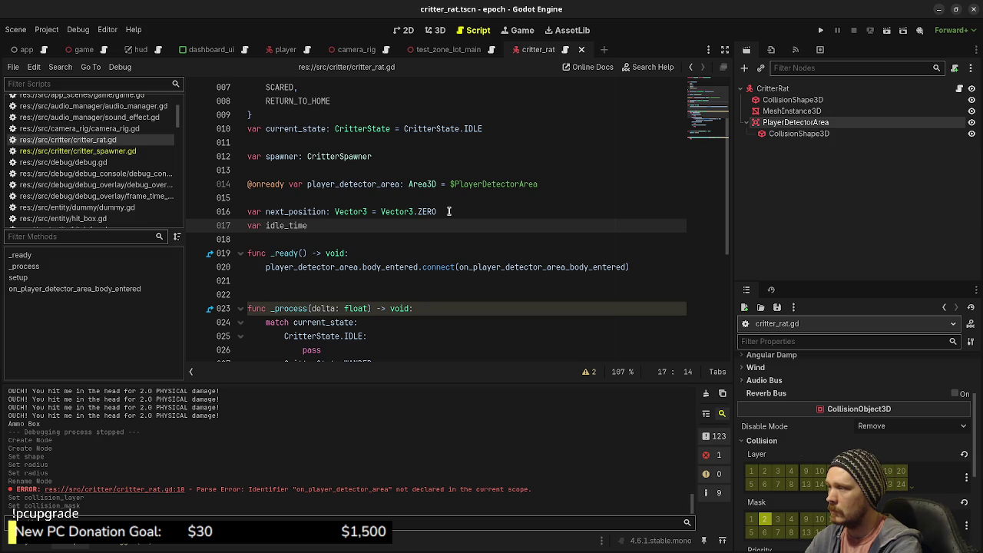
type(": float = 0.0")
key("ctrl+s")
scroll(371, 240, "down", 2)
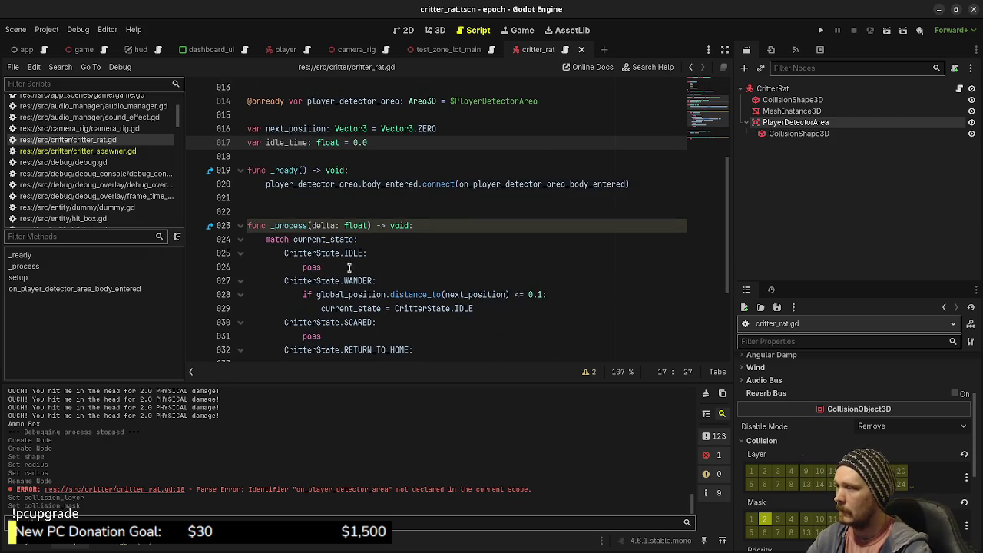
In IDLE, subtract delta from idle_time and switch to CritterState.WANDER when it reaches 0.0, then save.
double_click(318, 267)
type("idle")
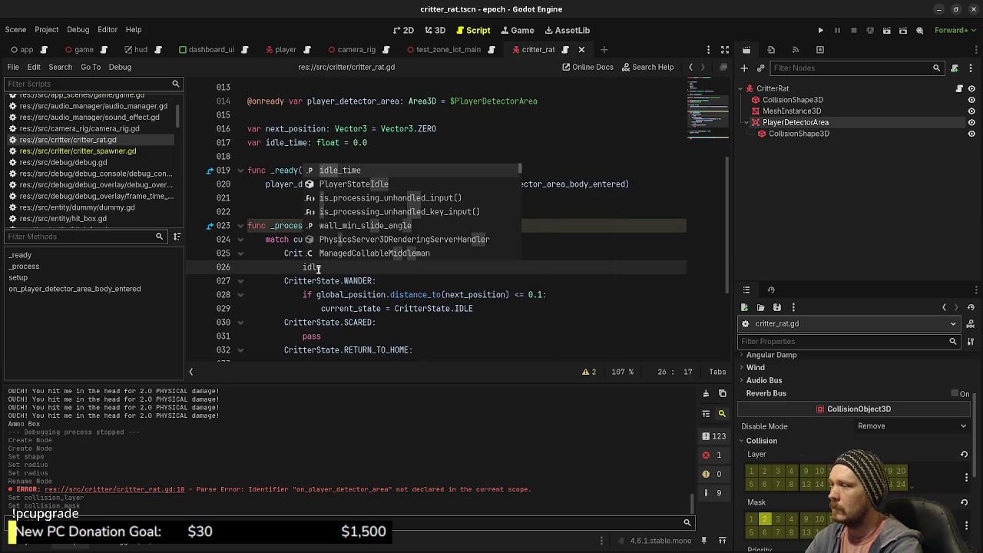
type("_ti")
type("-= delta")
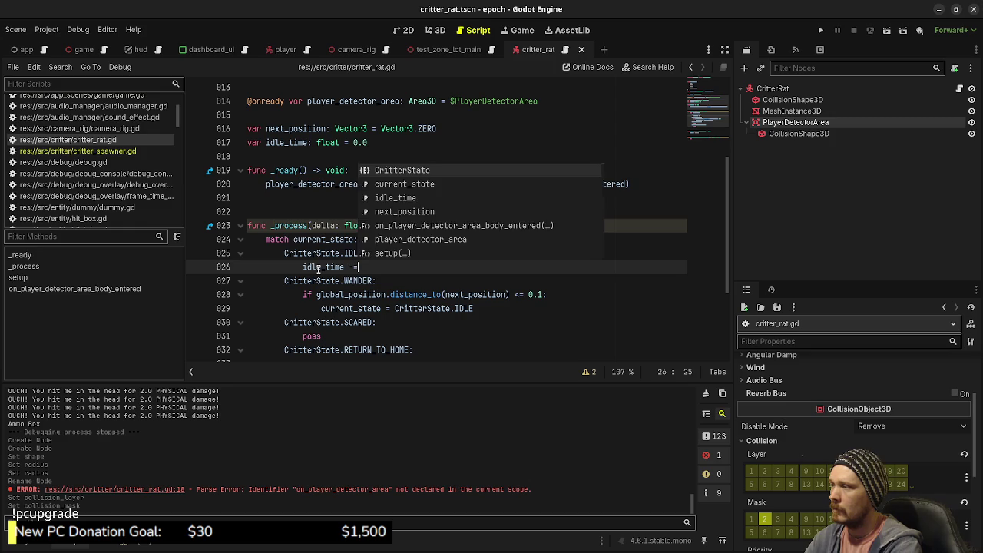
key("Return")
key("Return")
type("if idle_time <")
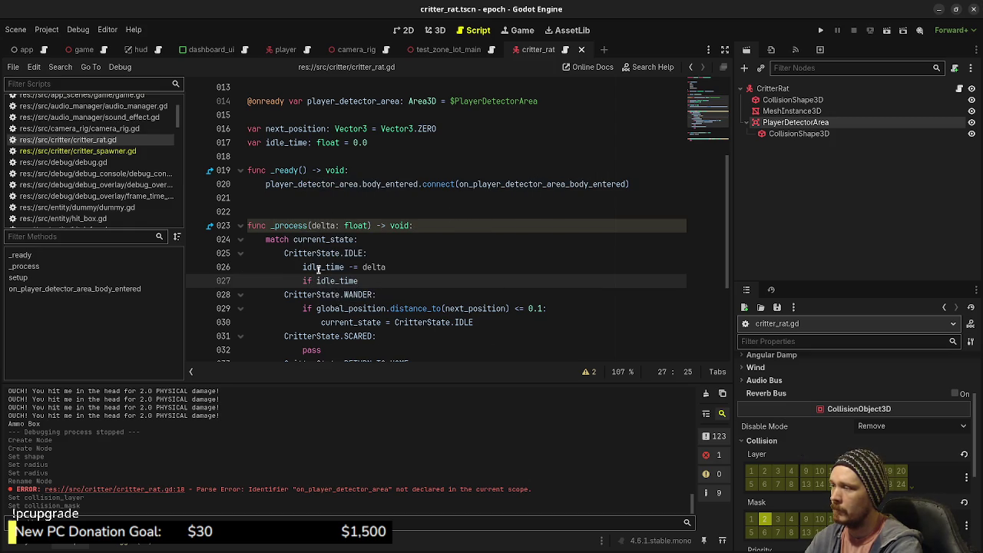
type("= 0.0:")
key("Return")
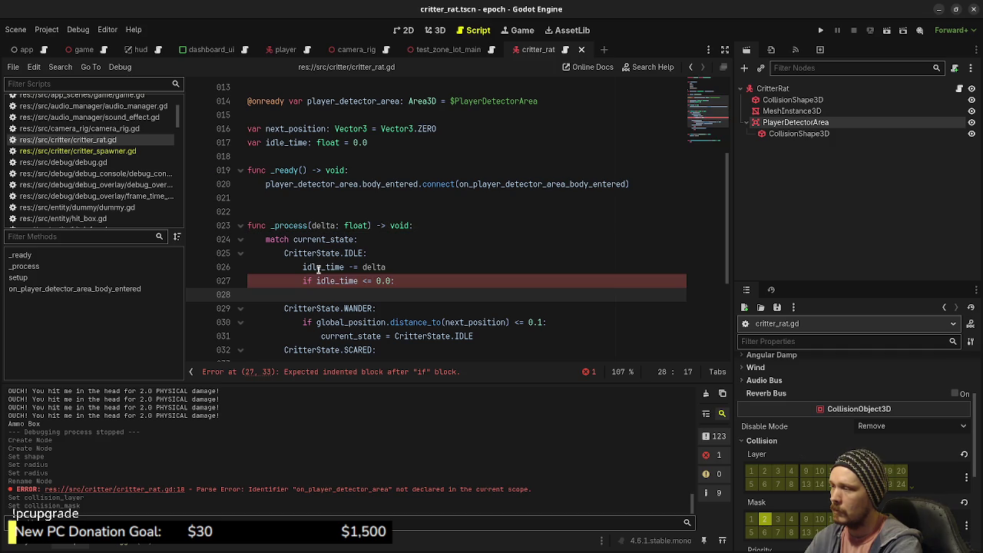
type("curren")
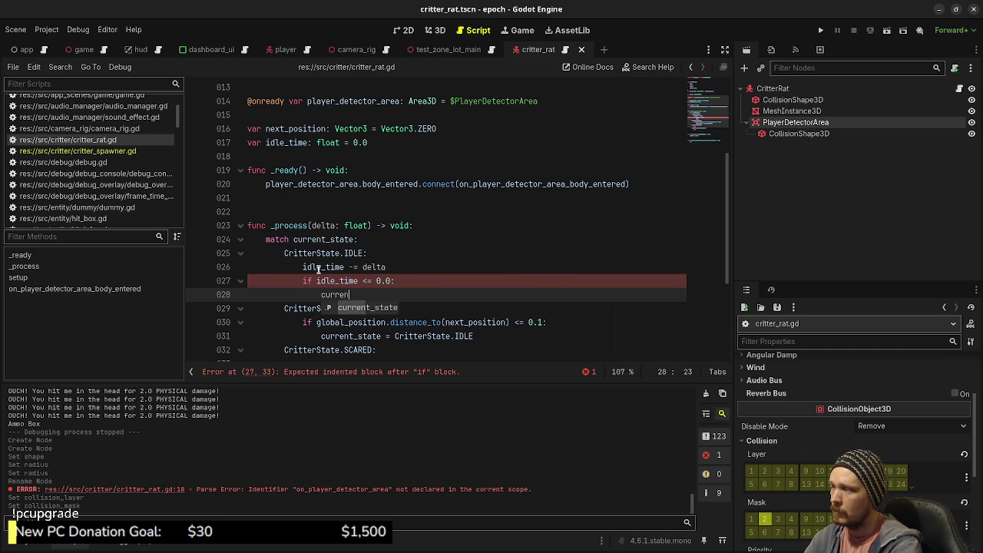
type("t_state ")
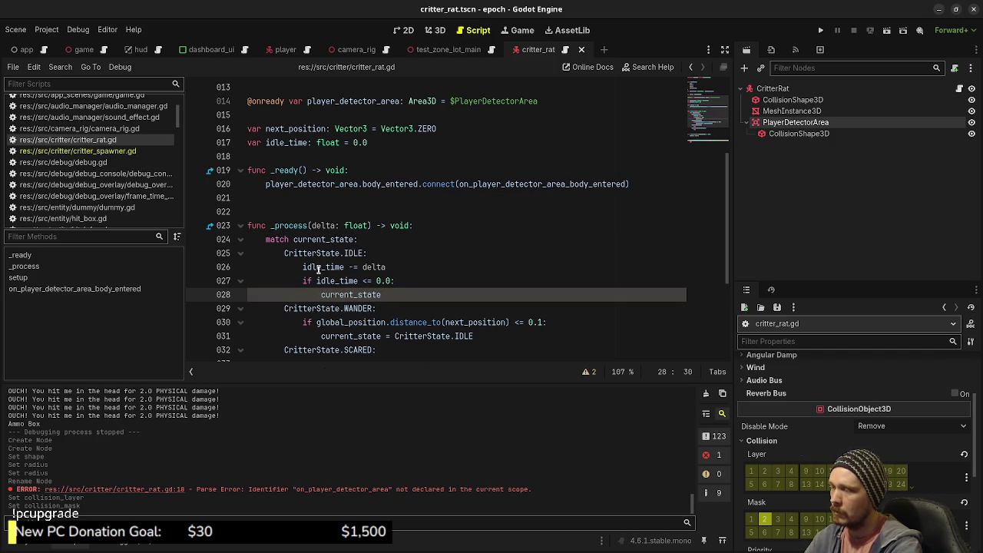
type("= Critter")
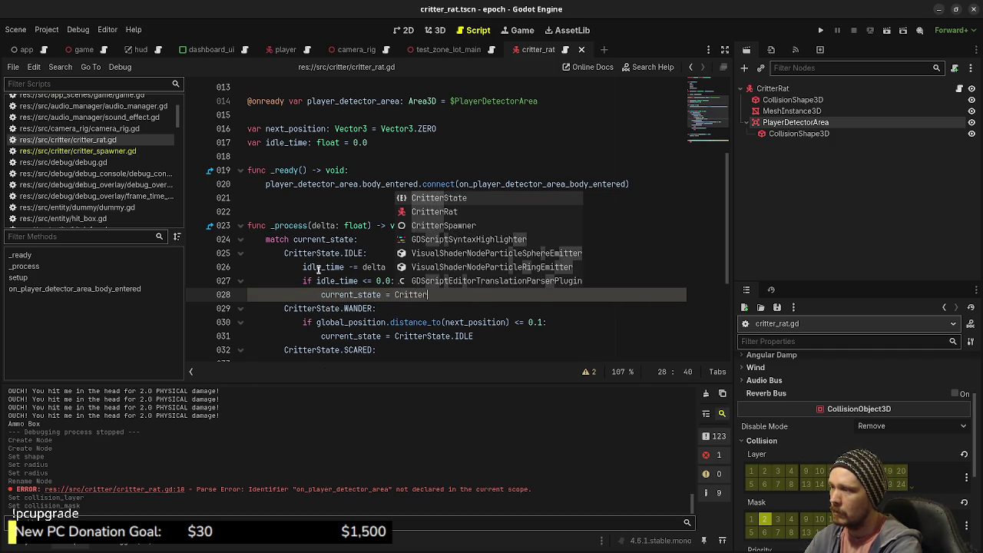
type("State.WANDER")
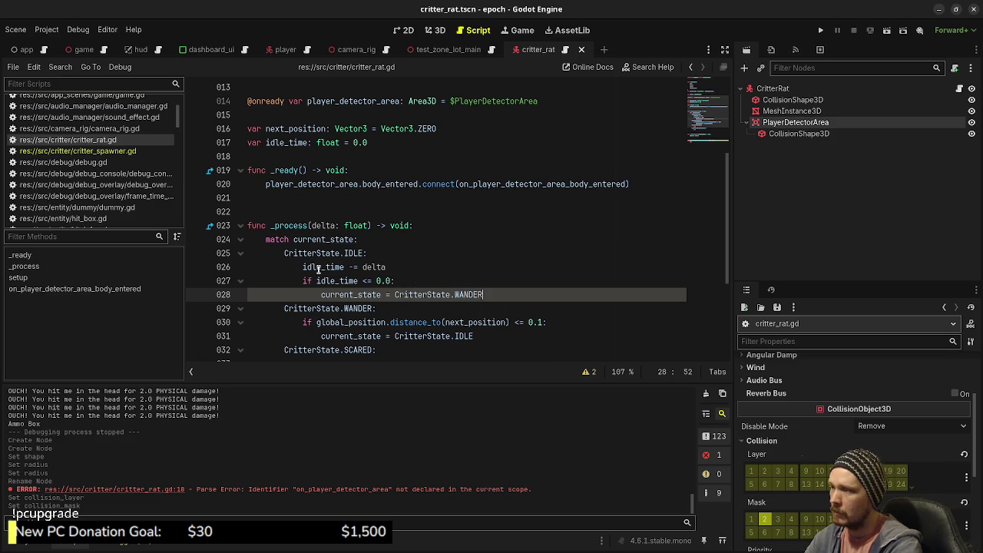
key("ctrl+s")
left_click(558, 322)
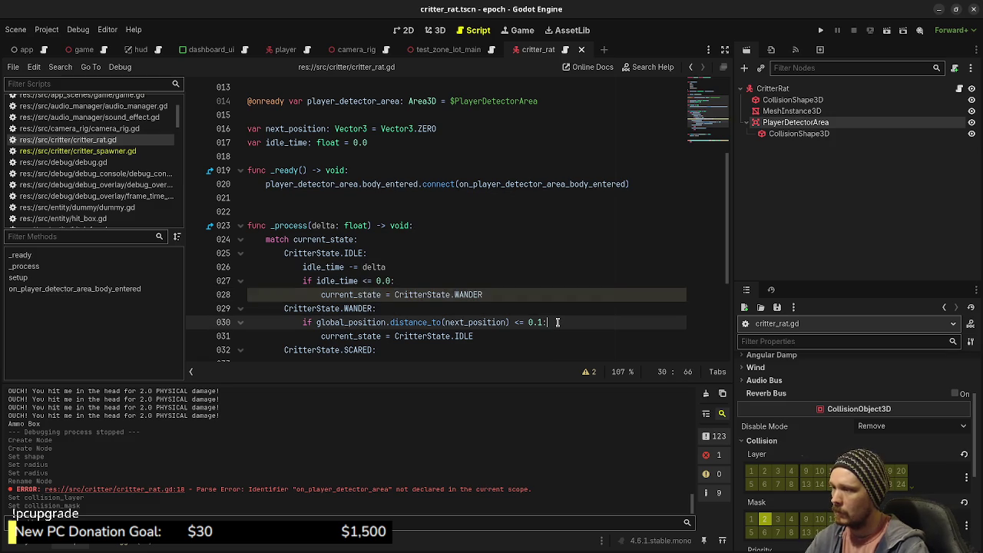
Set idle_time = randf_range(0.2, 3.0) inside the WANDER arrival check and save.
key("Return")
type("dle_time = randf_r")
key("Return")
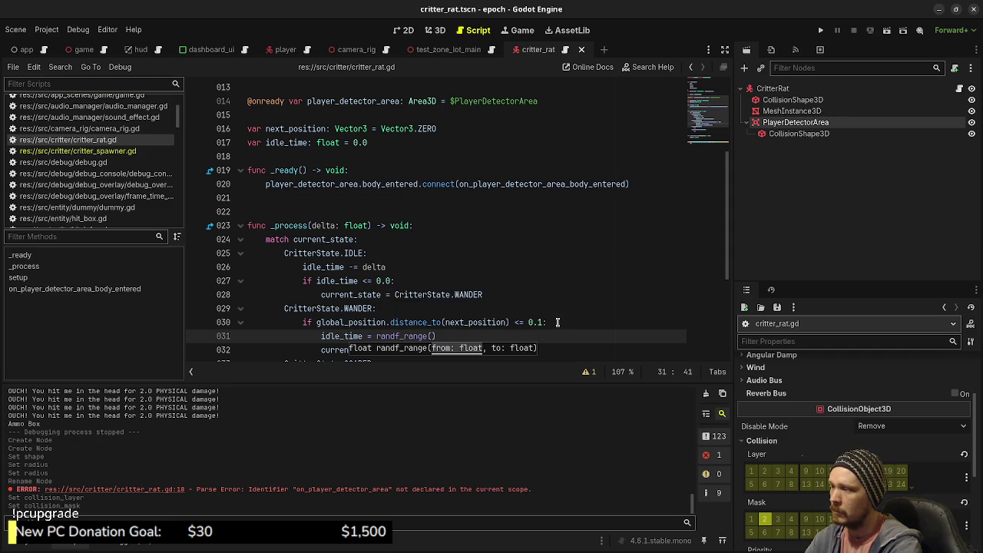
type("0.2")
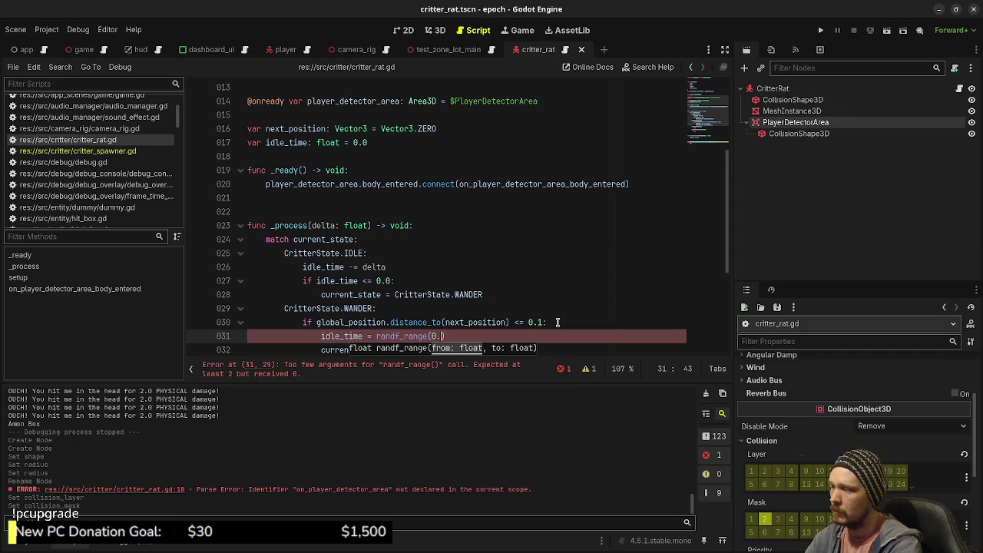
type(", ")
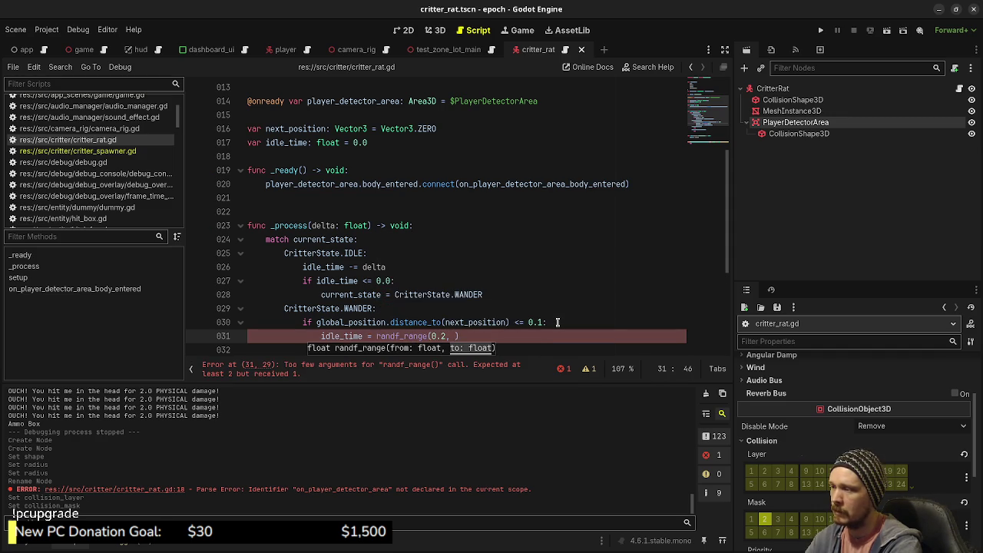
type("3.0")
key("ctrl+s")
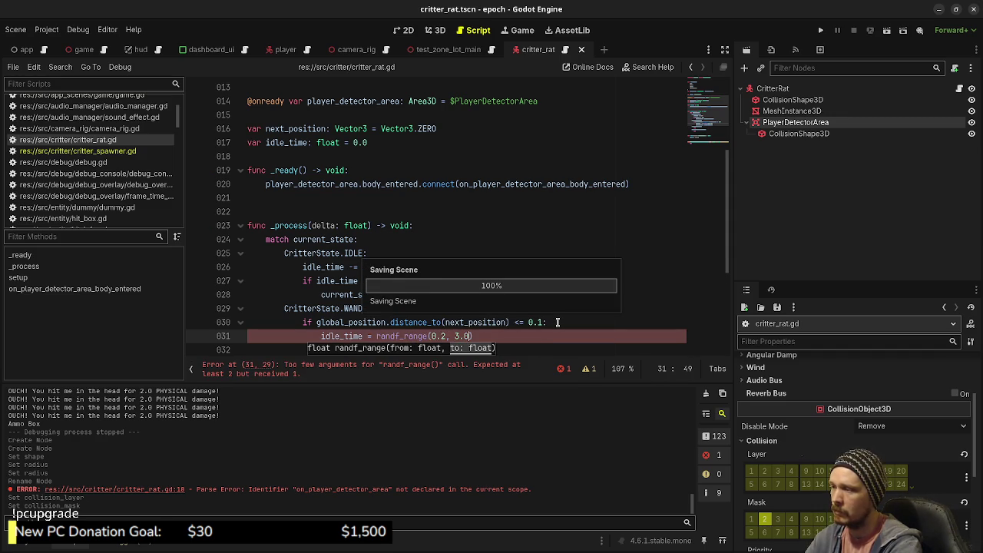
scroll(400, 271, "down", 1)
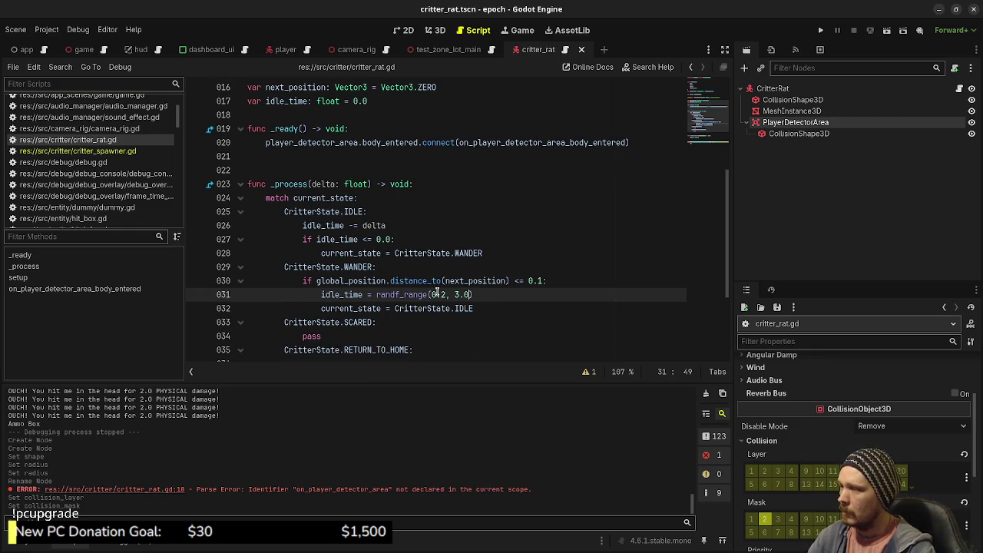
Add a return after the IDLE state assignment in the arrival check.
left_click(490, 308)
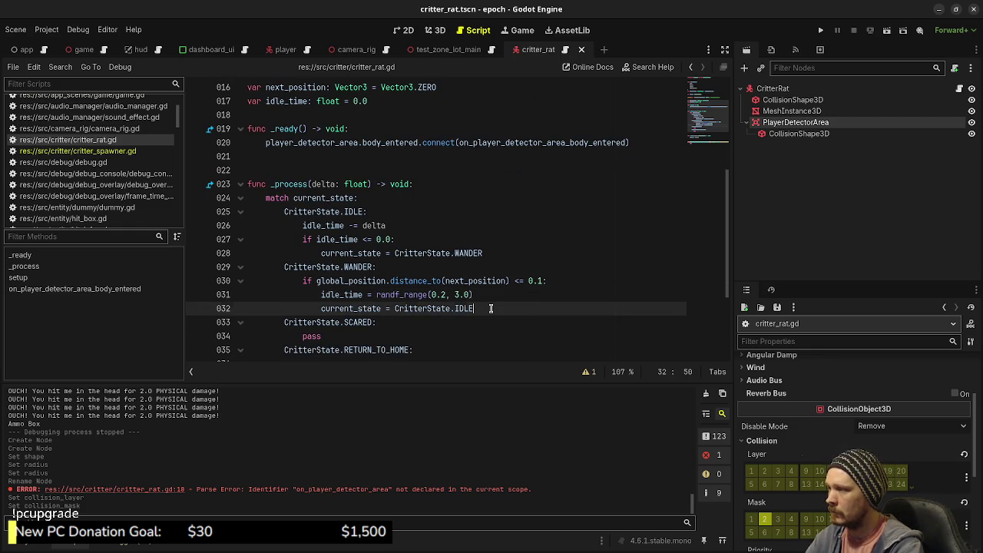
key("Return")
type("return")
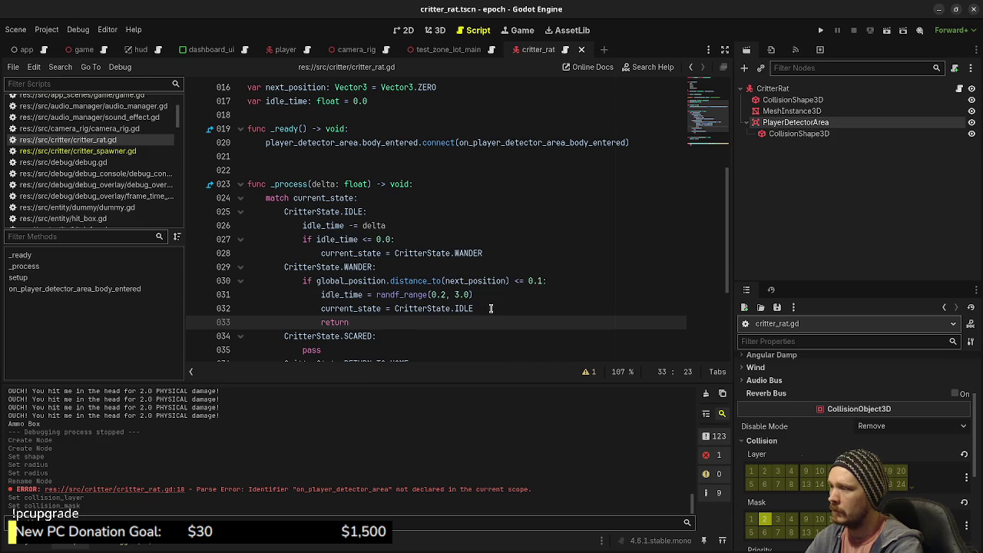
key("Return")
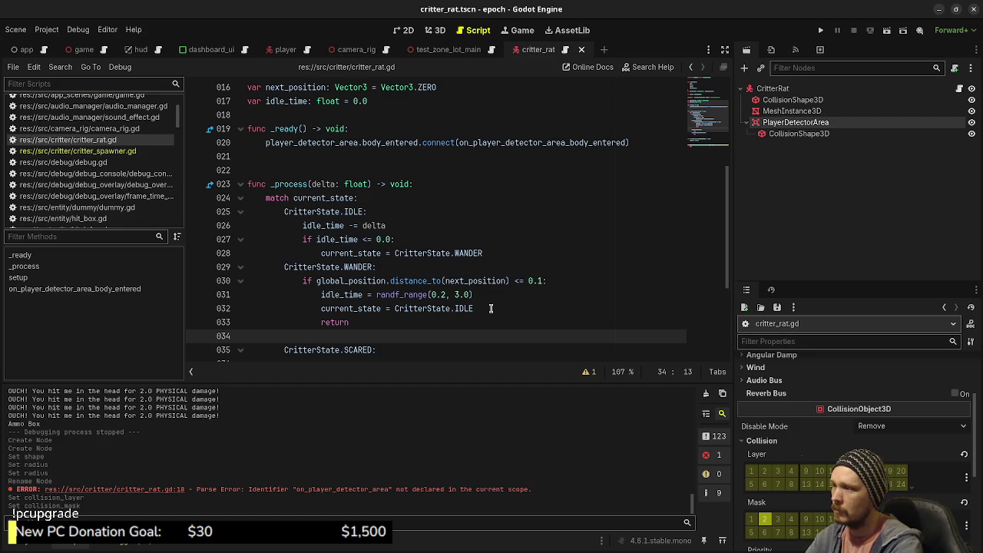
left_click(412, 241)
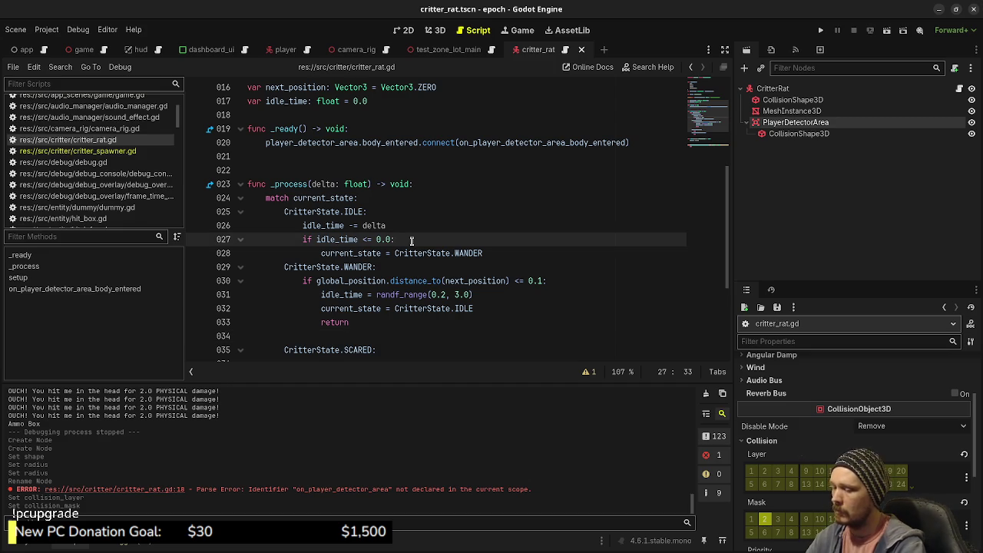
Inside the idle_time check, assign next_position a random x/z offset of randf_range(-1.0, 1.0) from global_position.
key("Return")
type("next_pos")
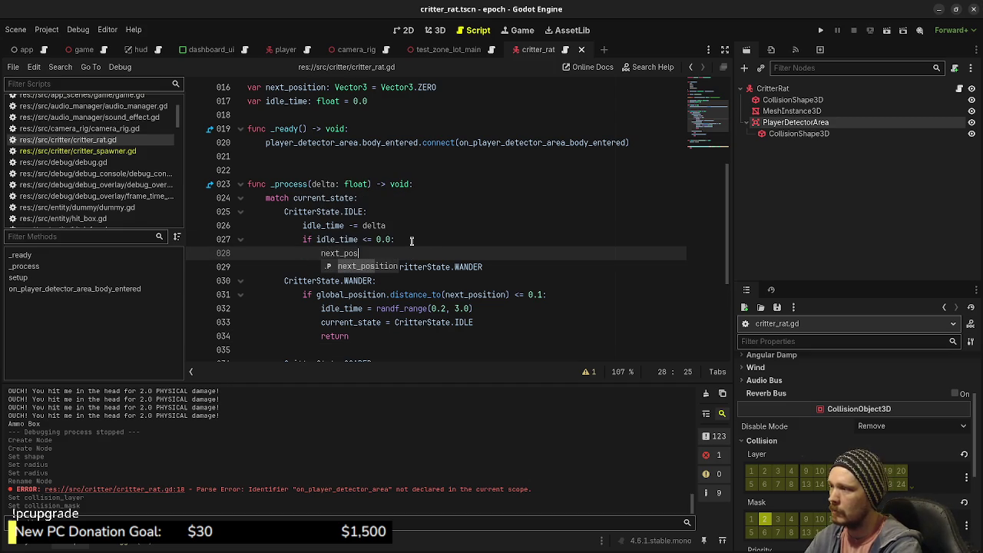
type("ition ")
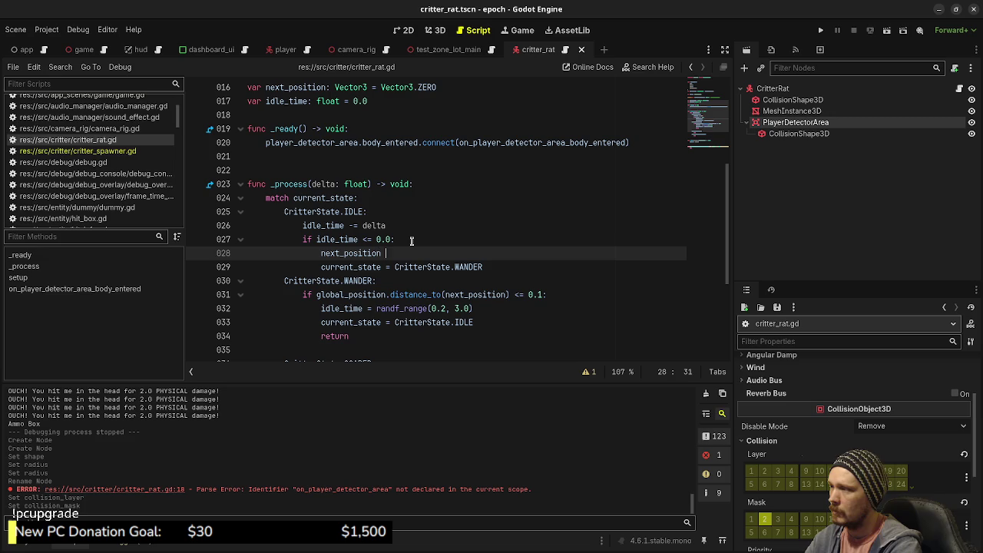
type("= global_positi")
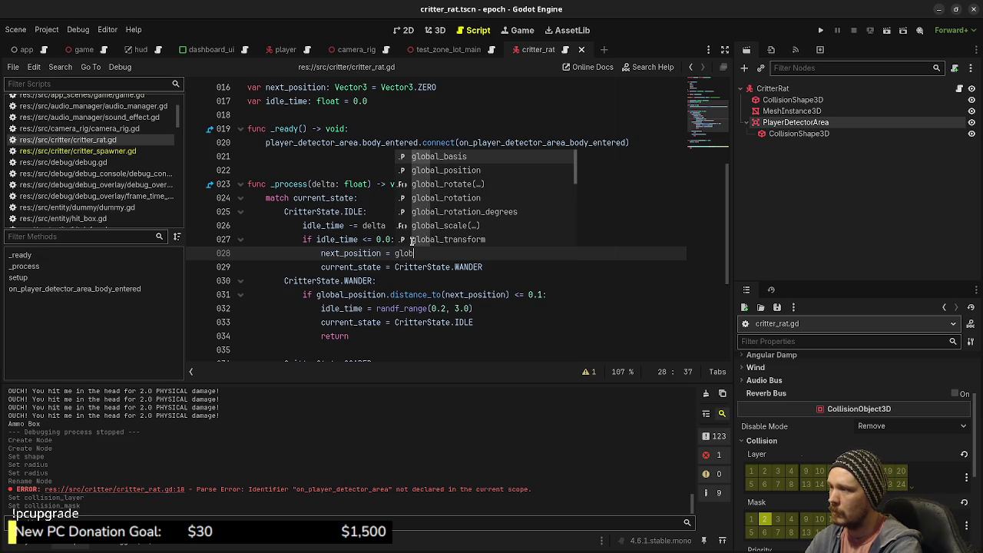
key("Return")
type("+ ")
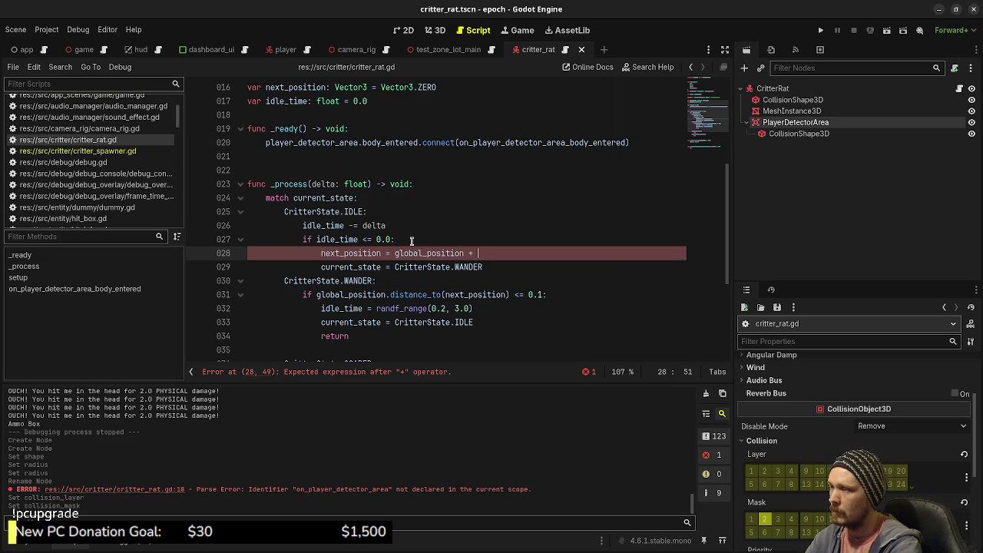
type("Vector3")
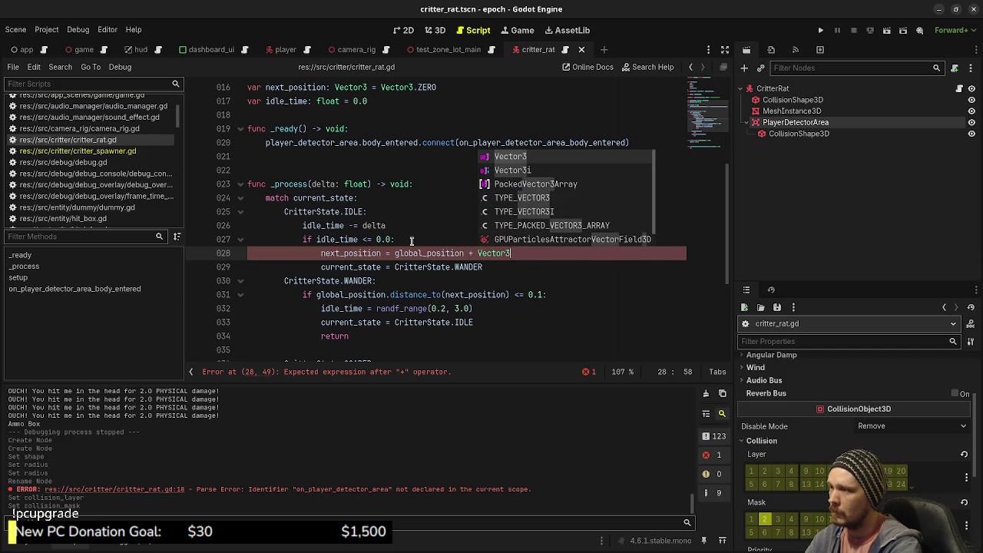
type("(randf_range(-1")
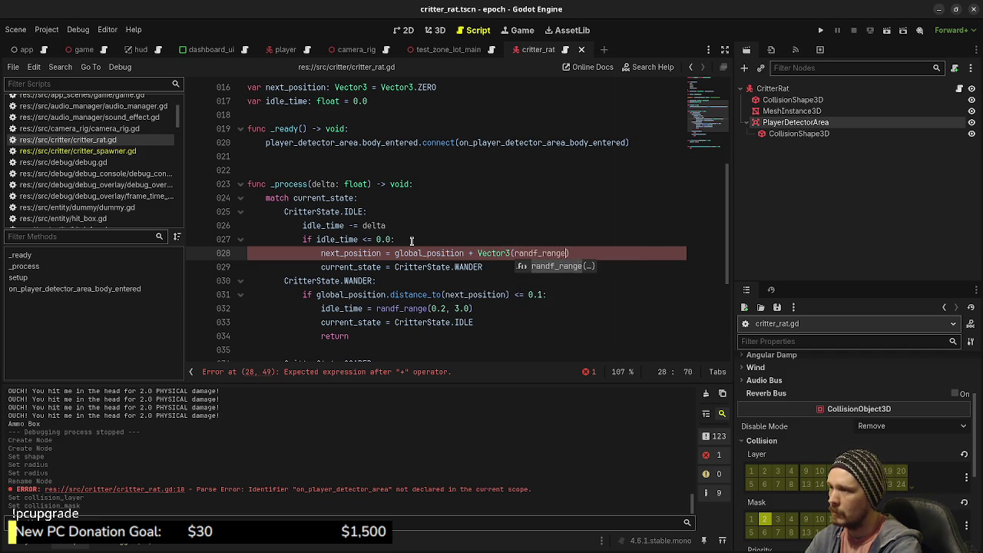
key("Return")
type(".0, 1.0)")
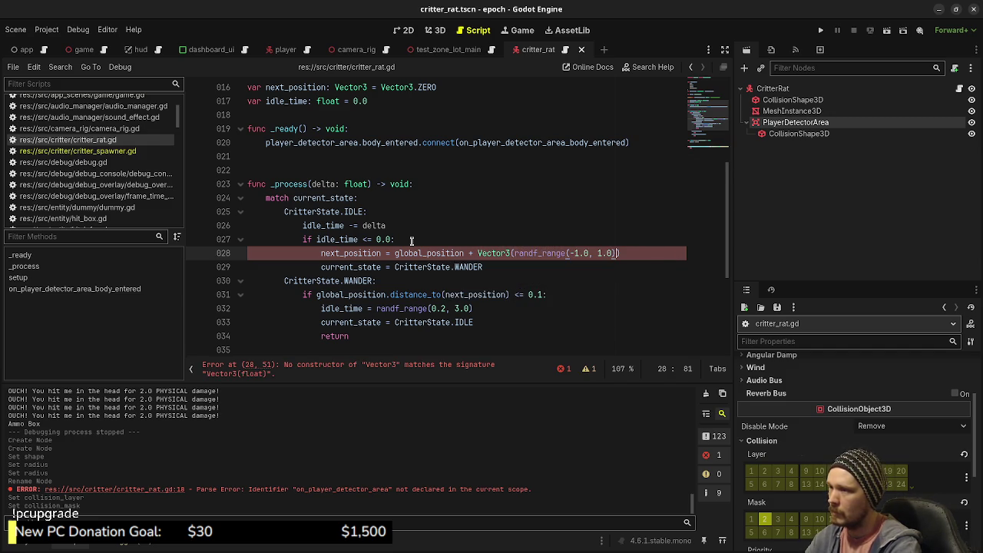
key("shift+Left")
key("shift+Left")
key("shift+Left")
key("ctrl+c")
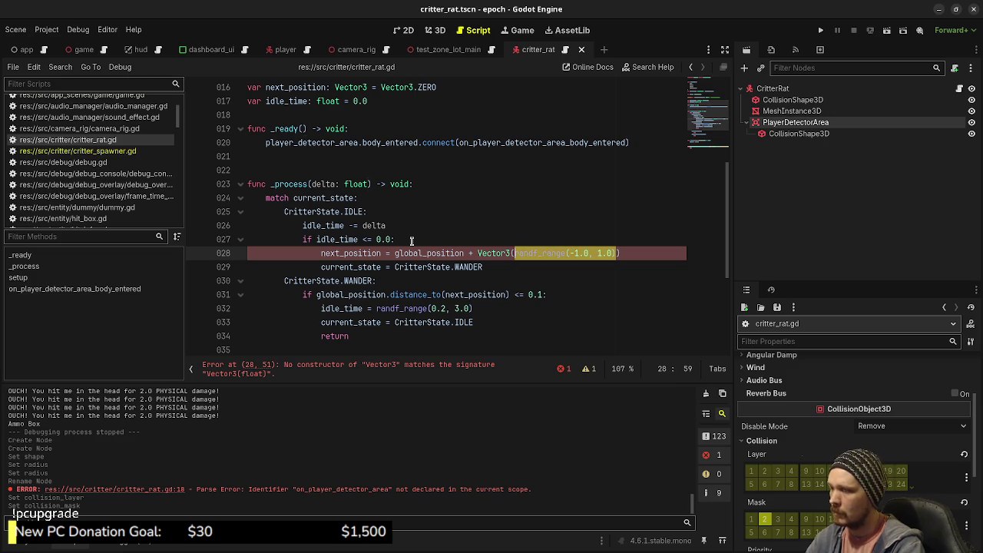
key("Right")
type(", 0.0,")
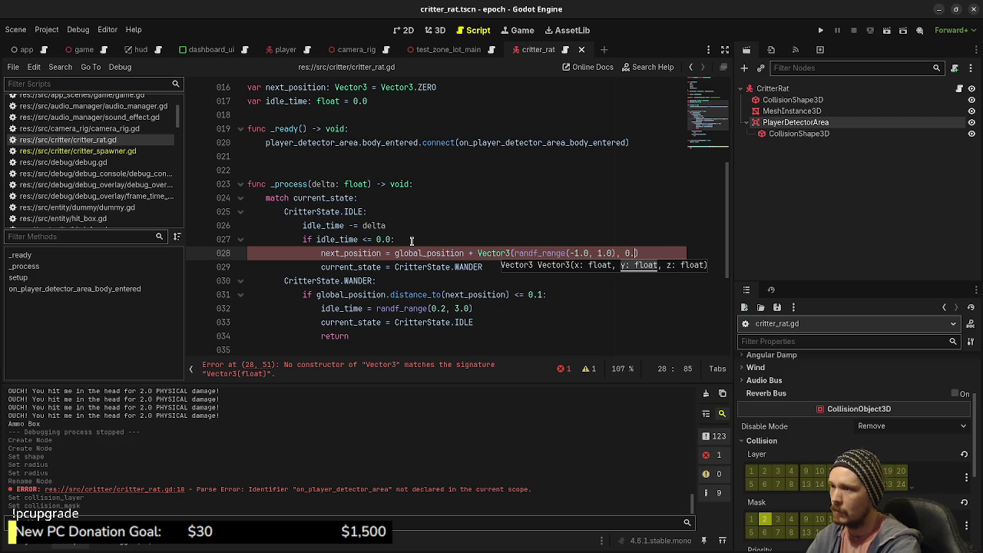
key("ctrl+v")
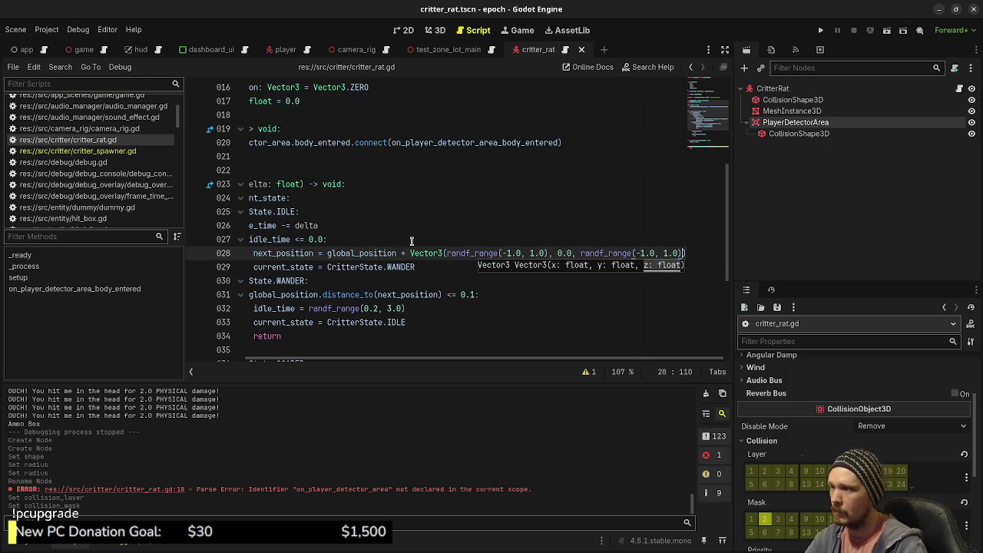
scroll(347, 354, "left", 3)
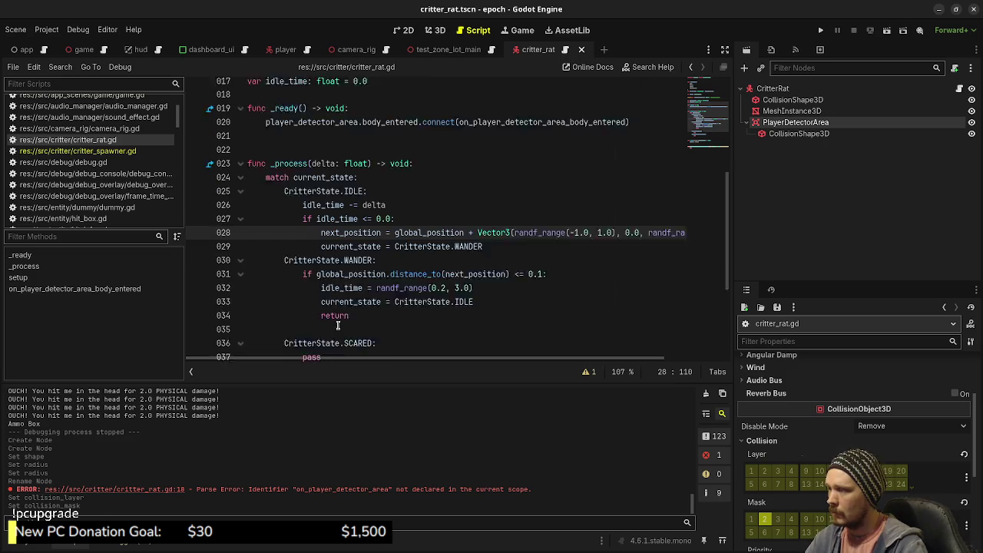
scroll(346, 322, "down", 1)
left_click(362, 310)
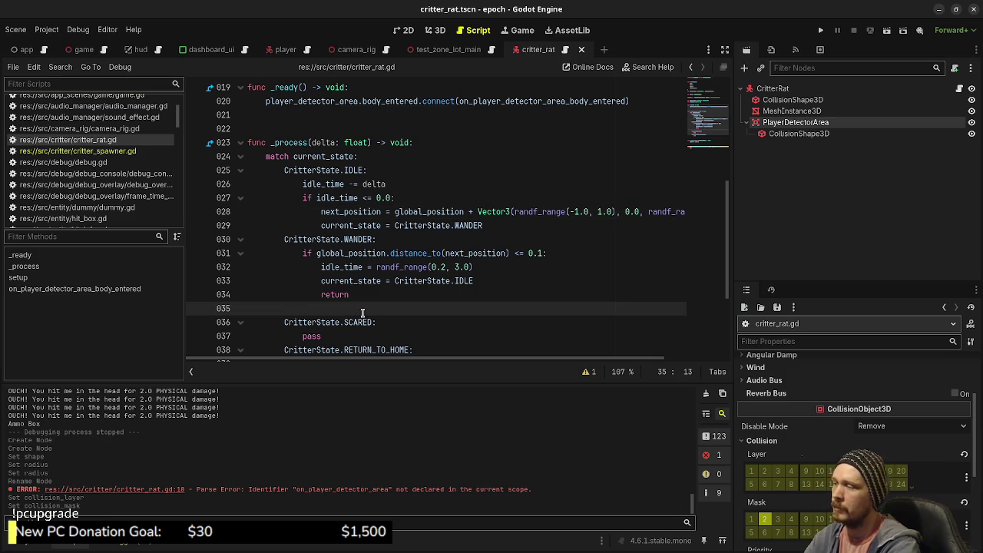
In WANDER, compute dir_to_next_position with direction_to(next_position) and set velocity to it times 0.3.
type("var dir_to_tar")
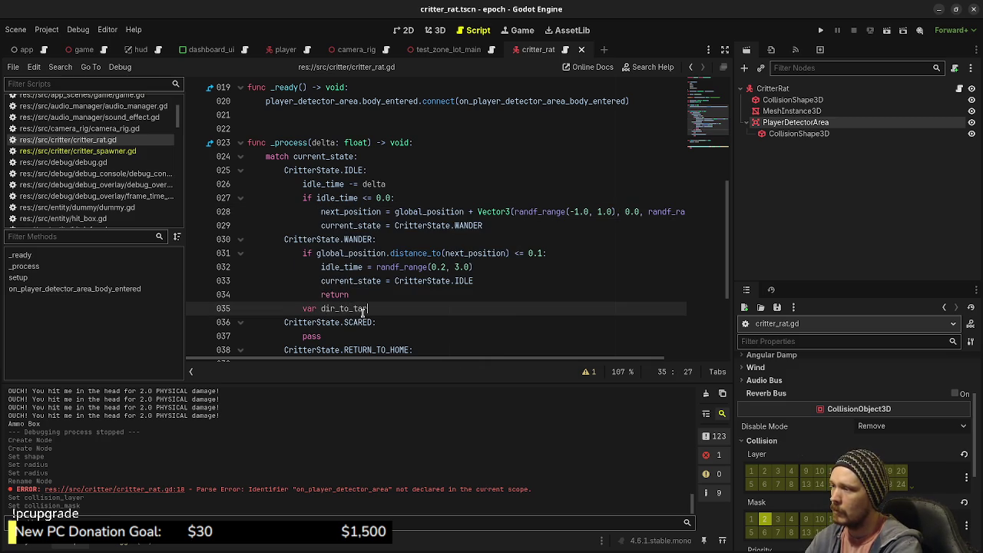
key("BackSpace")
key("BackSpace")
key("BackSpace")
type("next_pos")
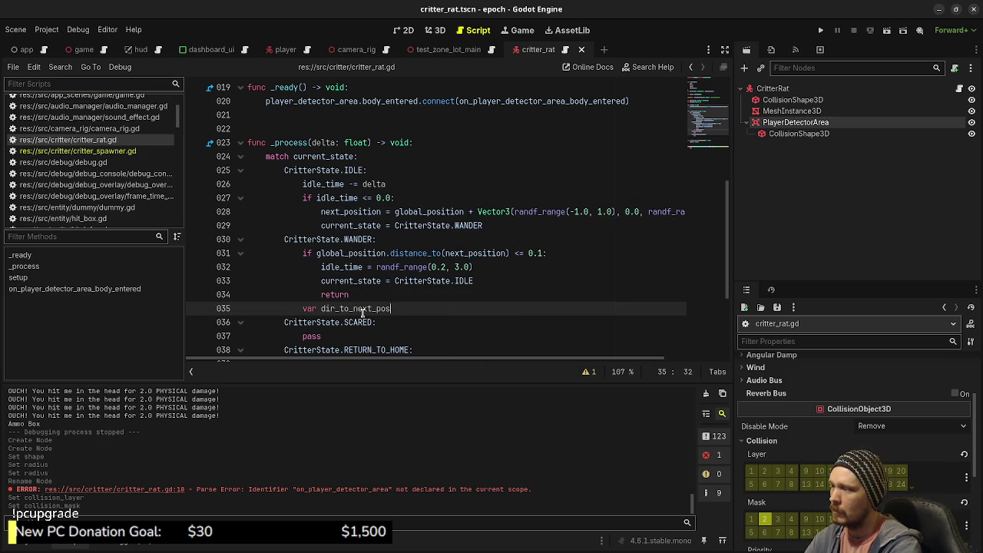
type("itioVector3")
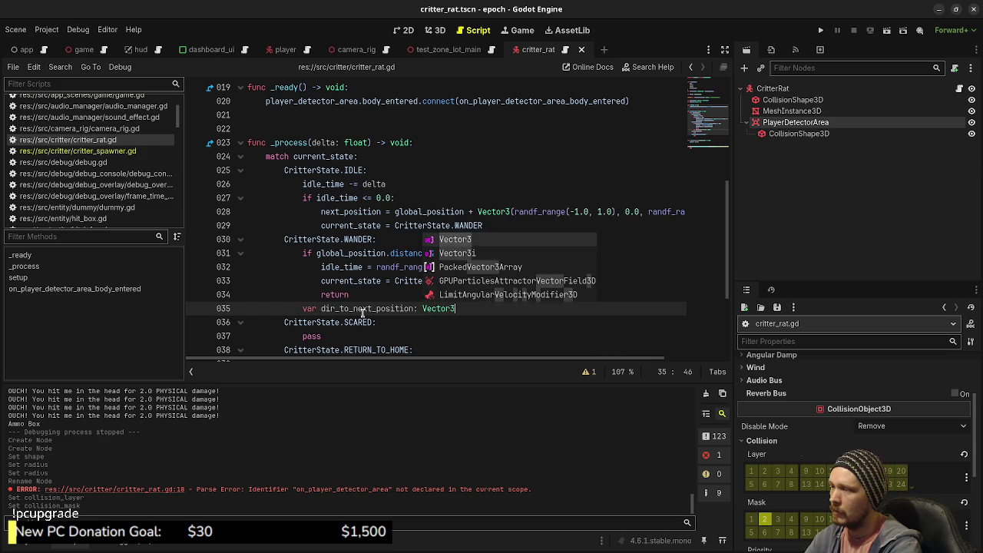
type(" = global_p")
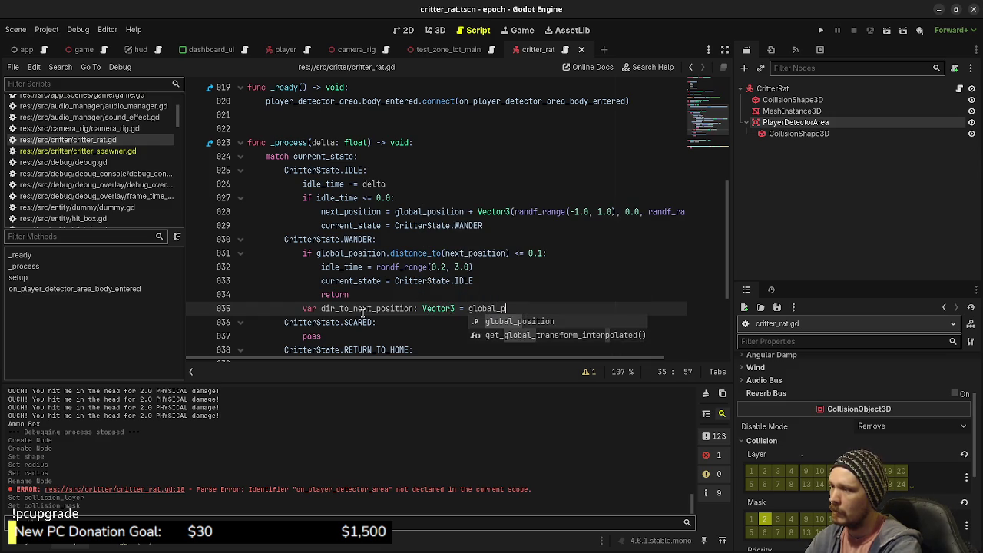
type("osition.direc")
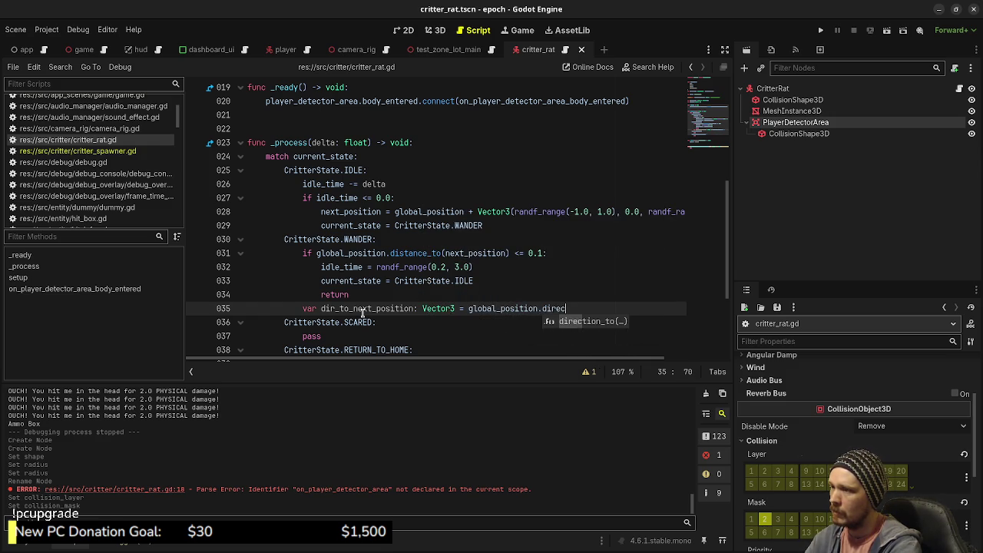
key("Return")
type("ext_position)")
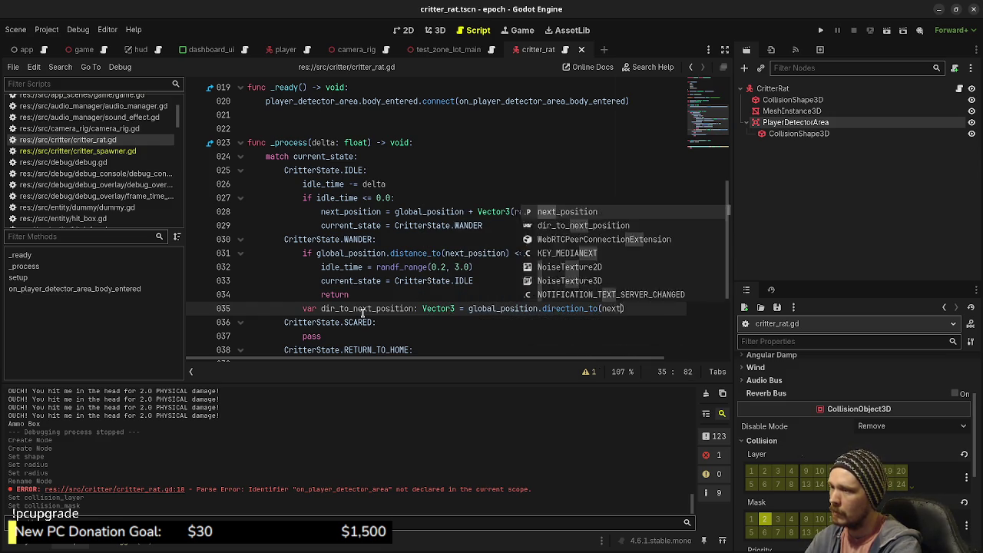
key("Return")
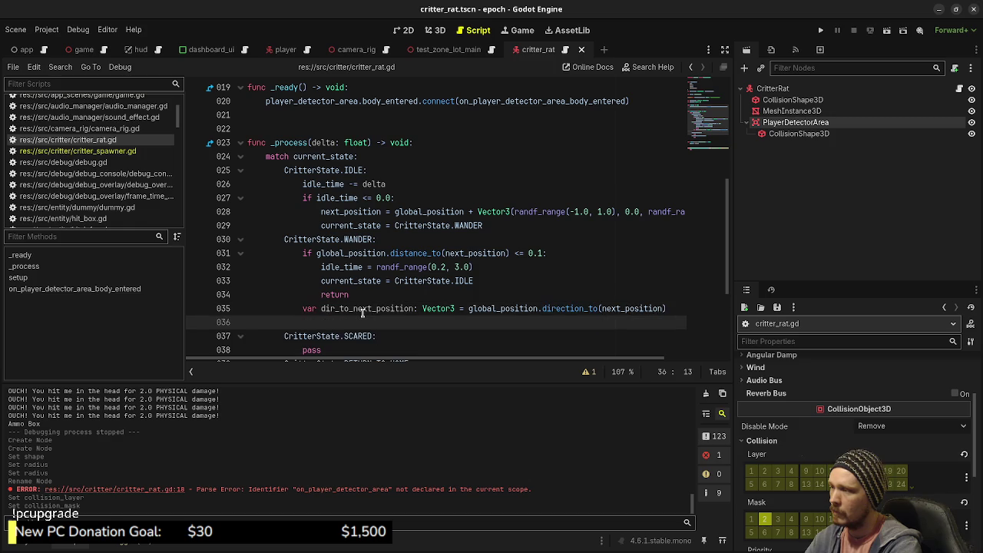
type("velocity")
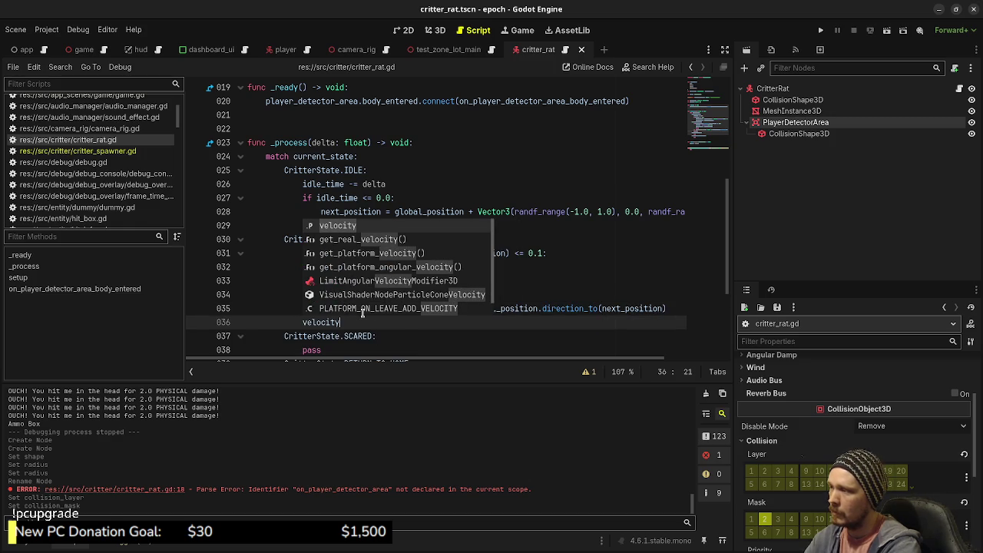
type(" =")
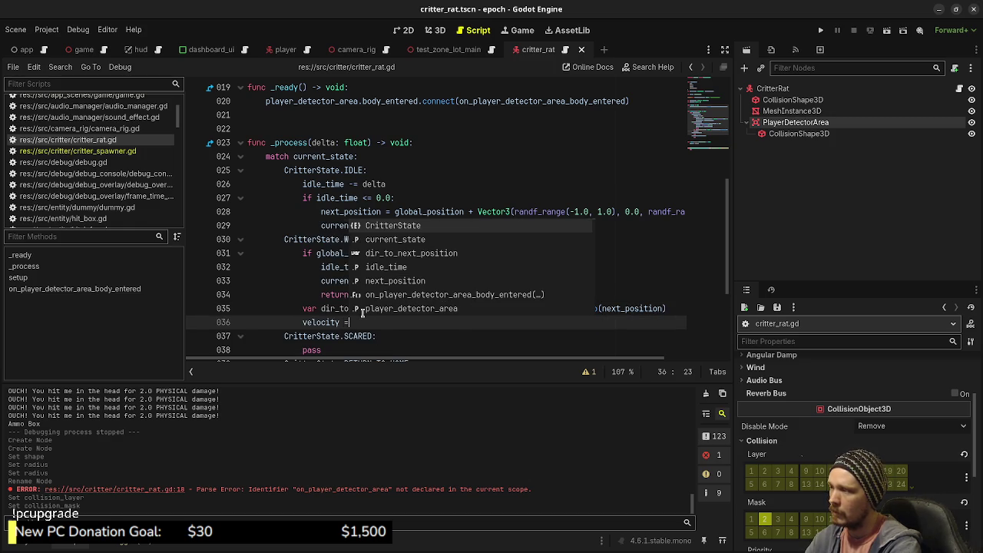
type(" dir_to_nex")
key("Return")
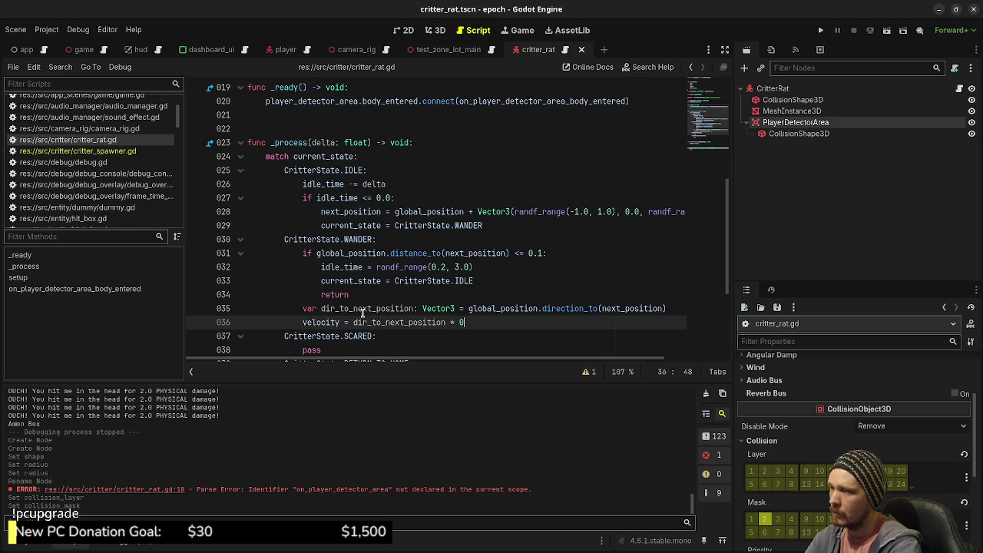
type(".3")
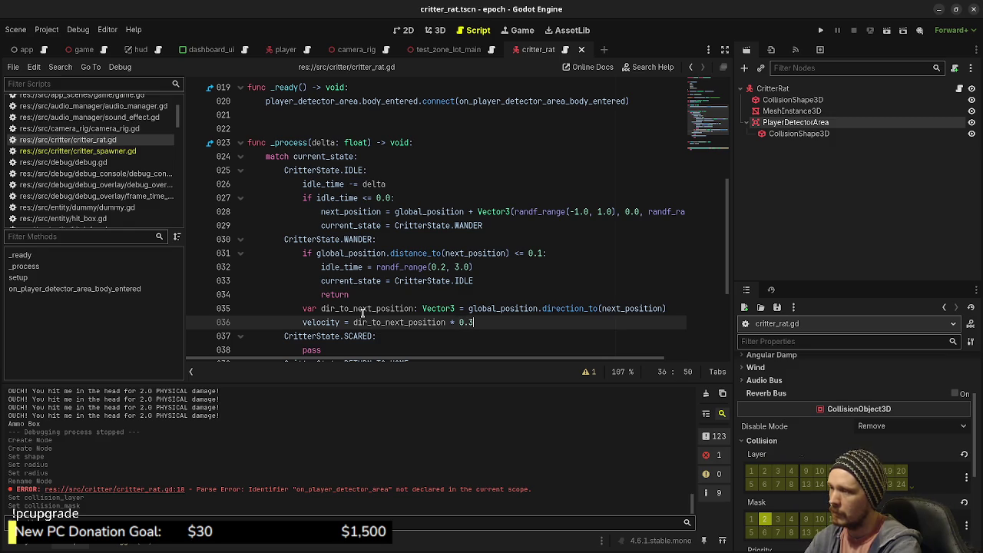
key("Return")
type("move_")
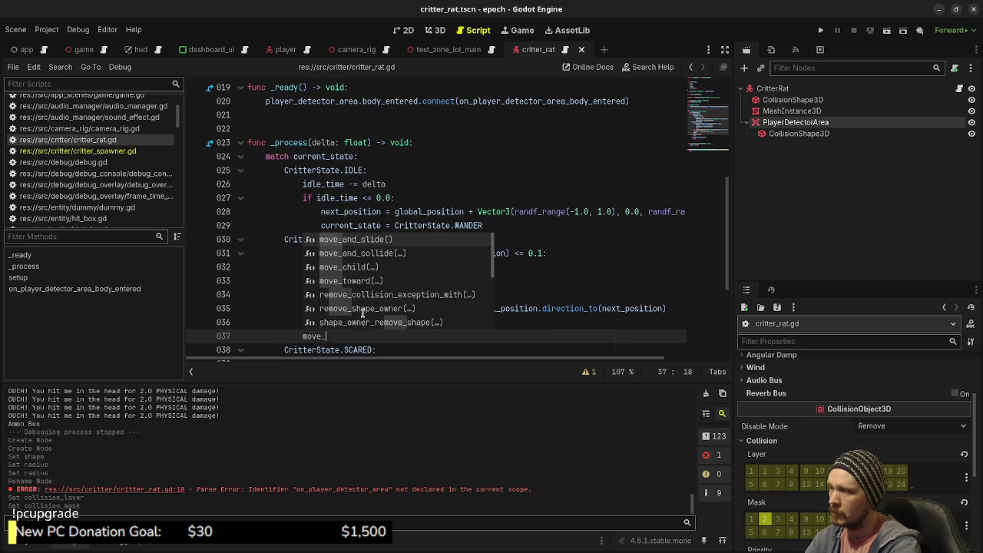
key("BackSpace")
key("BackSpace")
key("BackSpace")
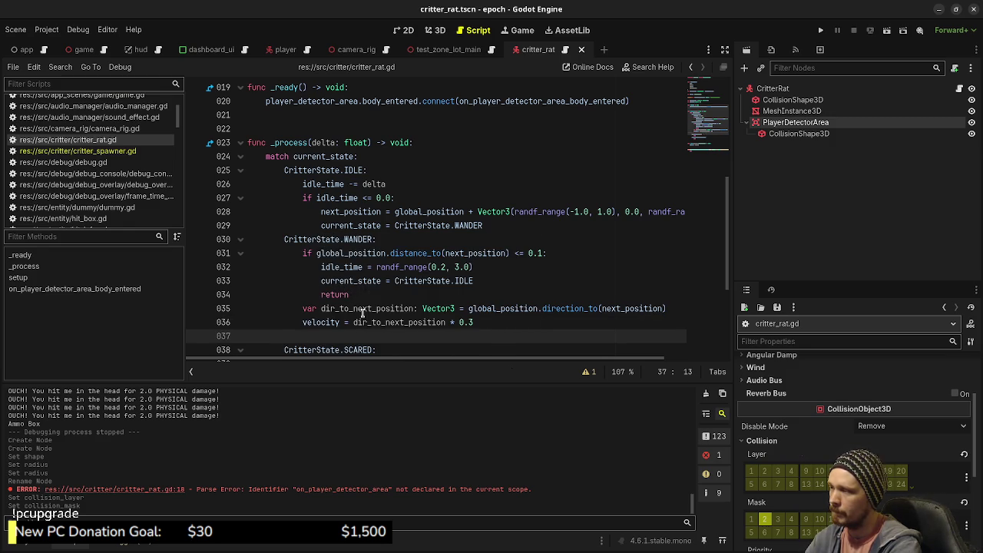
key("BackSpace")
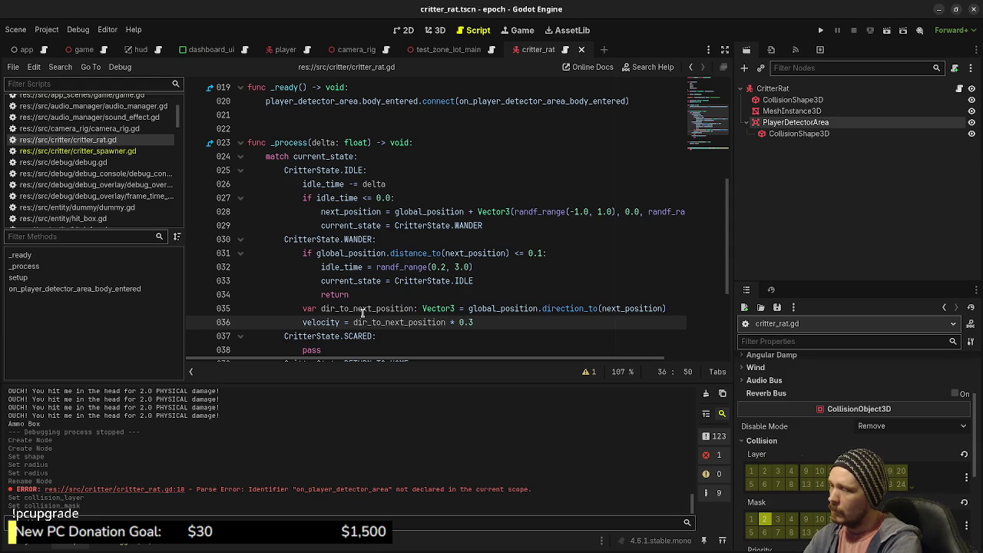
scroll(360, 308, "down", 3)
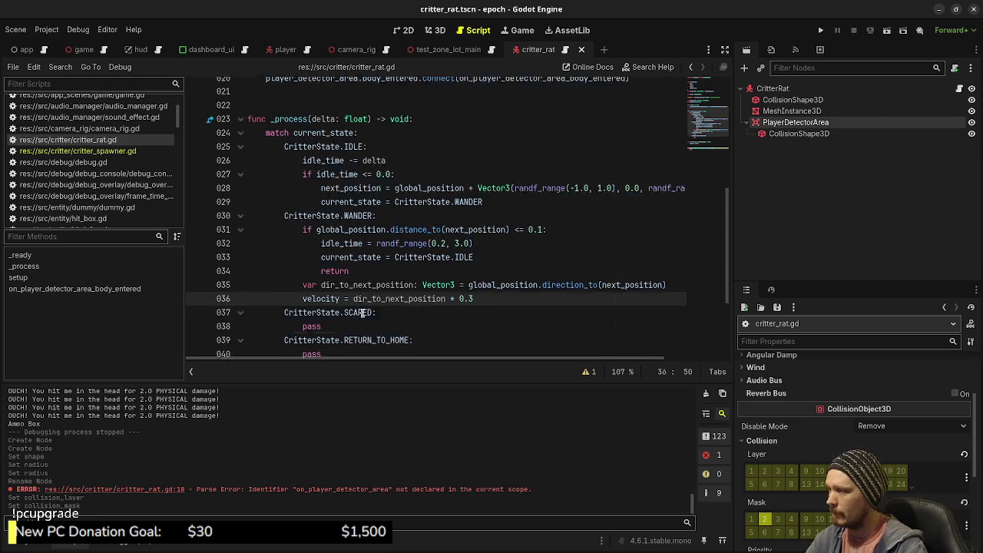
Add a move_and_slide() call below the last match branch and save.
left_click(357, 256)
key("Return")
key("Return")
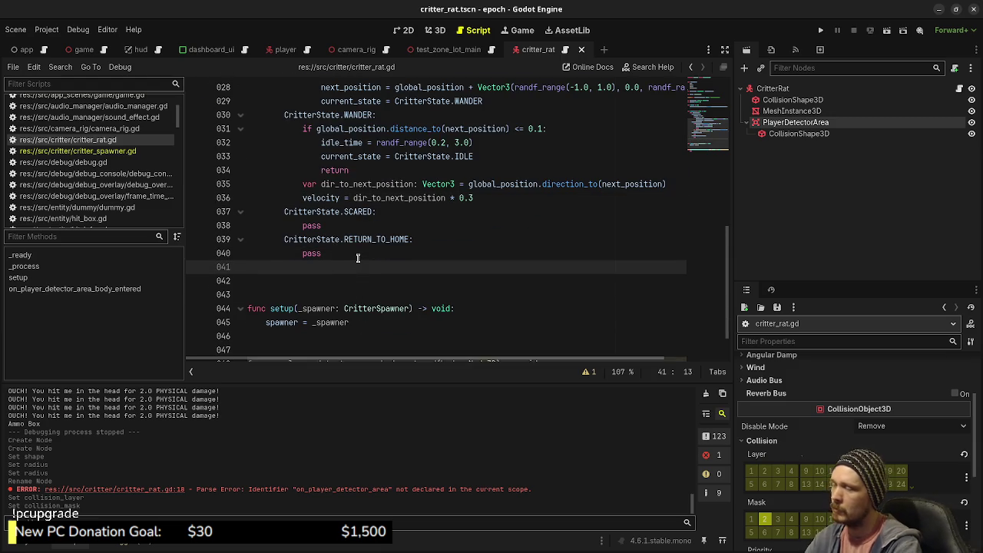
type("move_and_sli")
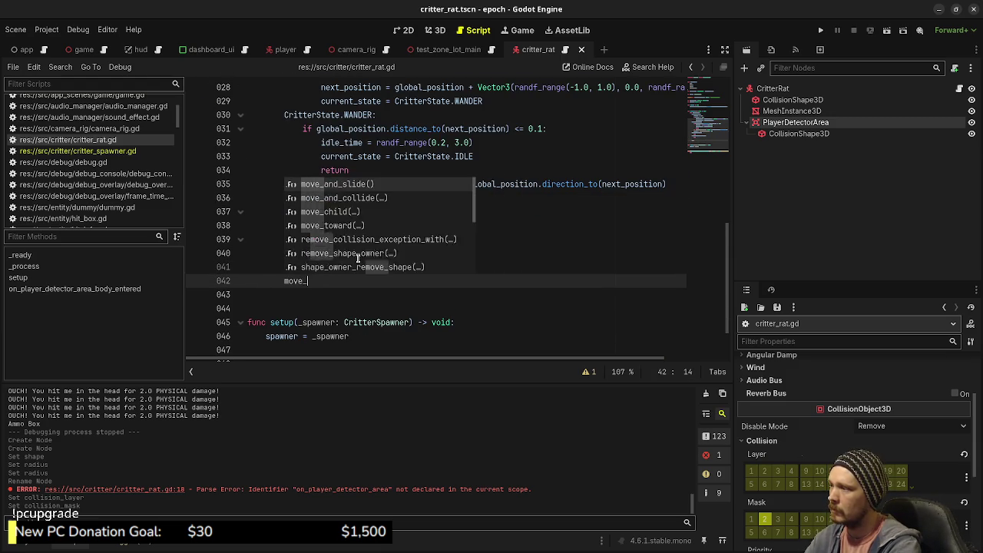
key("Return")
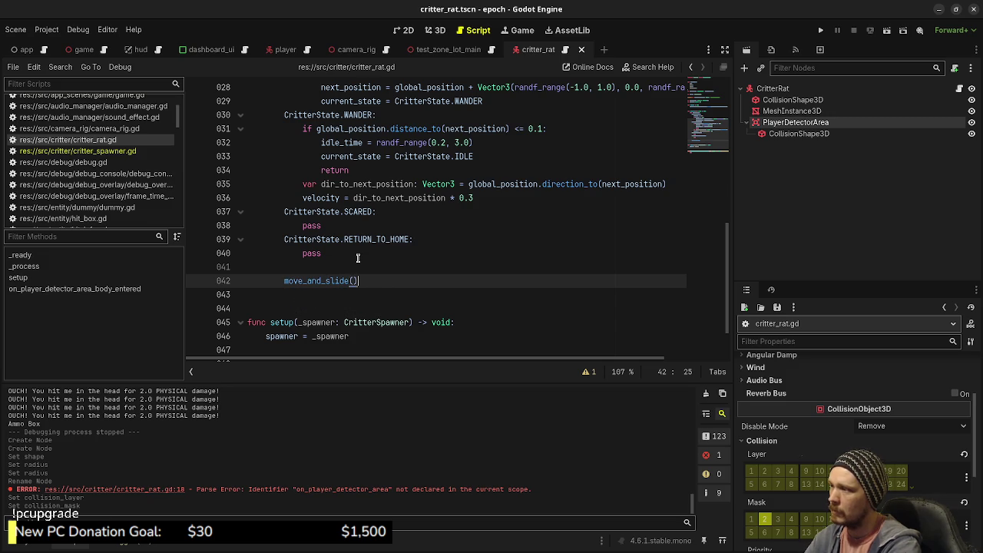
key("ctrl+s")
scroll(358, 261, "down", 2)
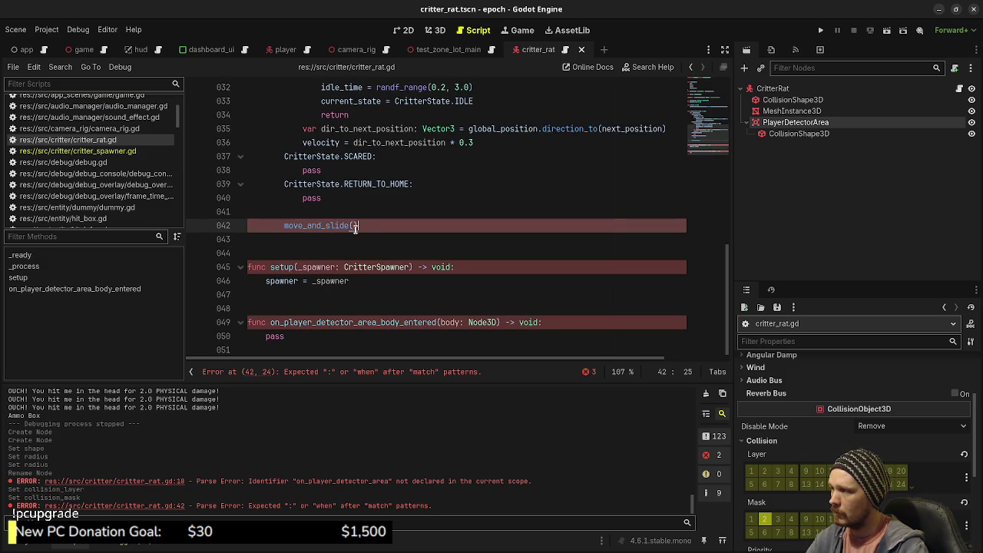
Outdent move_and_slide() to function level, clearing the match-pattern parse error, and save again.
scroll(355, 227, "up", 4)
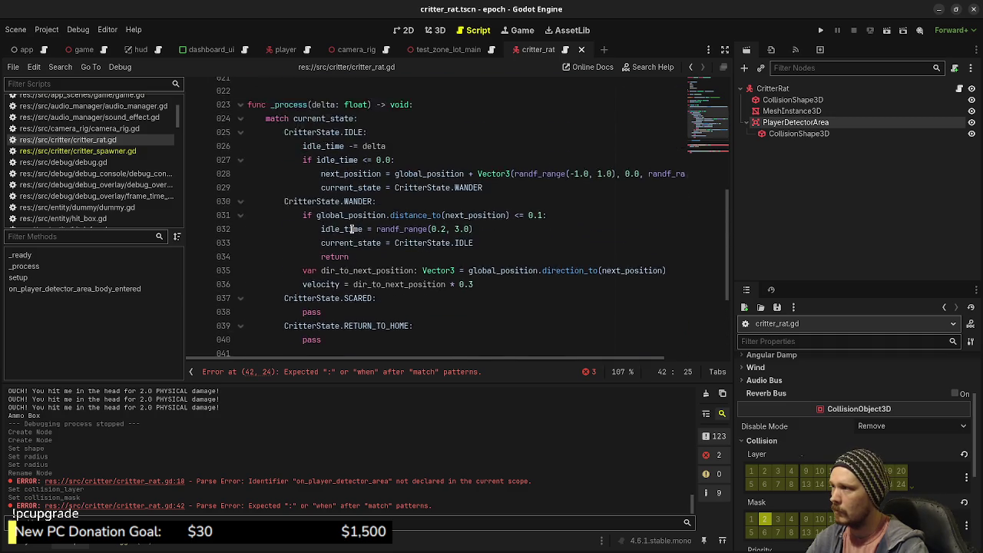
scroll(301, 248, "down", 2)
left_click(284, 308)
key("BackSpace")
scroll(292, 294, "down", 2)
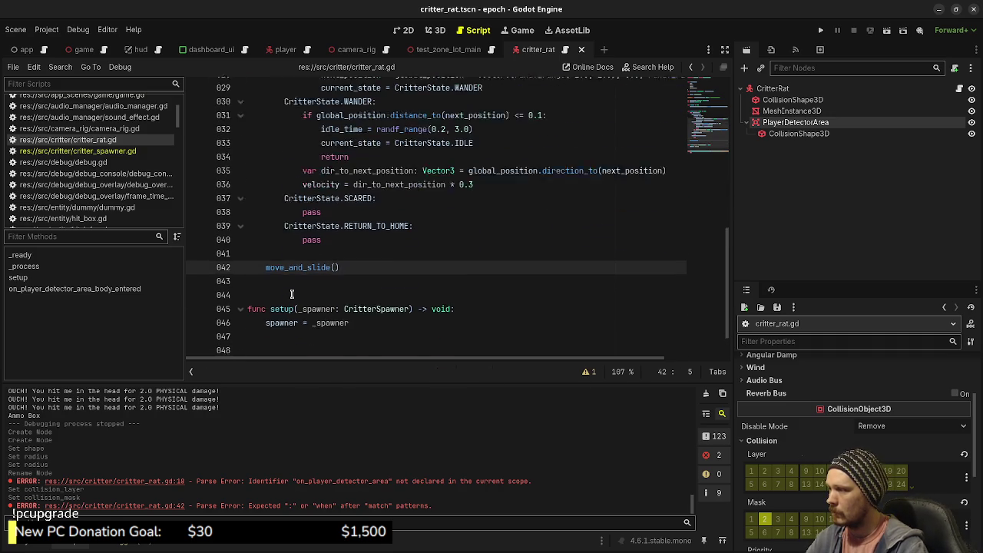
key("ctrl+s")
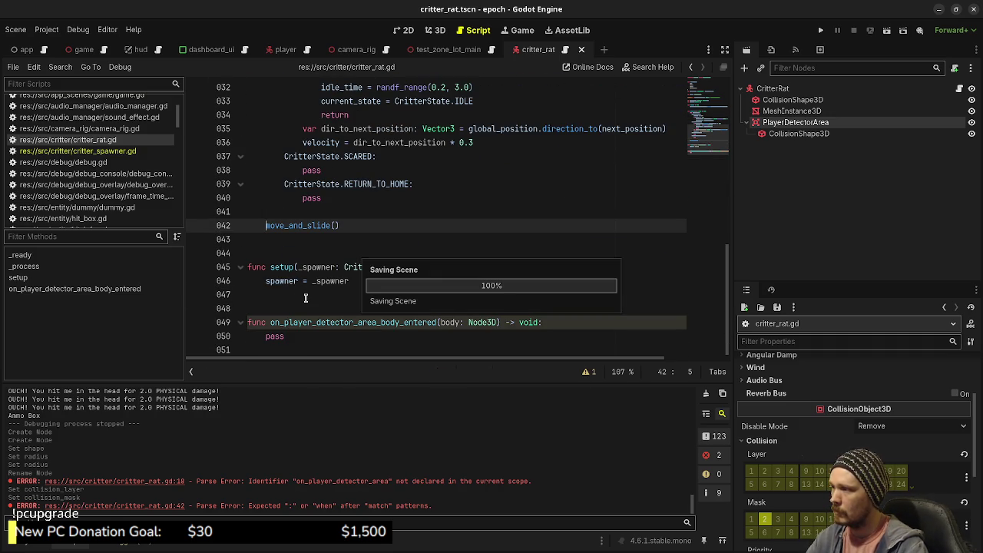
scroll(304, 298, "up", 4)
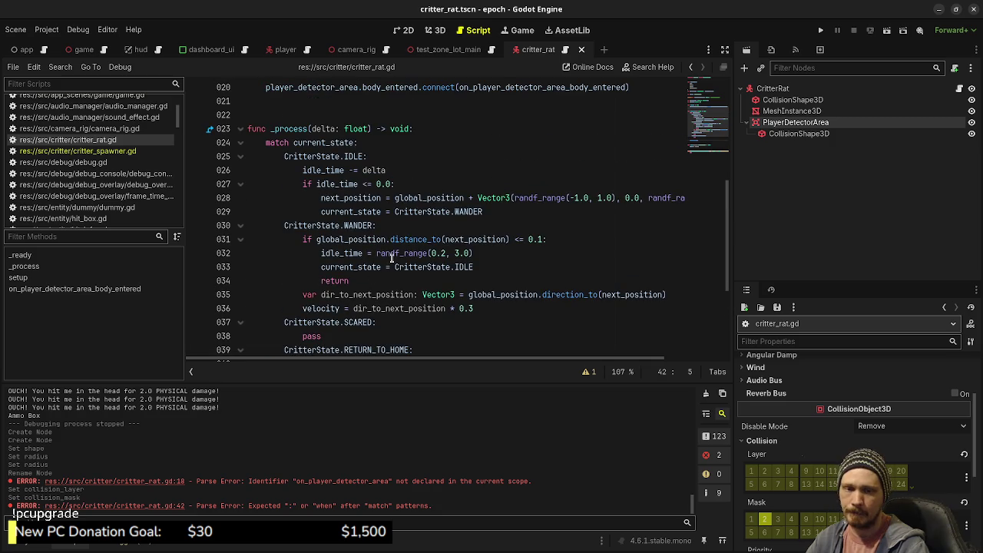
scroll(389, 202, "up", 1)
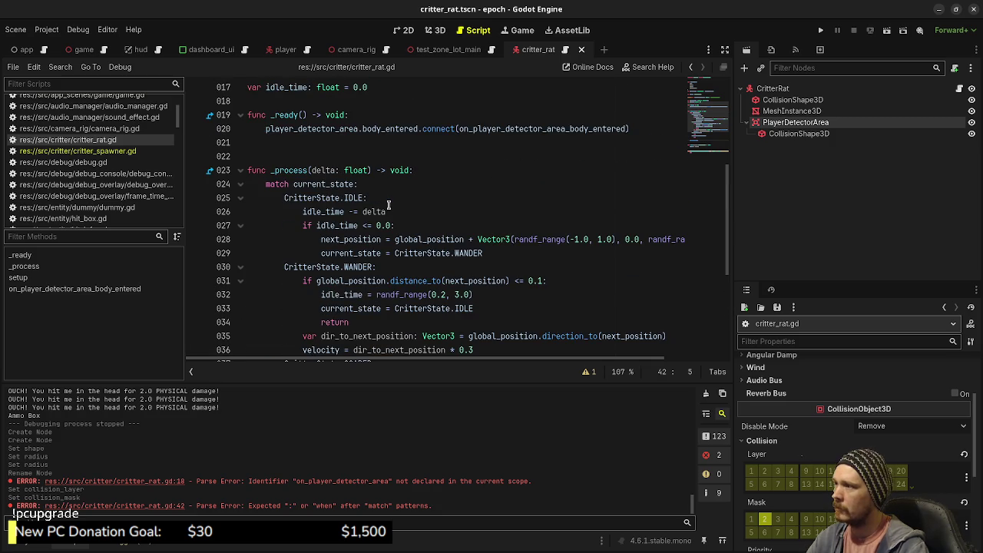
scroll(321, 118, "up", 2)
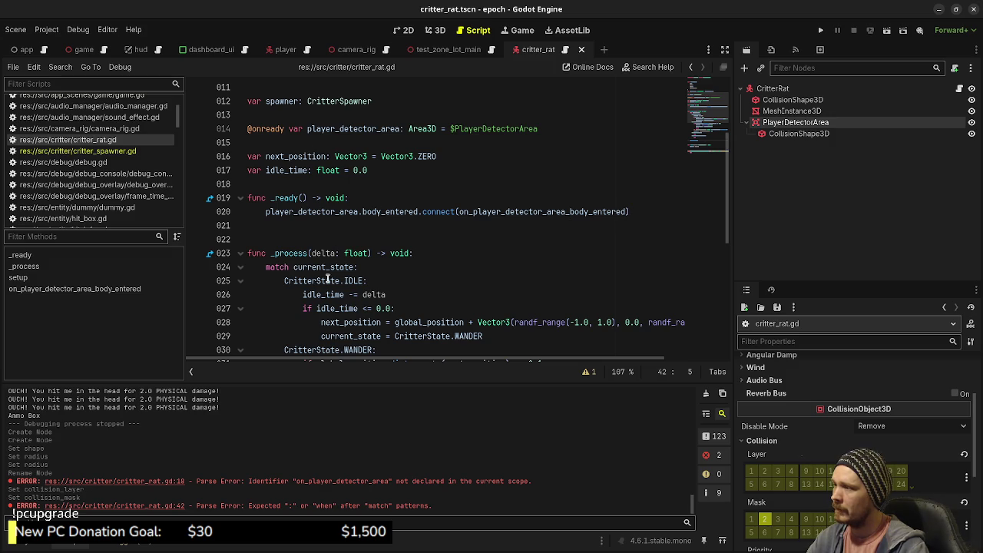
mouse_move(355, 283)
scroll(356, 305, "down", 1)
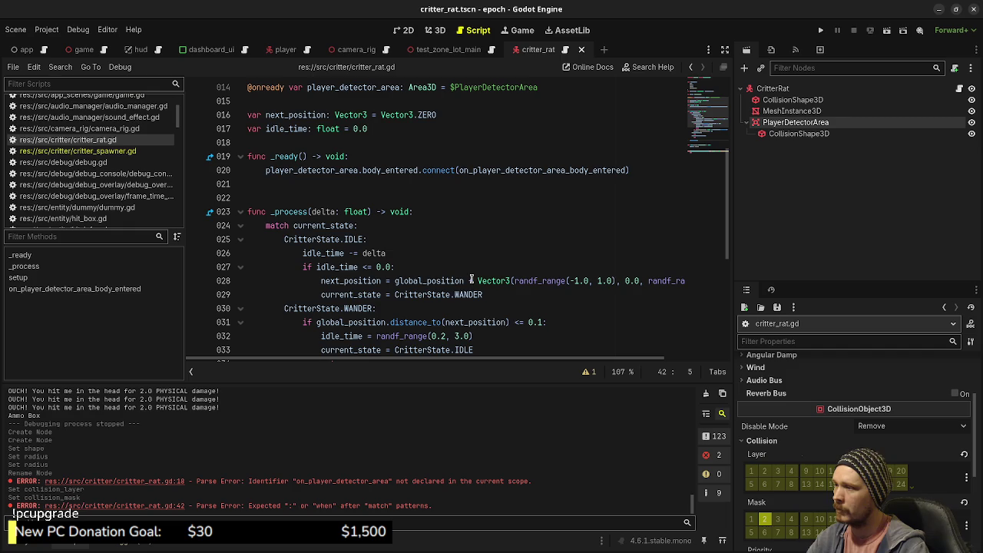
scroll(461, 277, "down", 1)
scroll(435, 252, "down", 1)
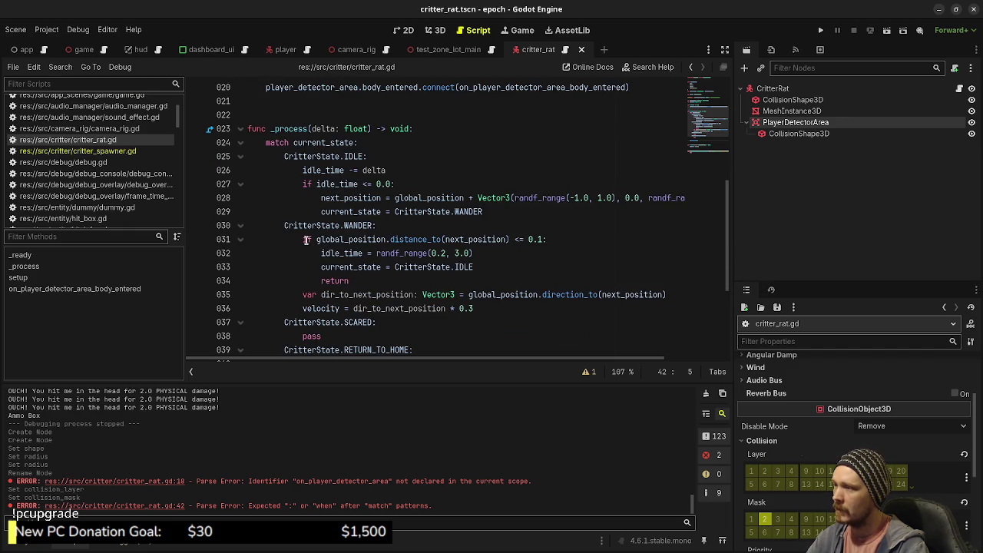
mouse_move(450, 239)
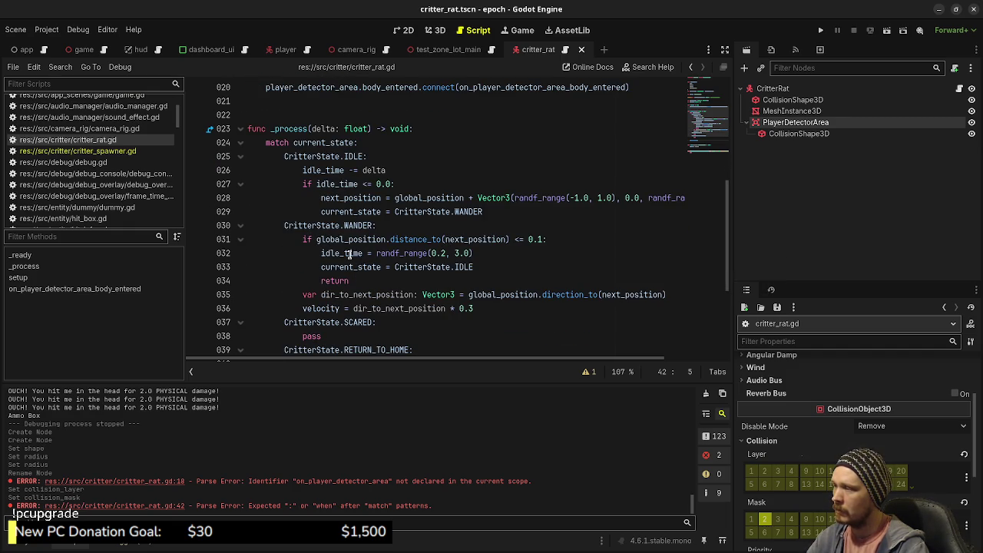
mouse_move(350, 254)
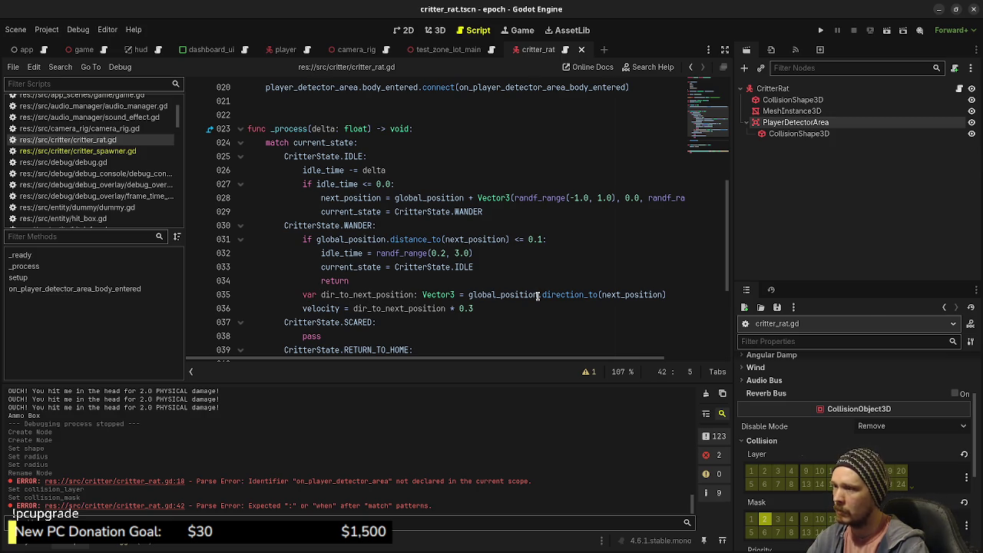
mouse_move(540, 296)
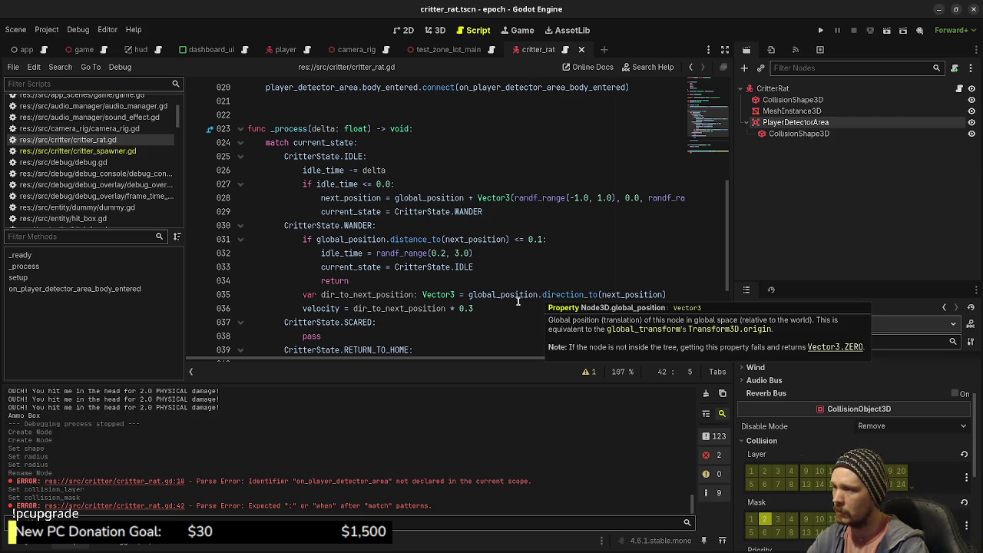
left_click(530, 310)
key("Return")
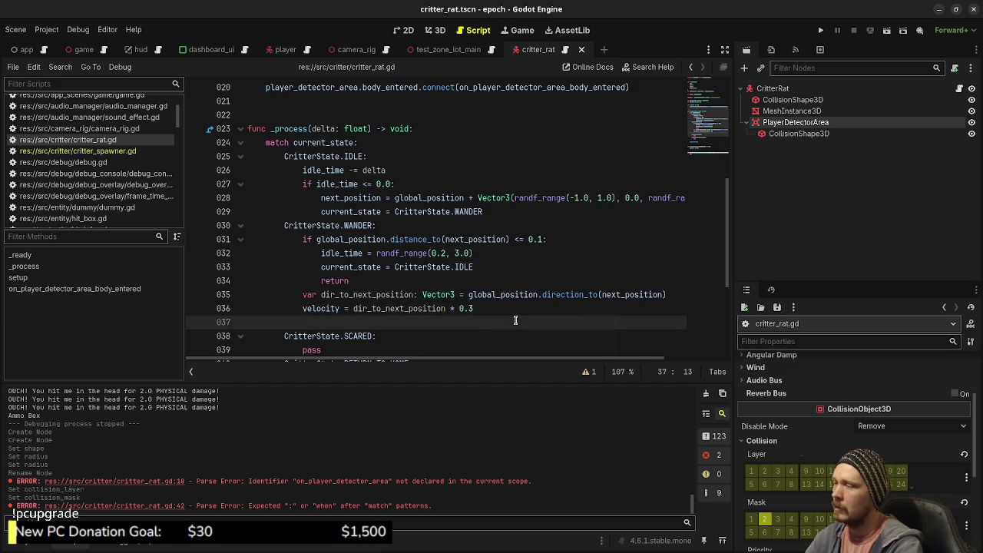
key("BackSpace")
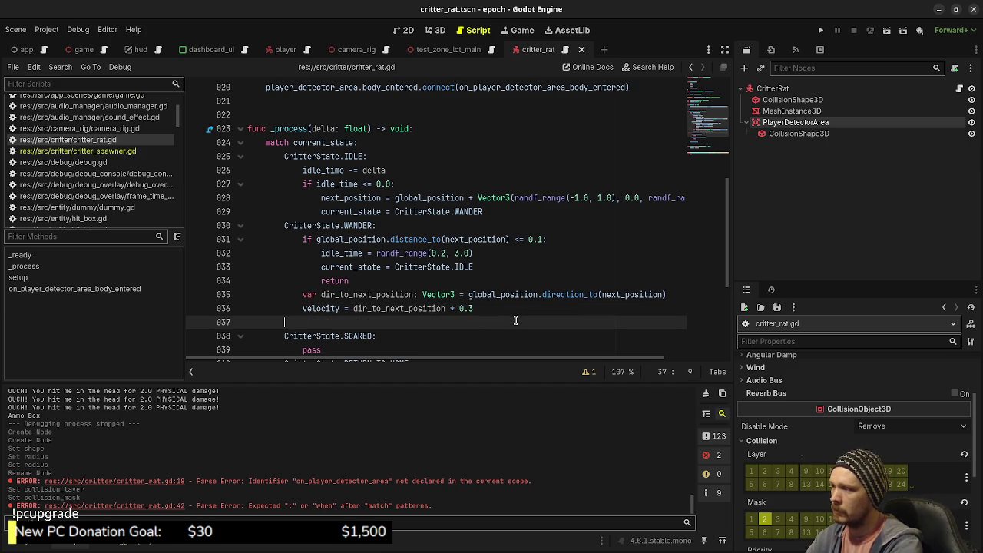
key("BackSpace")
scroll(515, 320, "down", 3)
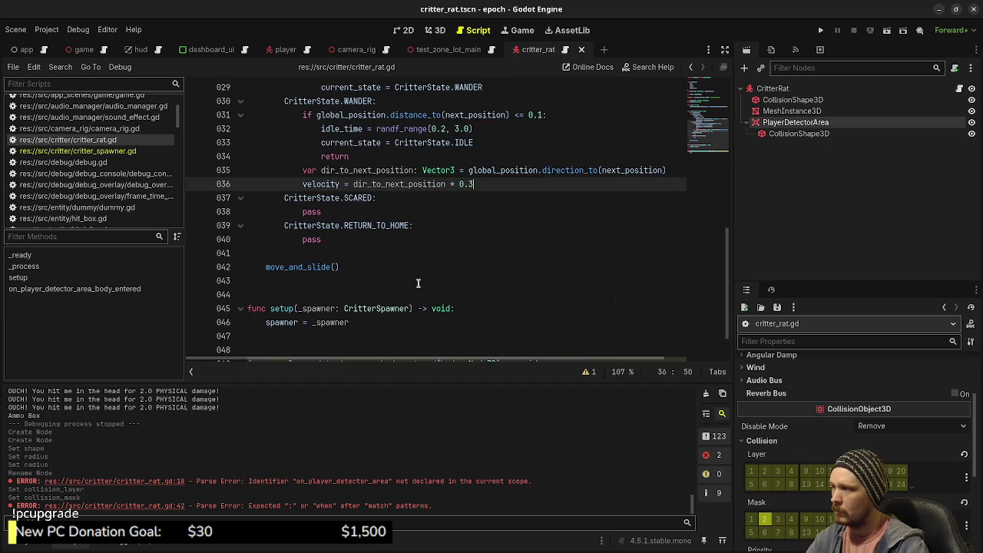
scroll(411, 282, "up", 1)
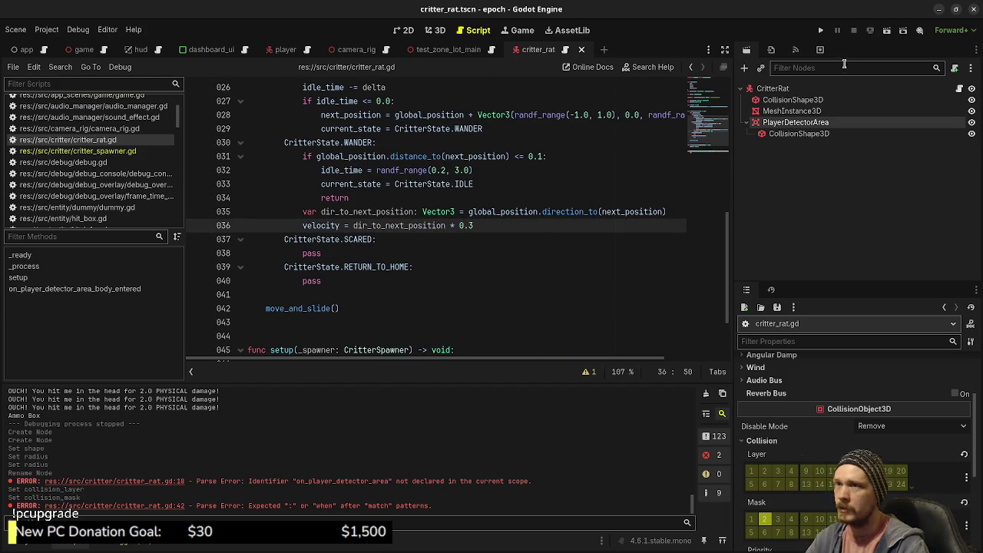
left_click(821, 30)
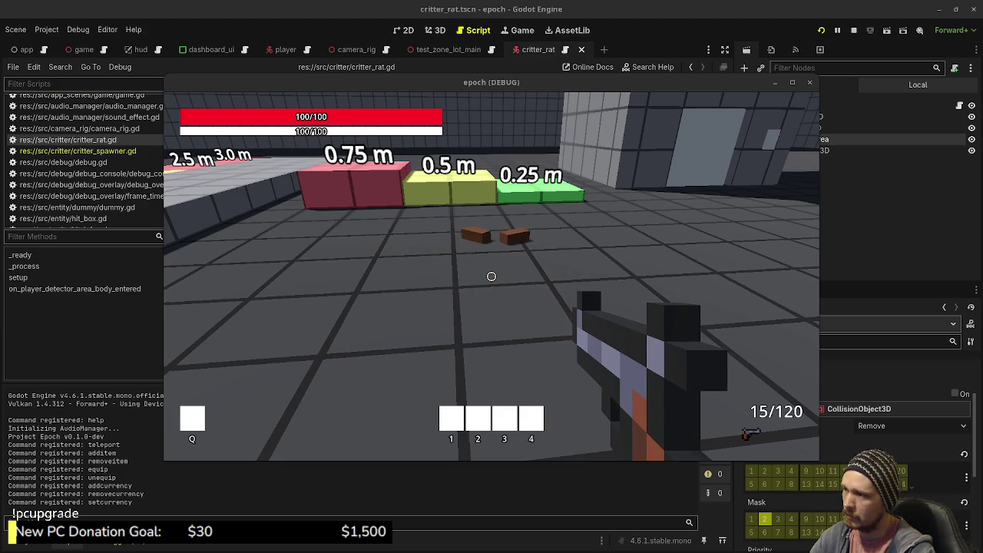
Walk around the test zone watching the rats wander, then stop the game with F8.
key("w")
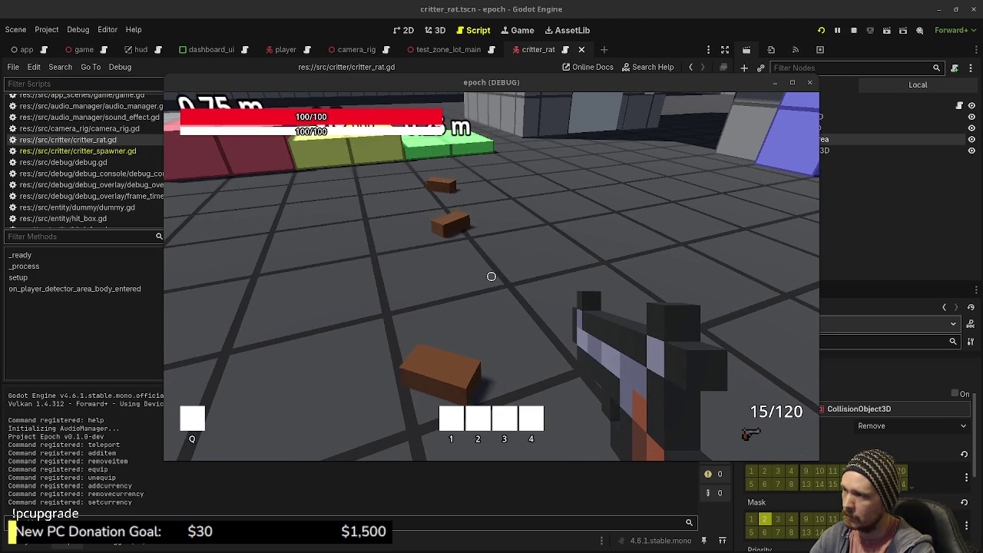
key("w")
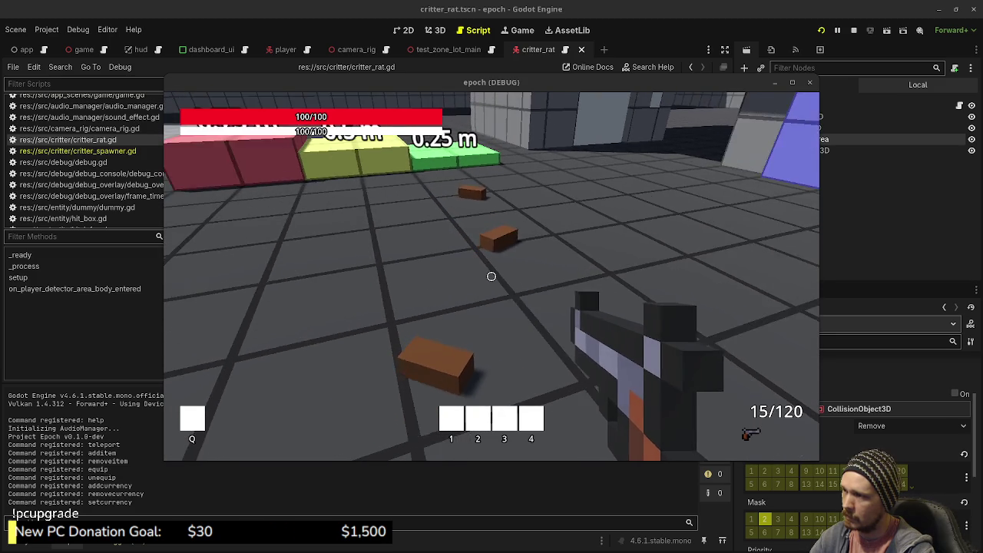
key("w")
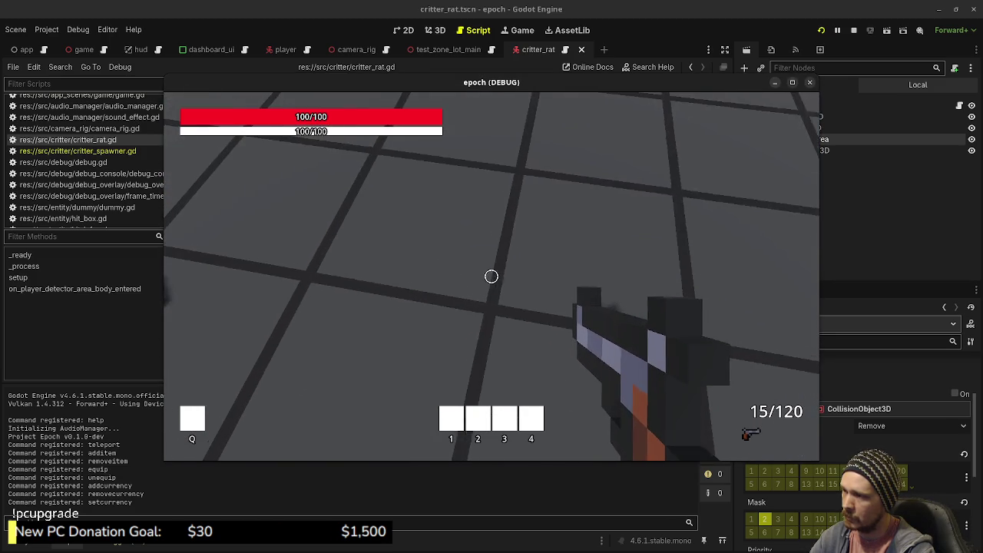
key("w")
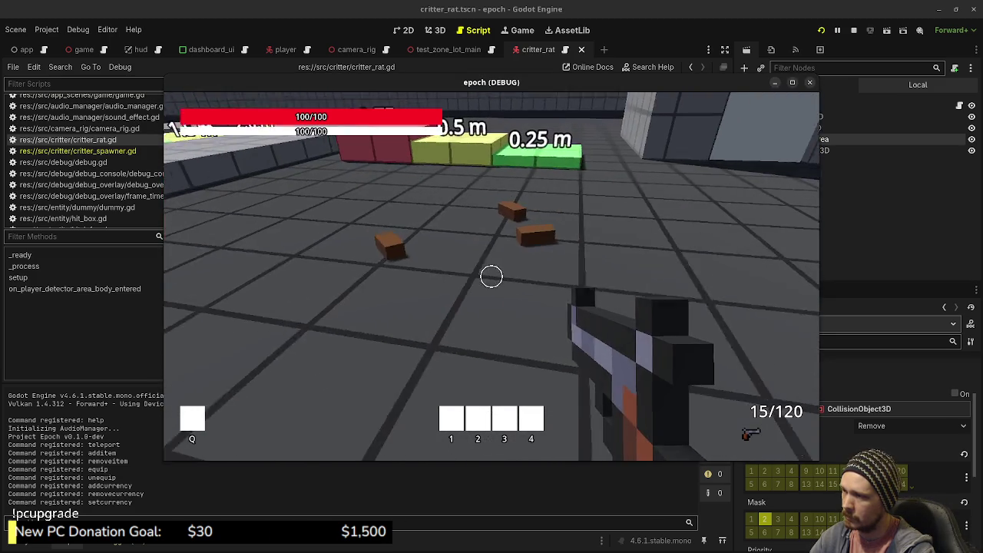
key("w")
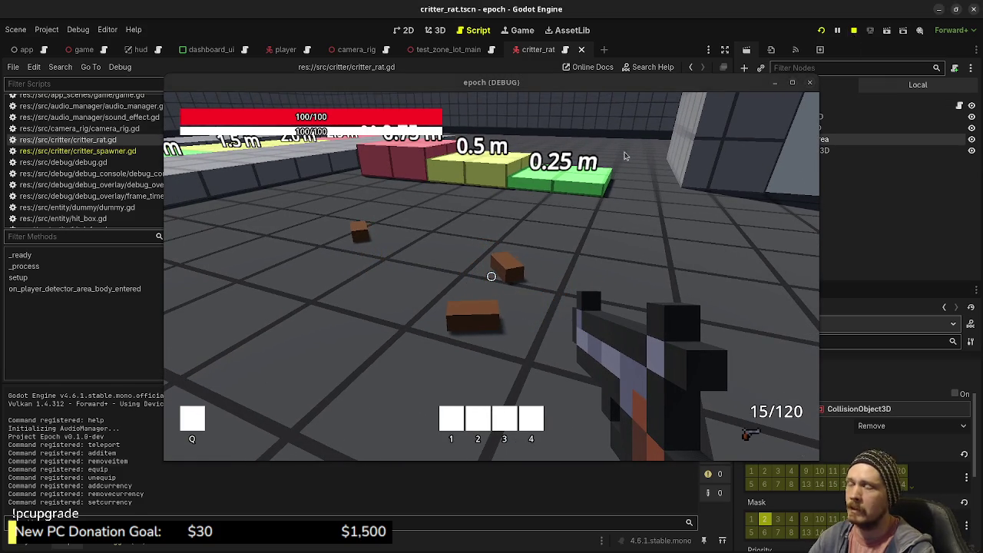
key("F8")
scroll(388, 244, "up", 3)
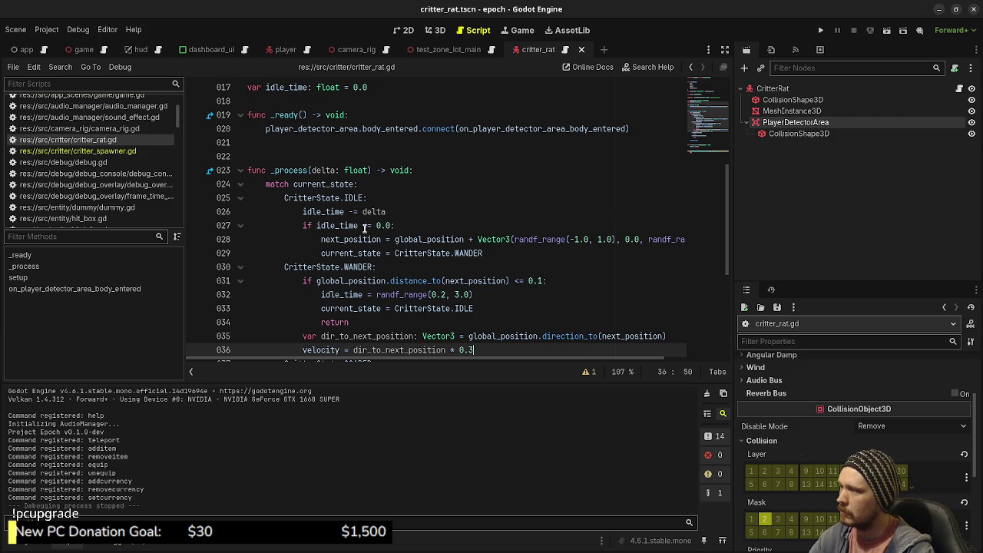
Highlight every idle_time use in the script, then run the game again and walk toward the rats.
scroll(366, 226, "down", 1)
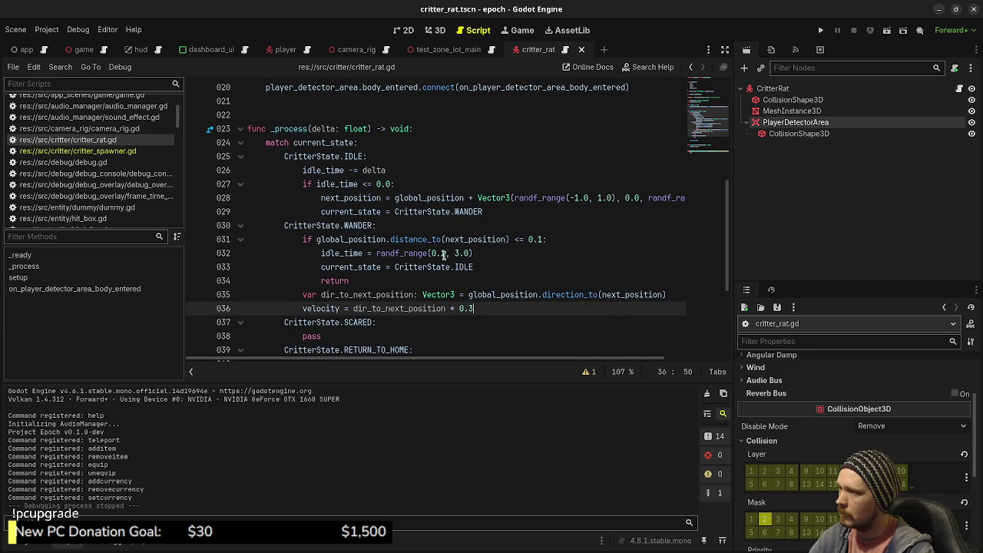
double_click(347, 253)
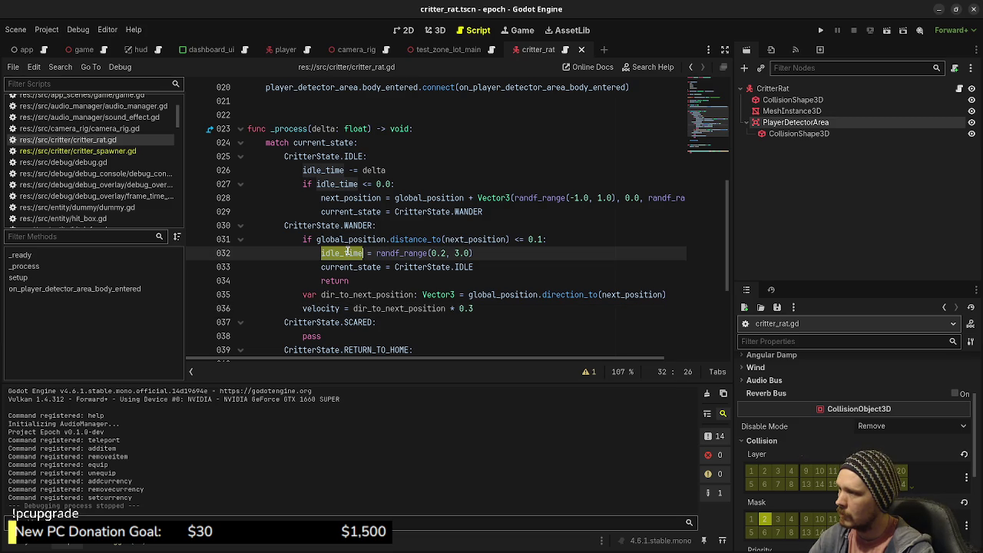
mouse_move(402, 252)
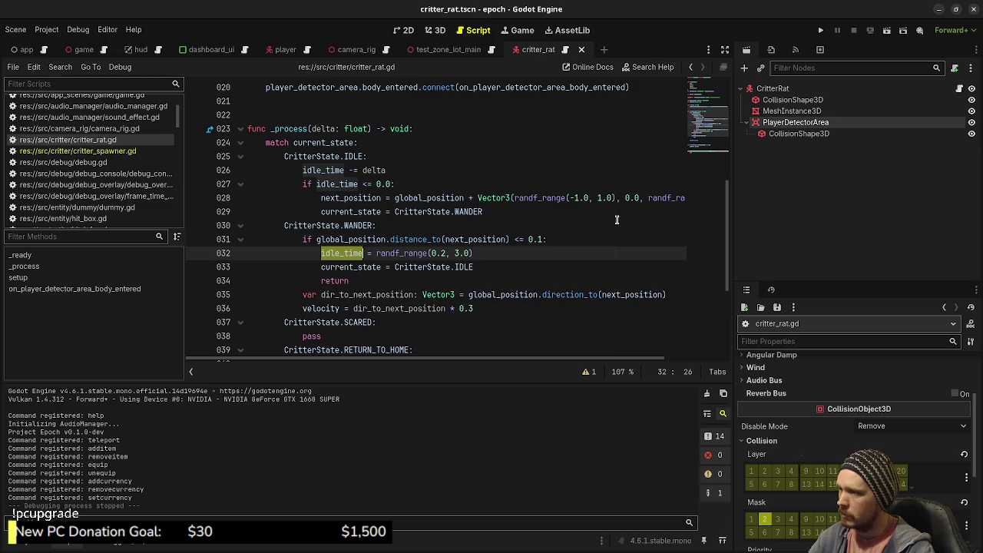
left_click(820, 30)
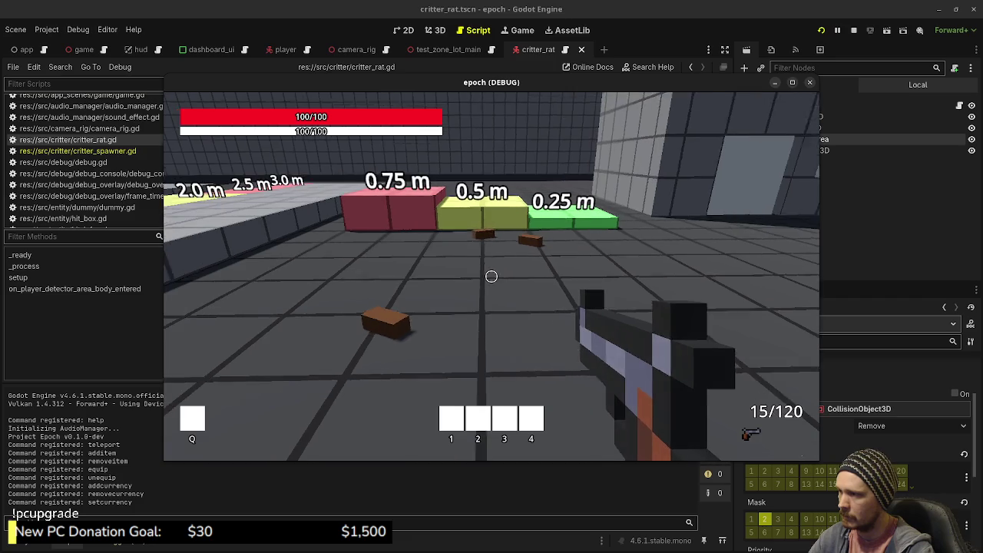
key("w")
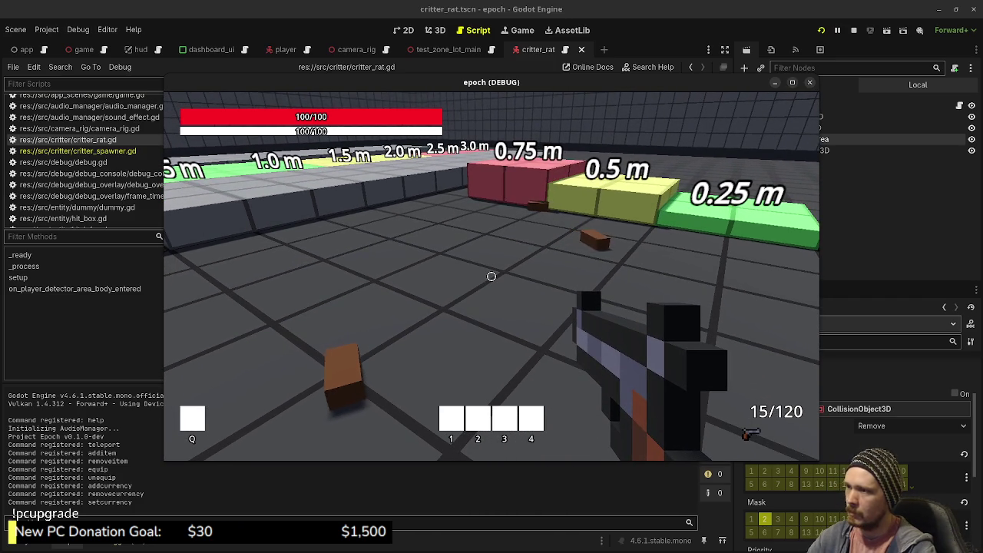
Stop the second run with F8 and select idle_time on line 27.
key("F8")
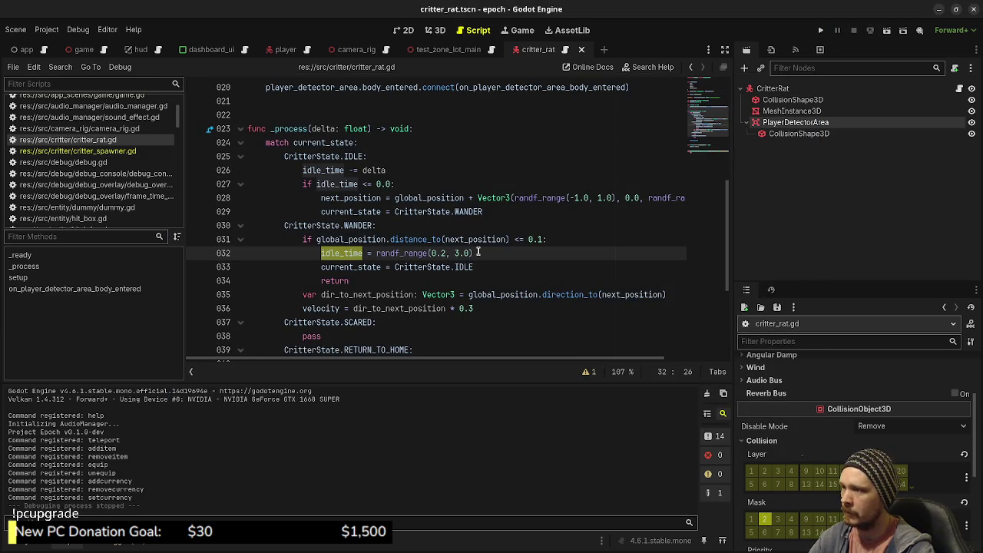
double_click(343, 184)
Replace the randf_range(0.2, 3.0) idle duration with 2.0, save, and test-run the game.
left_click_drag(382, 169, 309, 170)
left_click_drag(343, 254, 471, 253)
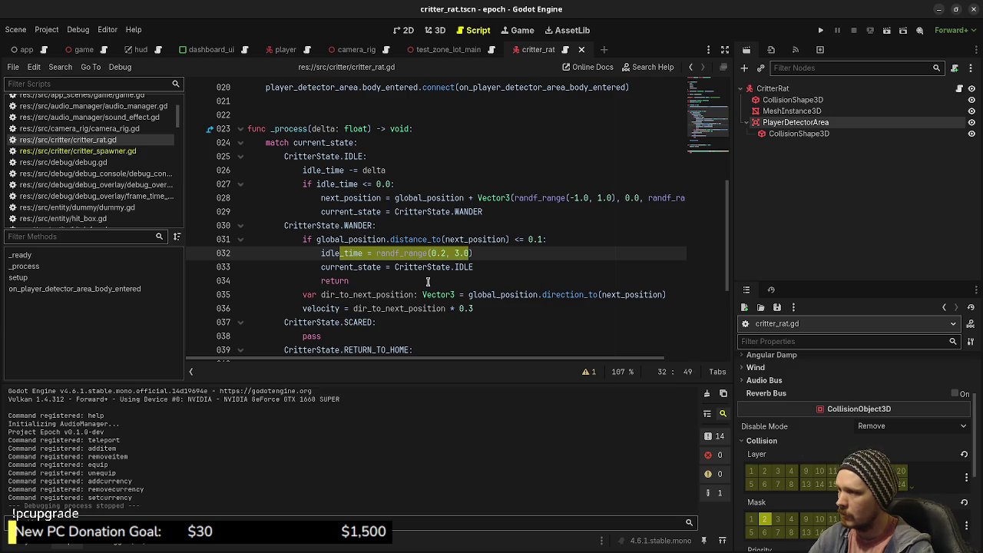
mouse_move(423, 255)
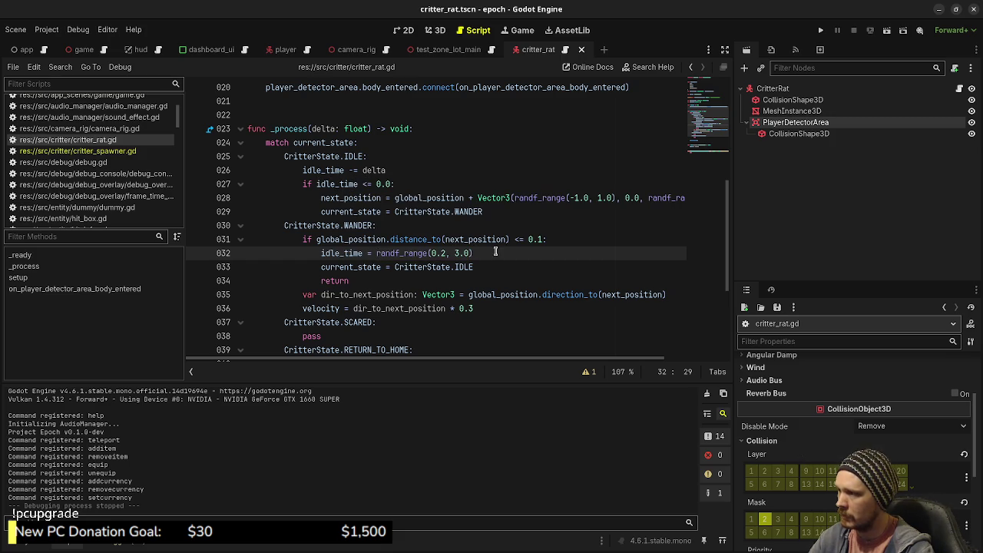
left_click_drag(476, 253, 374, 254)
type("2.0")
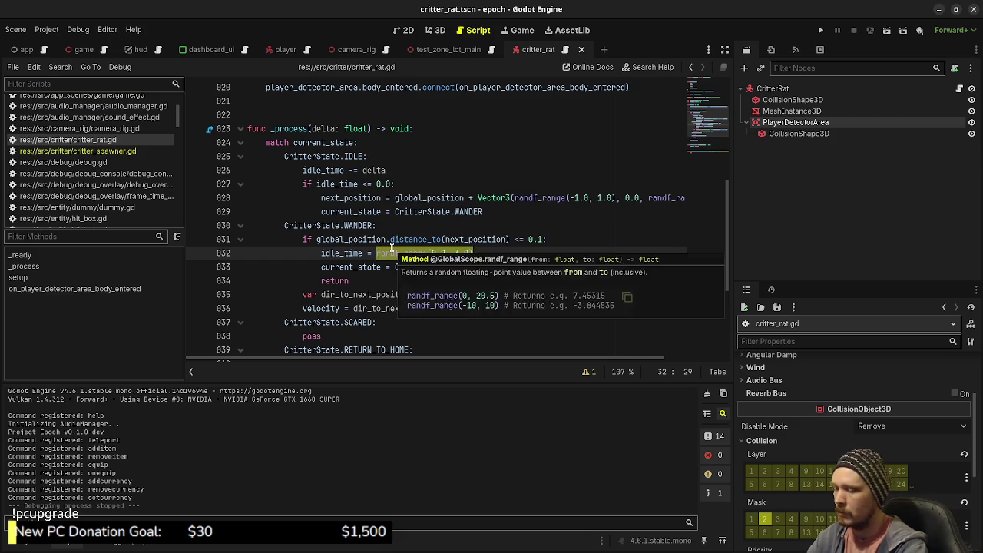
key("ctrl+s")
key("F5")
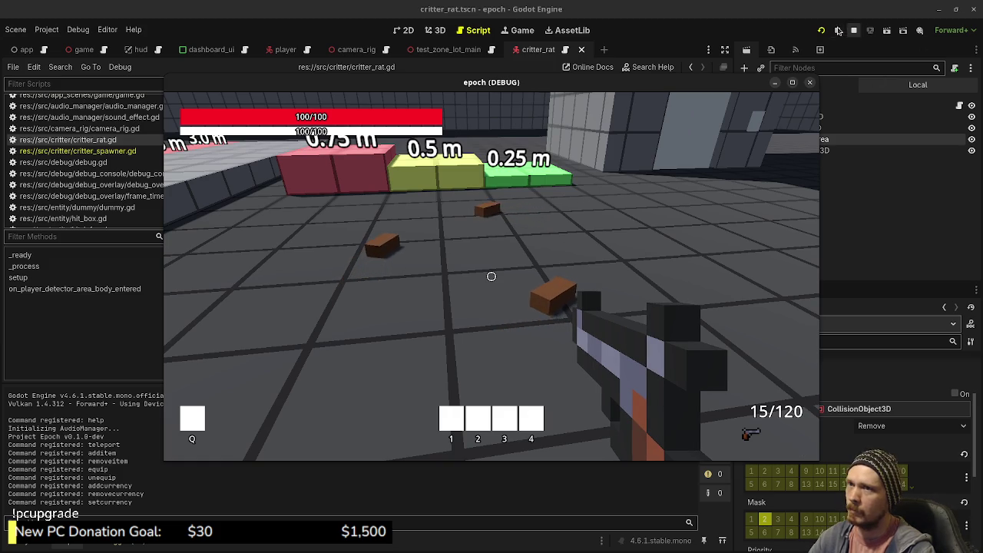
key("F8")
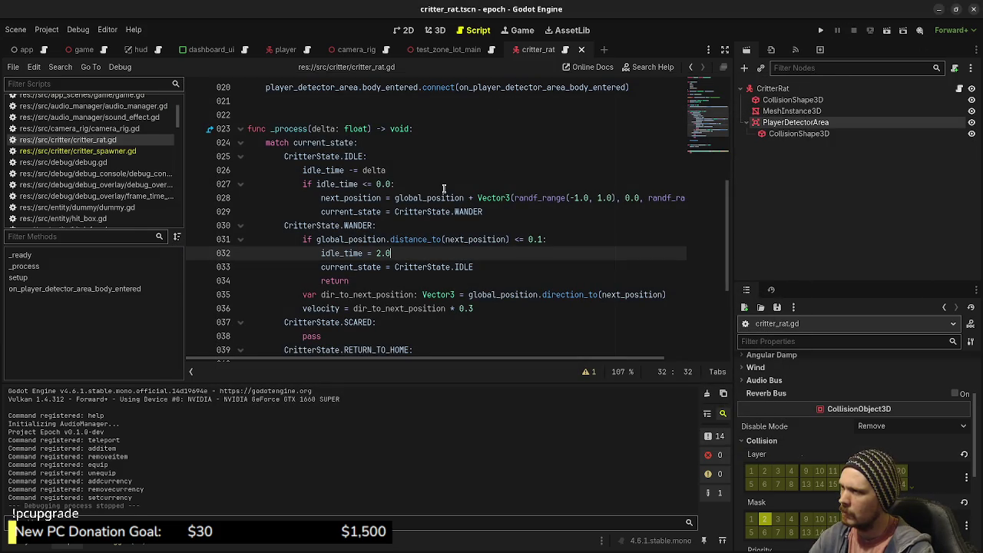
Add print(idle_time) under the IDLE case and save the script.
left_click(381, 145)
left_click(375, 154)
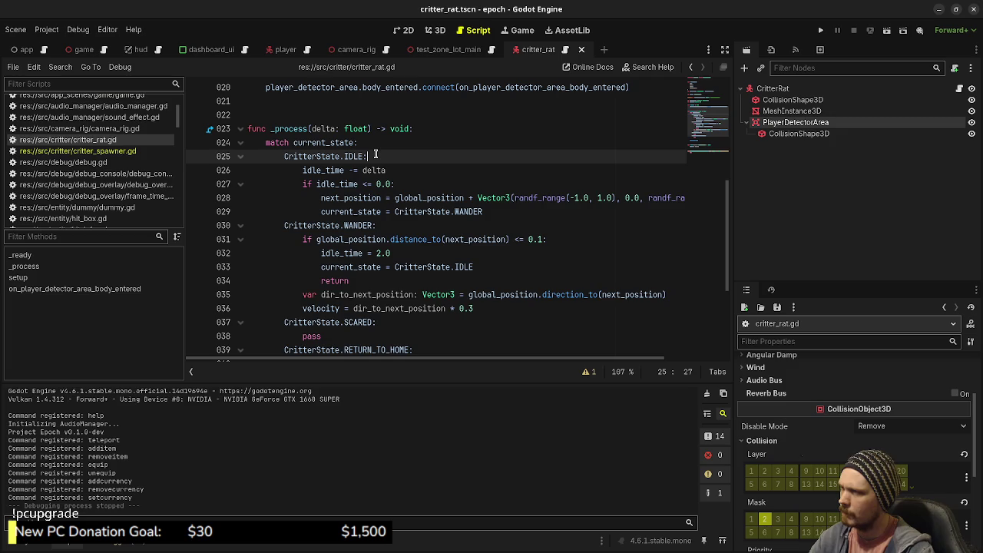
key("Return")
type("print(dil")
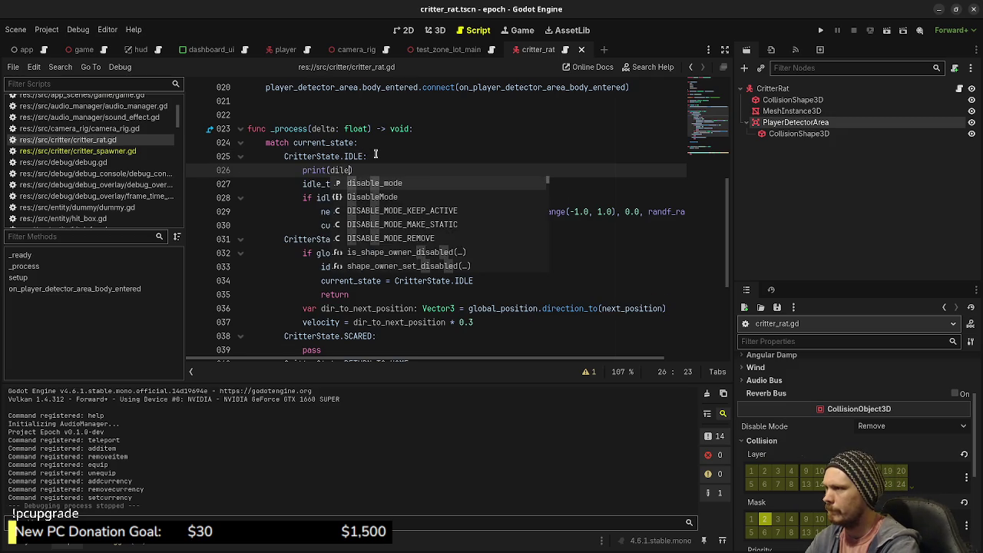
key("Escape")
type("idle_time")
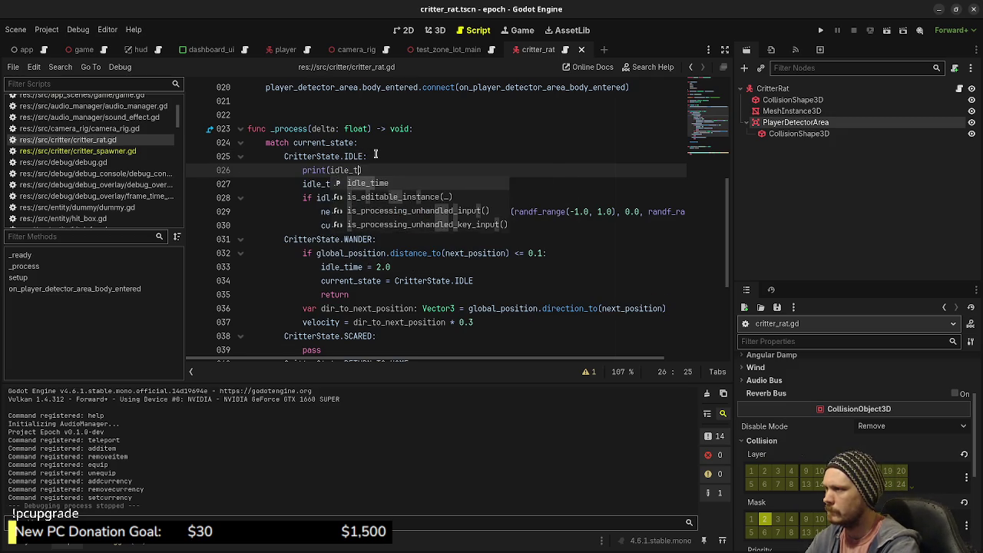
key("ctrl+s")
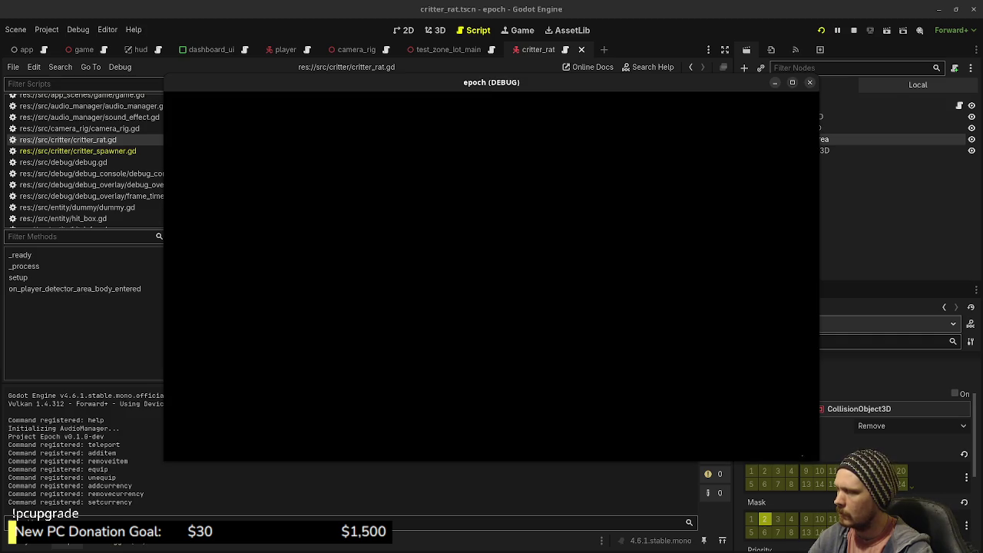
Walk toward the jump blocks to watch the rats, then stop the game.
key("w")
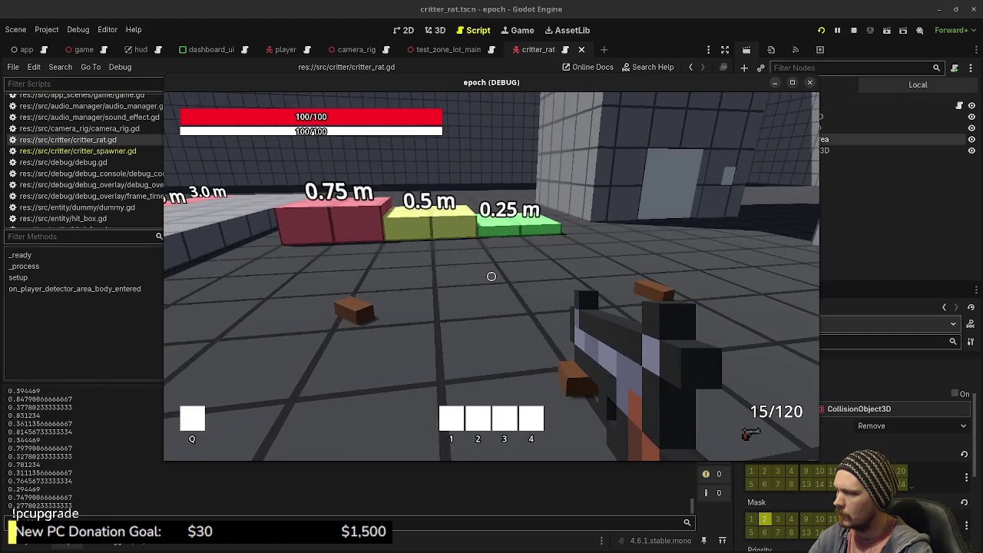
key("w")
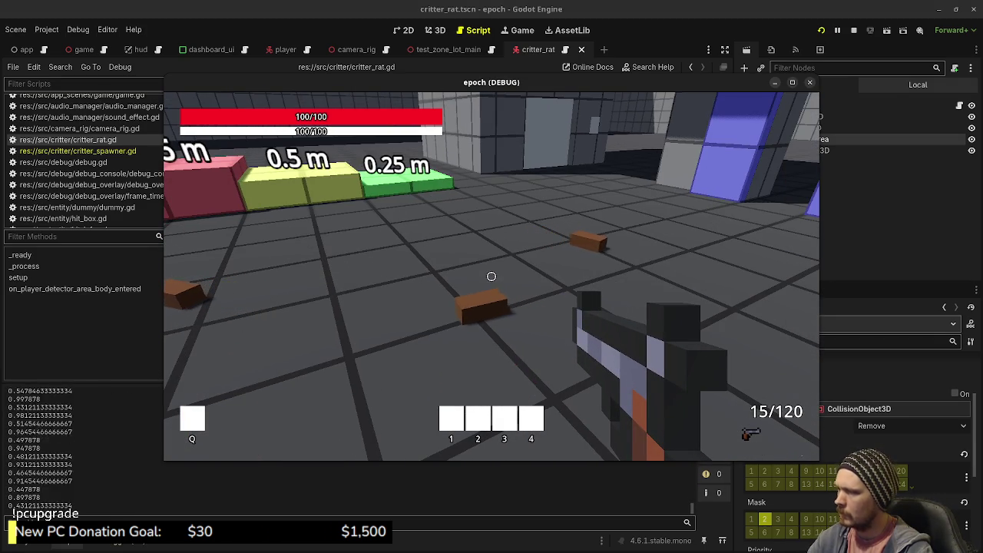
key("F8")
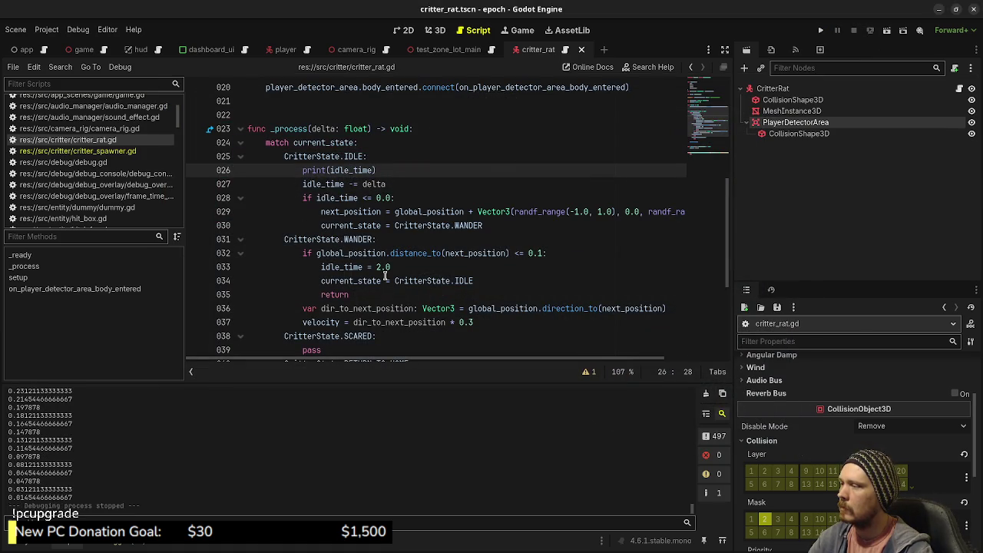
Add velocity = Vector3.ZERO below the idle_time print, save, and test-run the idle rats.
mouse_move(335, 322)
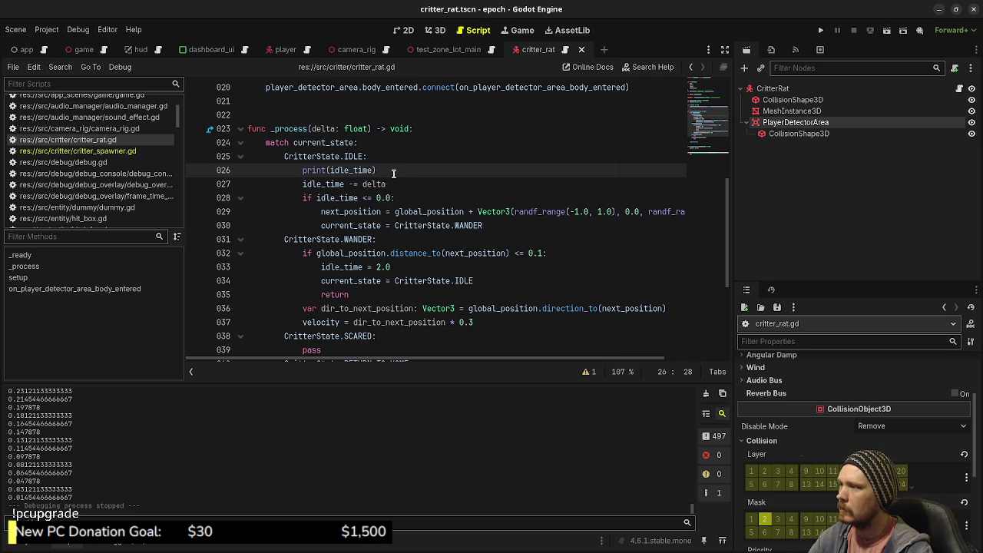
key("Return")
type("v")
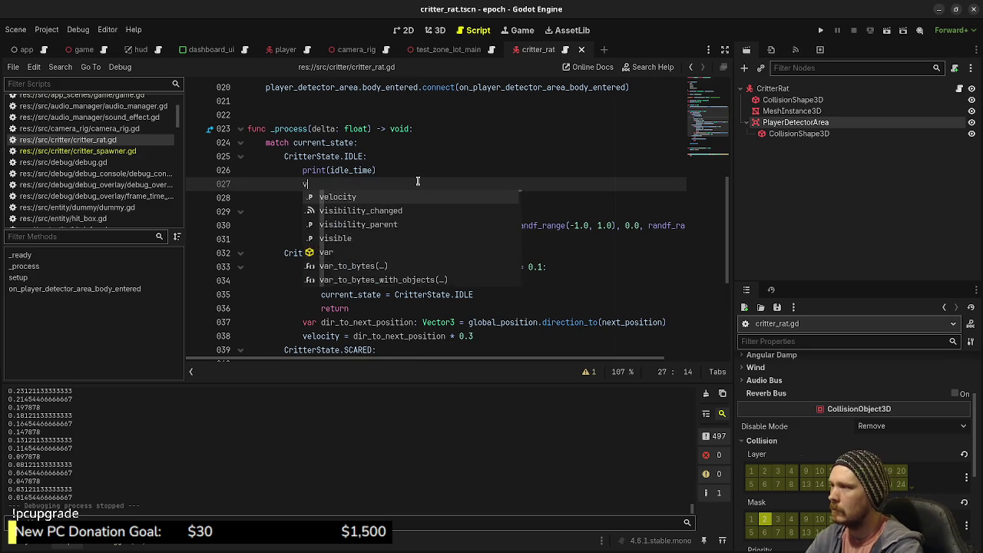
type("elocity = Vector3.ZERO")
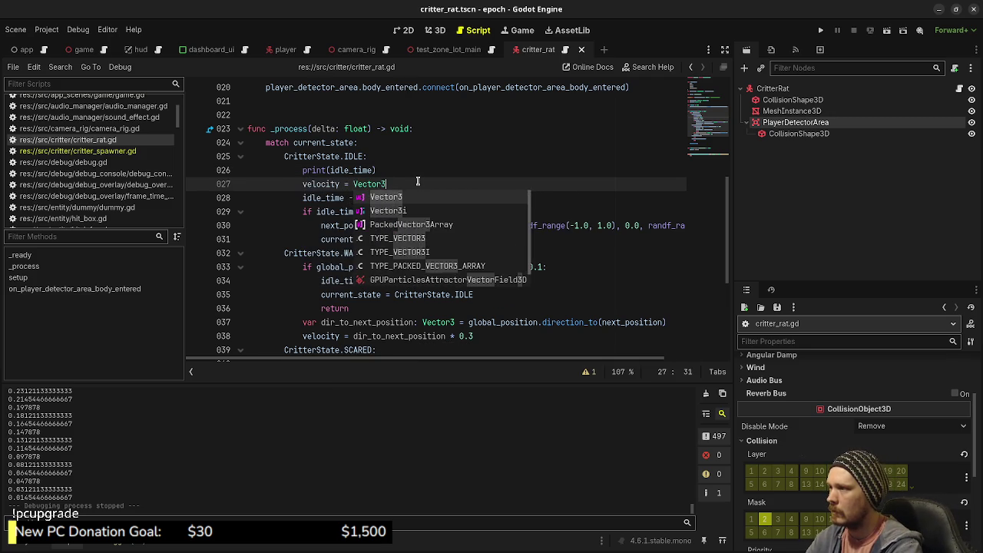
key("ctrl+s")
key("F5")
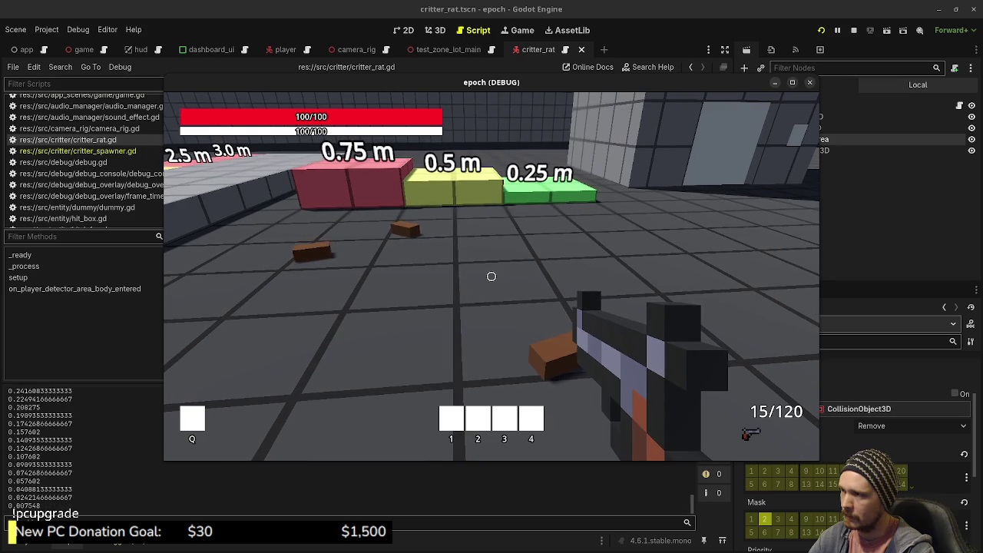
key("d")
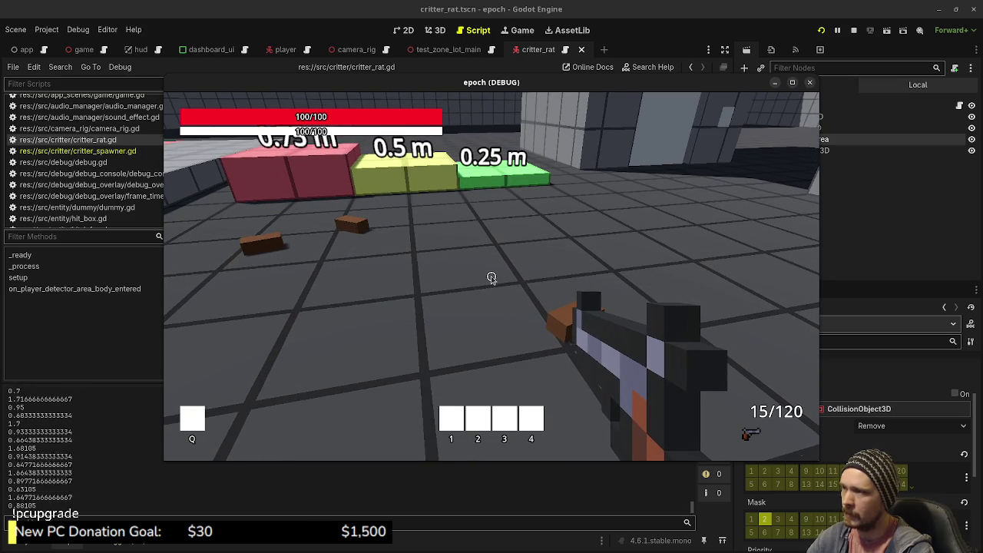
key("F8")
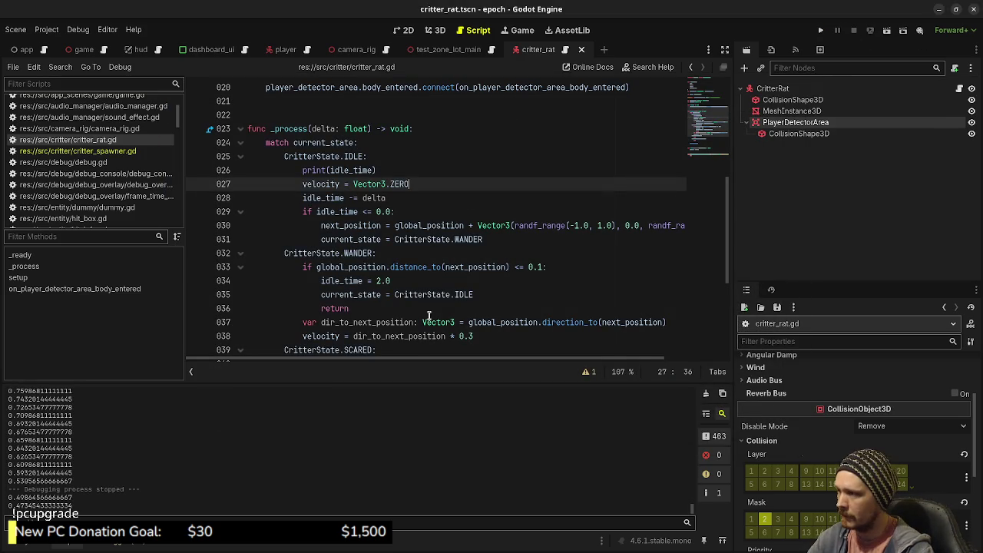
Replace the print(idle_time) line under IDLE with velocity = Vector3.ZERO and save.
left_click(425, 279)
left_click_drag(427, 185, 302, 185)
key("ctrl+c")
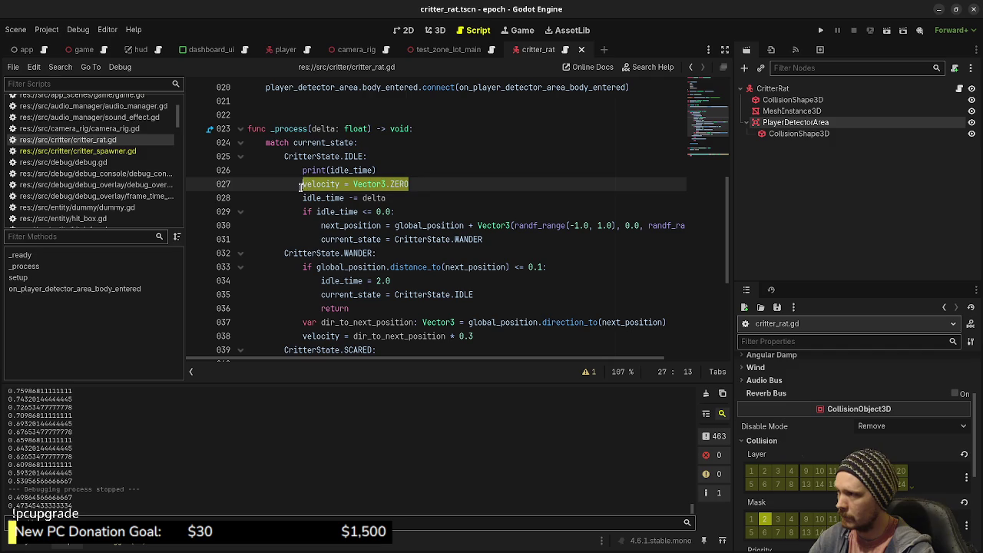
key("BackSpace")
key("BackSpace")
key("BackSpace")
key("BackSpace")
key("ctrl+BackSpace")
key("ctrl+BackSpace")
type("di")
key("ctrl+z")
key("ctrl+z")
key("ctrl+z")
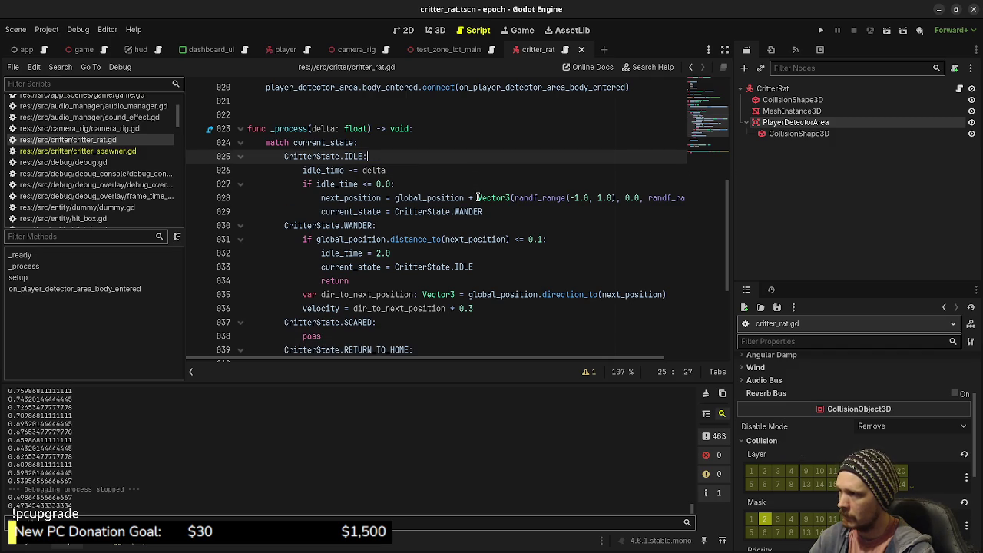
left_click(382, 158)
key("Return")
key("ctrl+v")
key("ctrl+s")
scroll(369, 231, "down", 2)
left_click(325, 322)
left_click(340, 312)
Add rotation.y = atan2(-velocity.x, -velocity.z) before move_and_slide(), save, and test-run the facing.
key("Return")
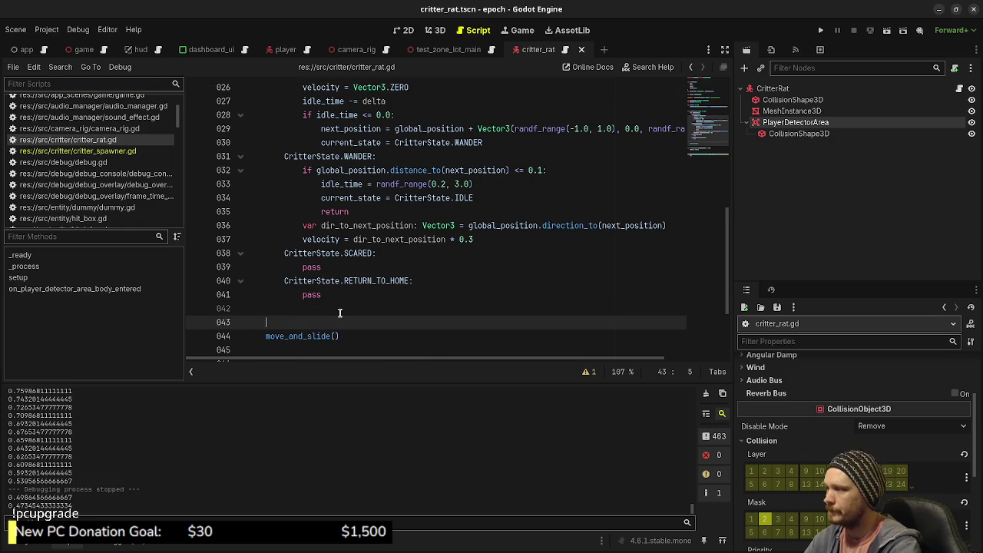
type("r")
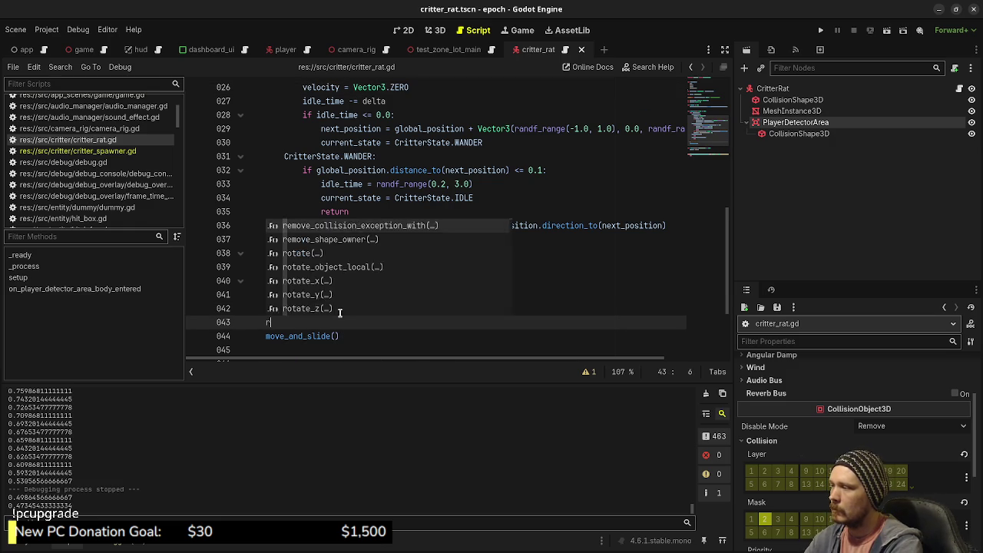
type("otation.y = ")
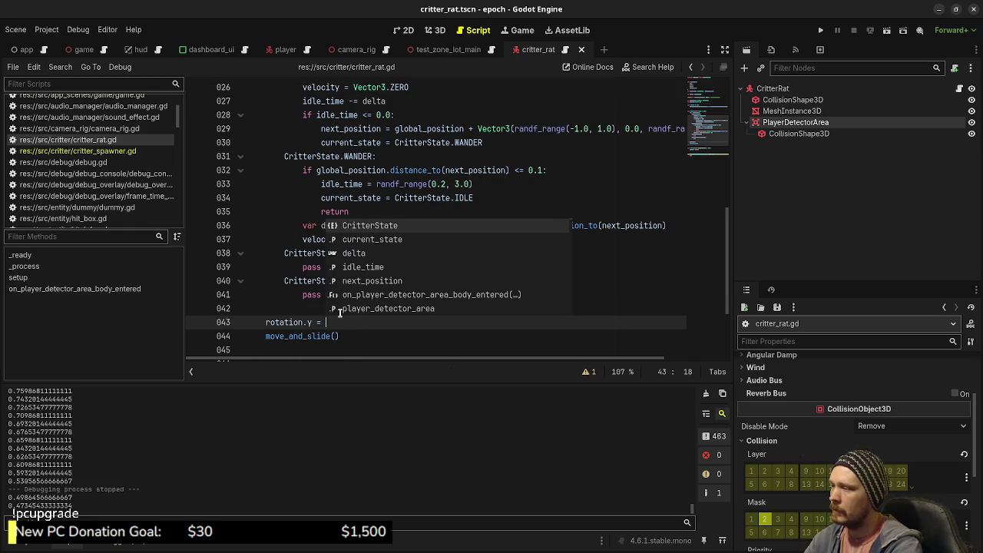
type("atan2(")
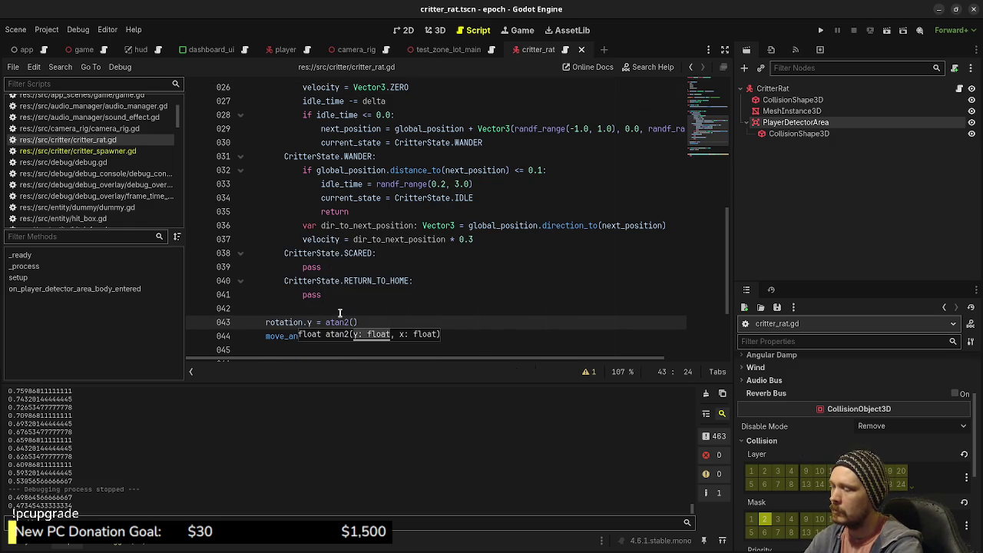
type("-velocity.x, ")
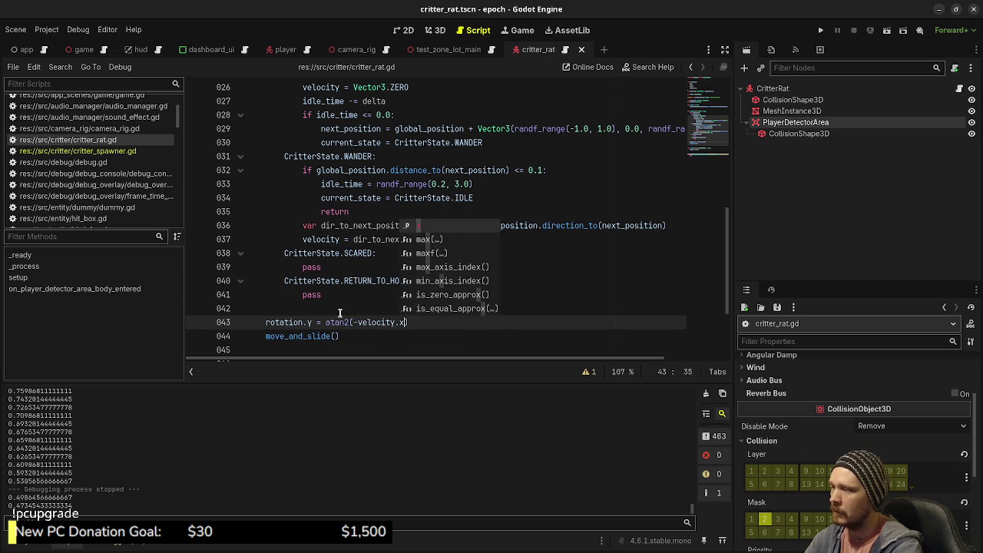
type("-velocity.z")
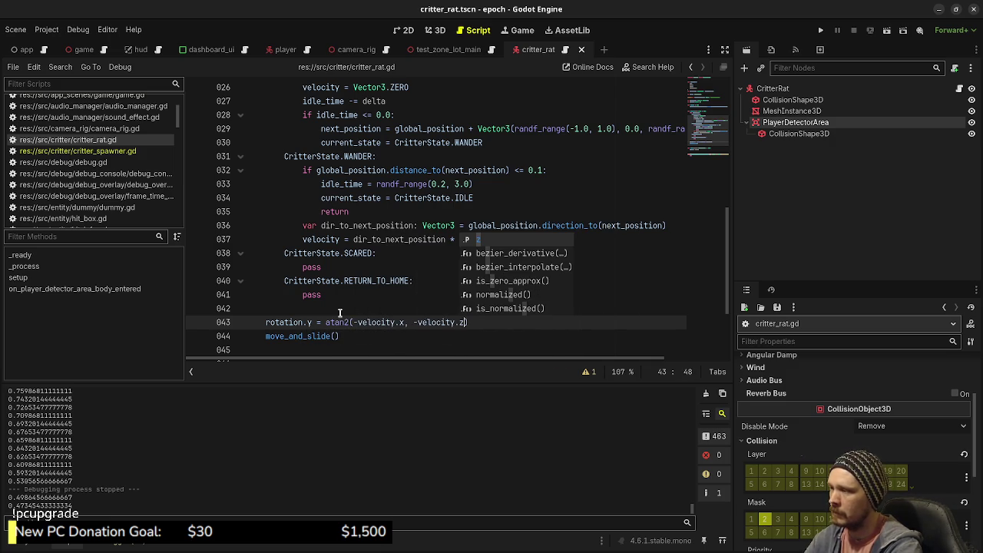
key("ctrl+s")
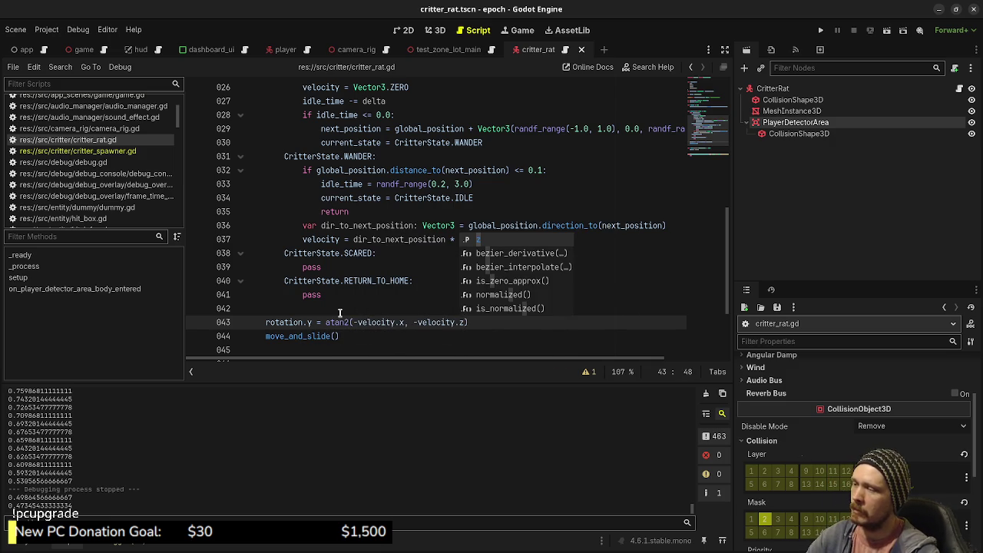
key("F5")
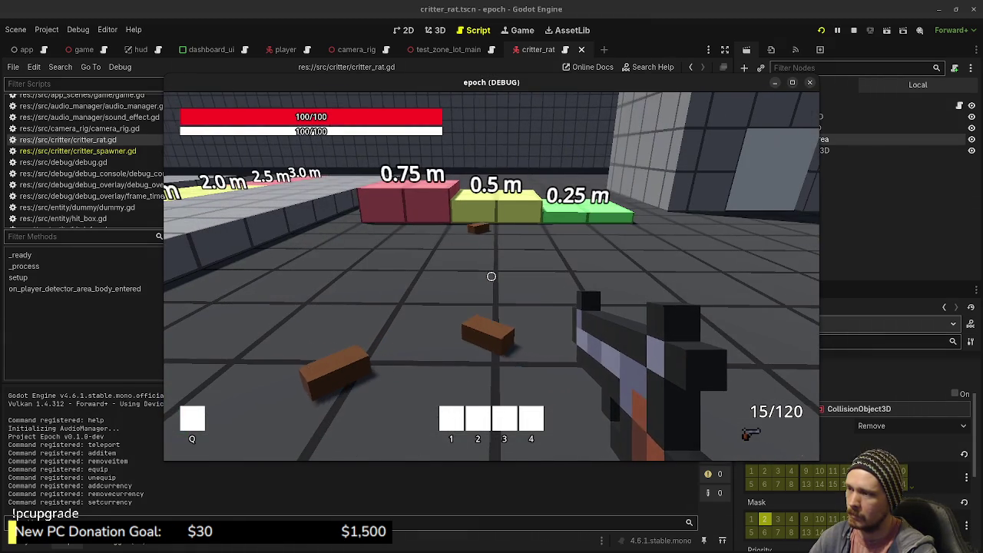
key("w")
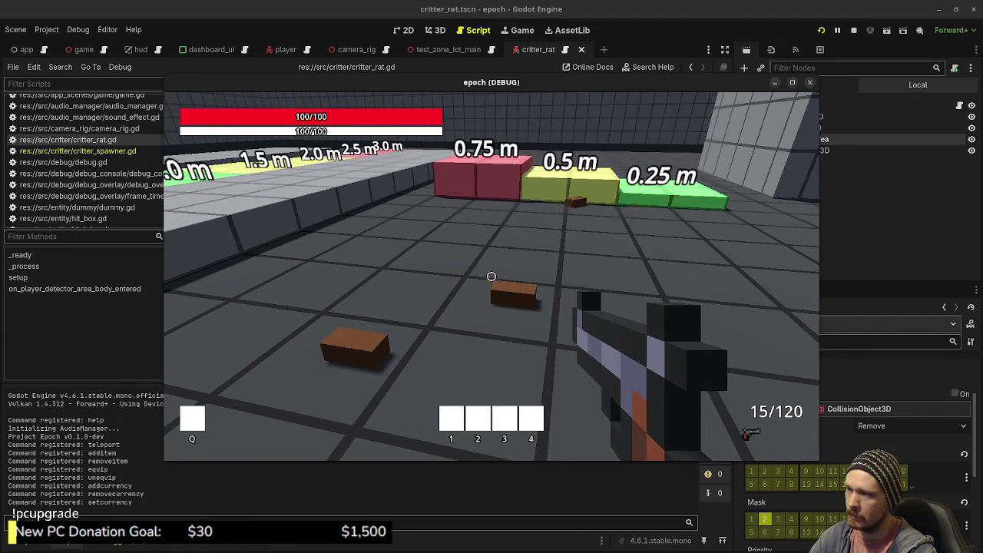
key("Escape")
left_click(854, 32)
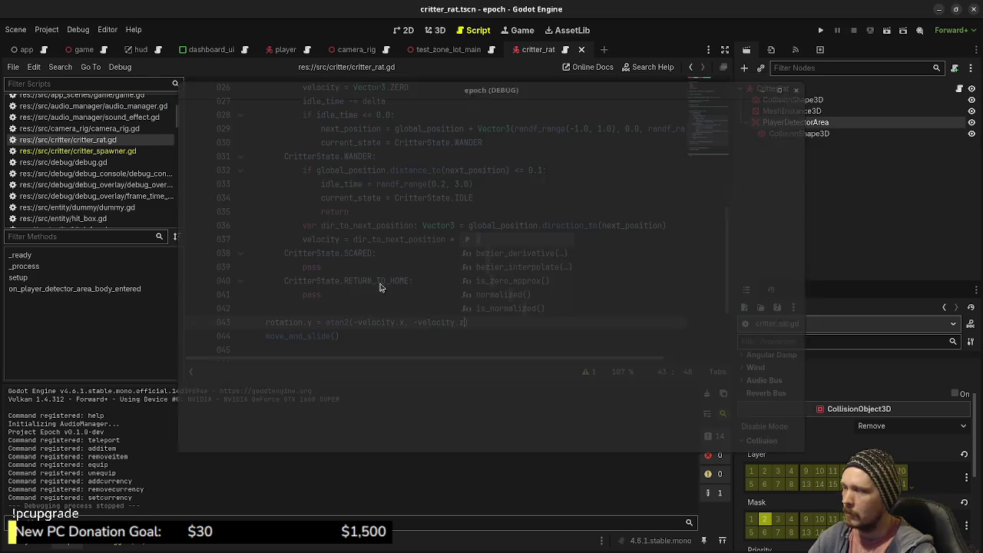
Nest the rotation line under if velocity.length_squared() > 0.0: and save.
left_click(338, 307)
key("Down")
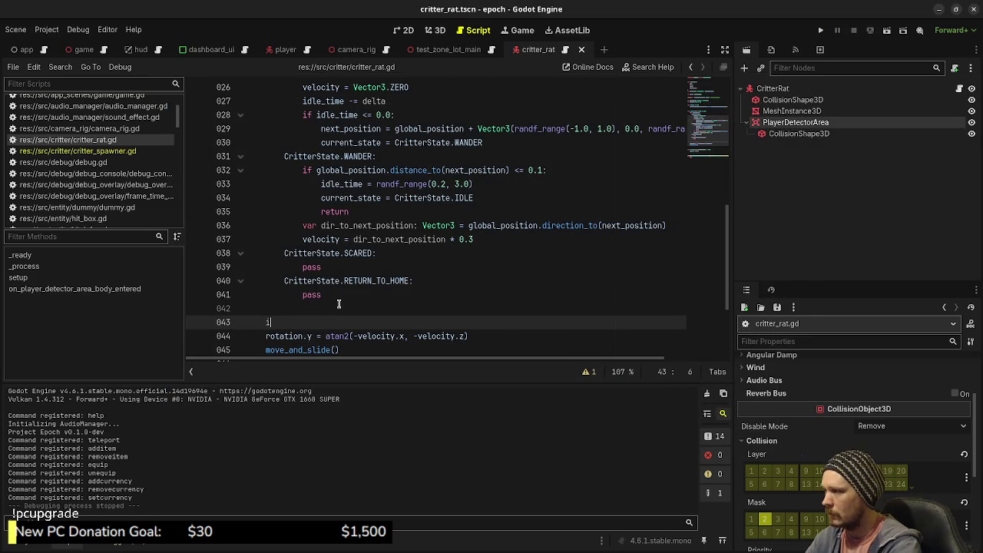
type("if velocity.")
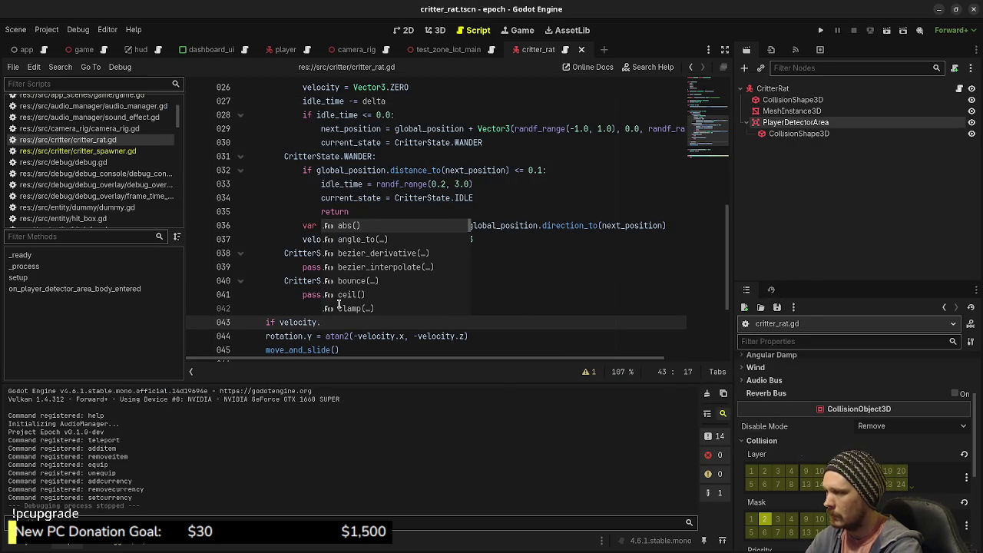
type("leng")
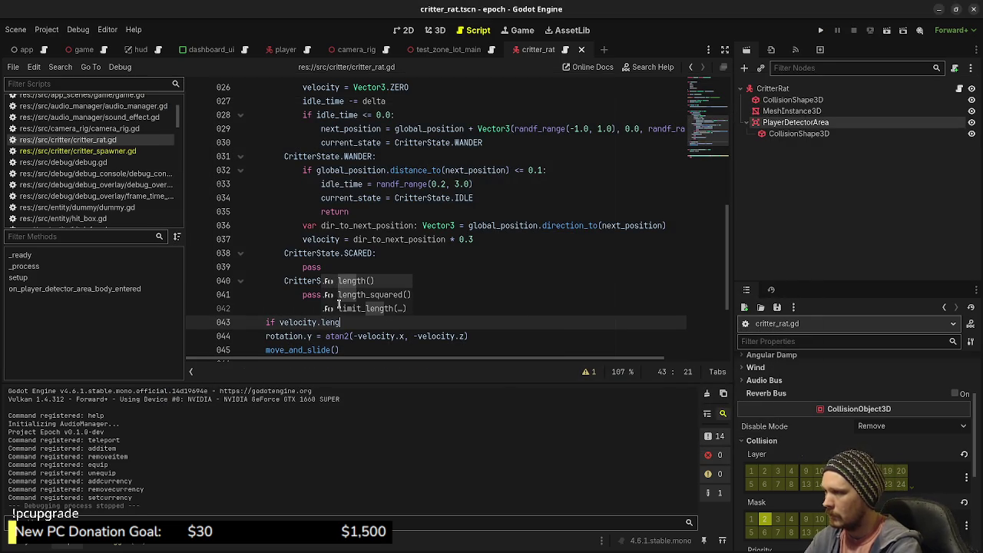
key("Down")
key("Return")
type("0.0:")
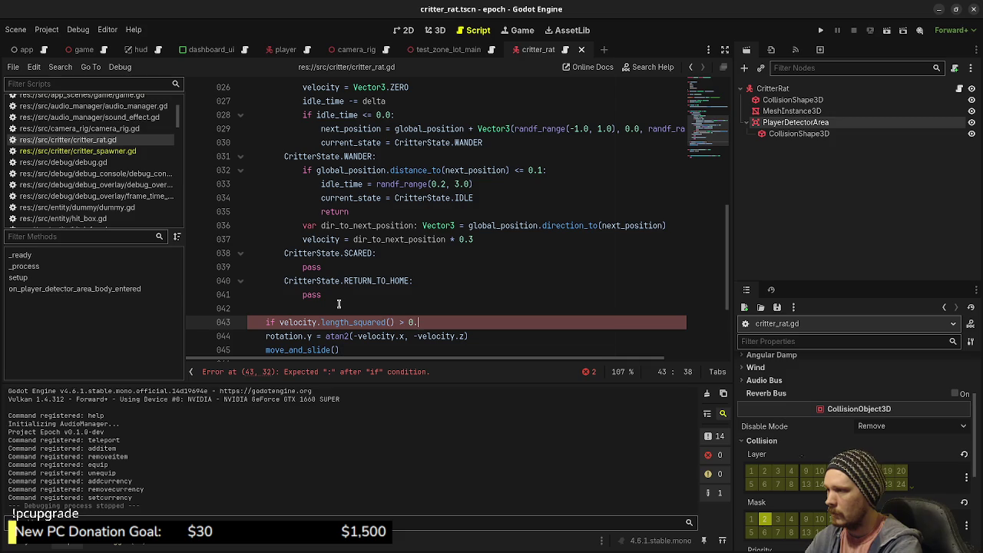
key("Down")
key("ctrl+Left")
key("ctrl+Left")
key("ctrl+Left")
key("Tab")
key("ctrl+s")
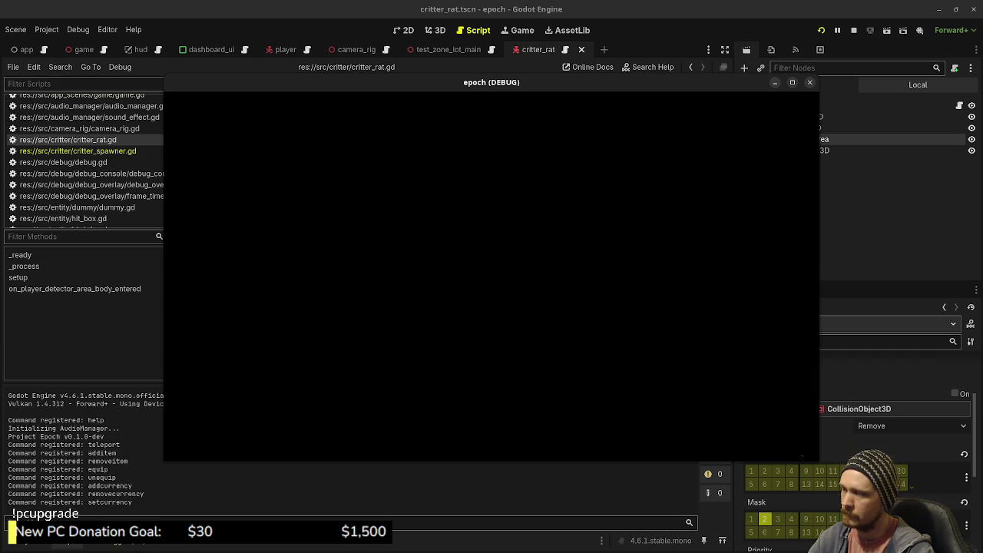
Walk toward the coloured blocks to watch rats face their direction, then stop the game.
key("w")
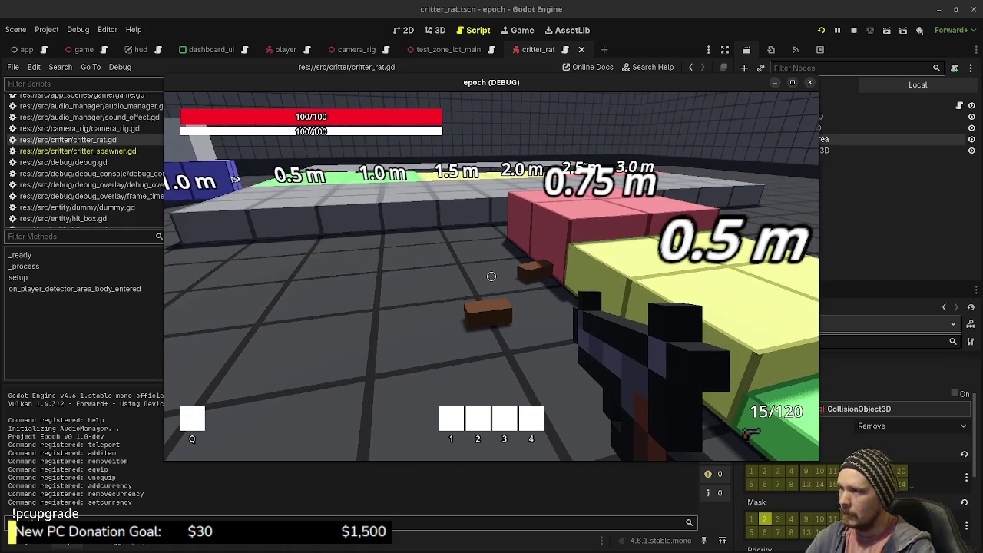
left_click(809, 82)
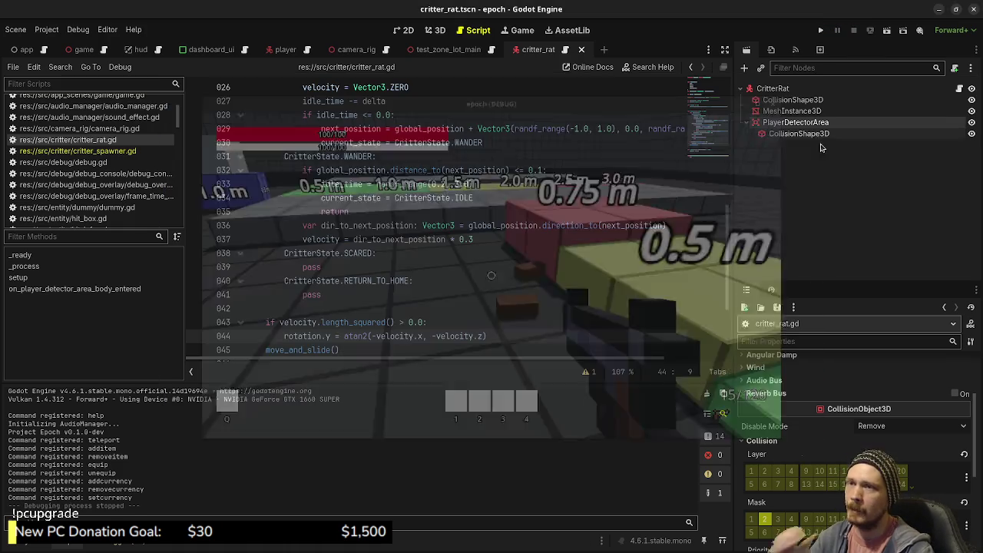
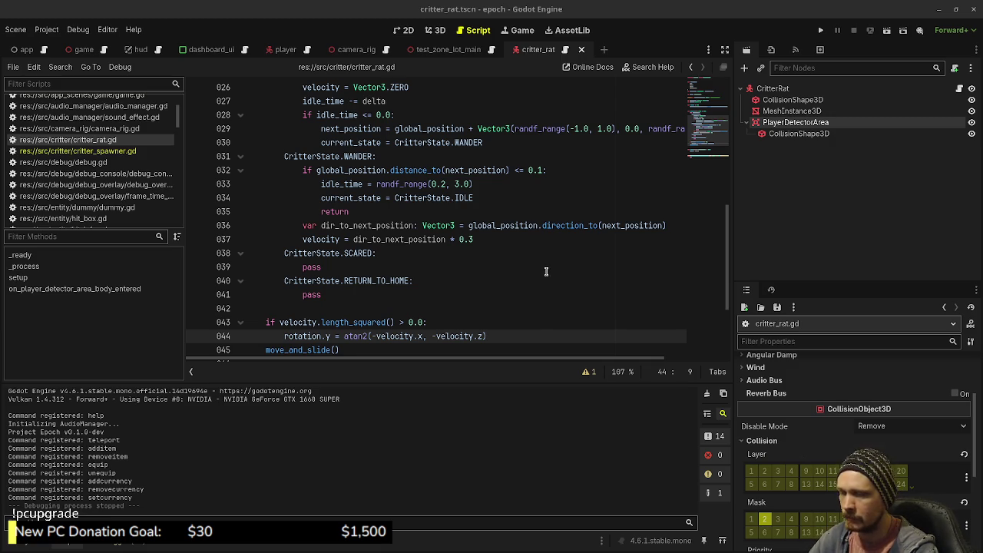
Switch to the rat's 3D view and try duplicating the CritterRat root, dismissing the tree-root alert.
left_click(500, 338)
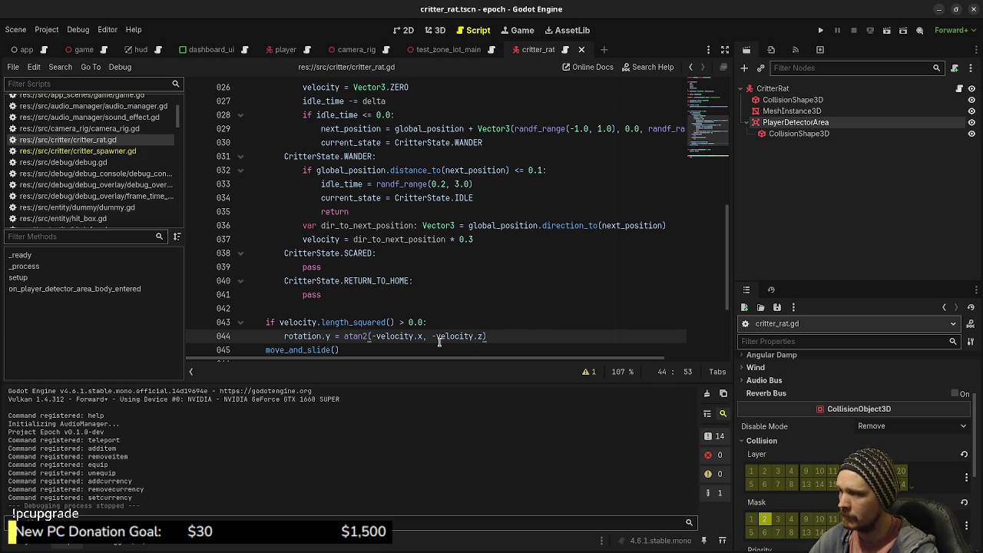
key("Down")
scroll(476, 338, "down", 2)
scroll(513, 333, "up", 3)
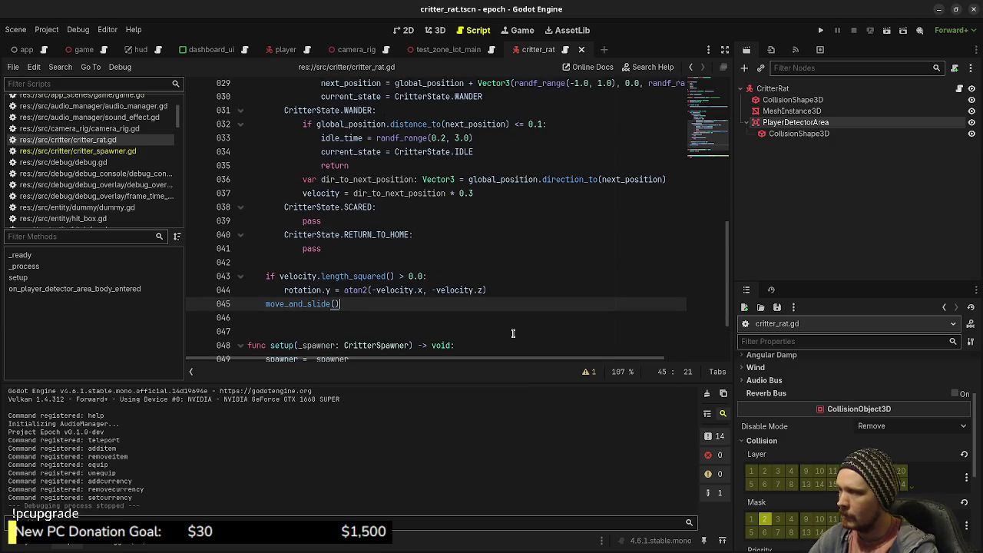
scroll(513, 332, "down", 2)
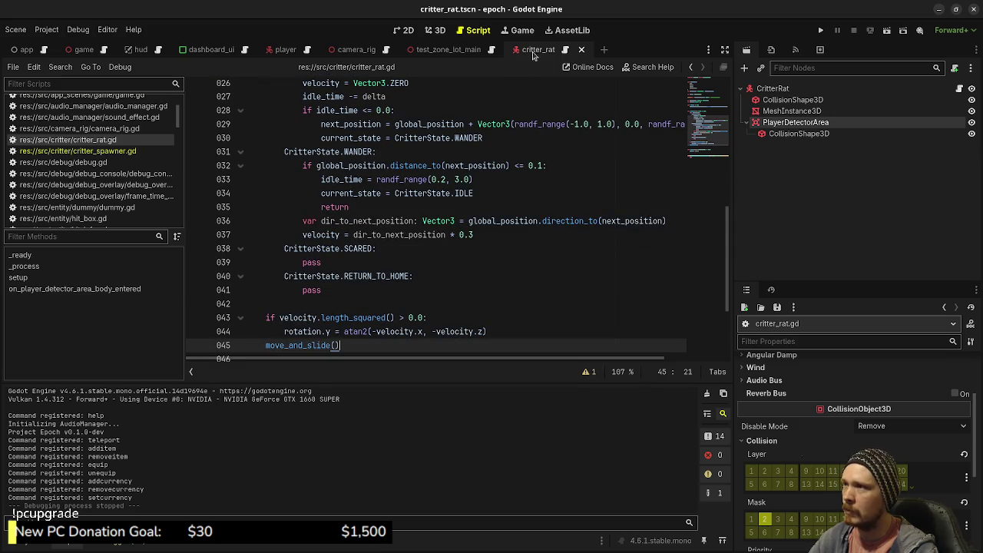
left_click(434, 30)
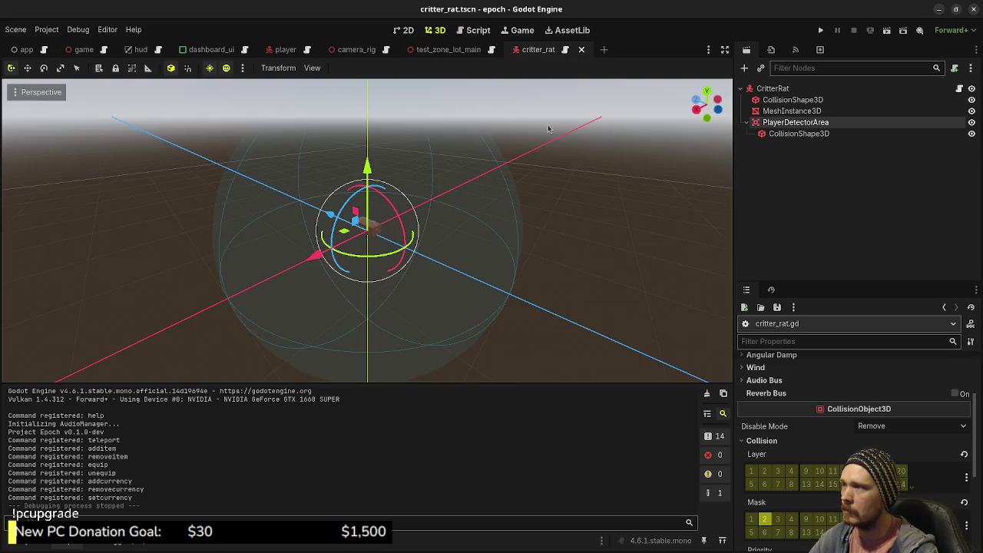
left_click(774, 89)
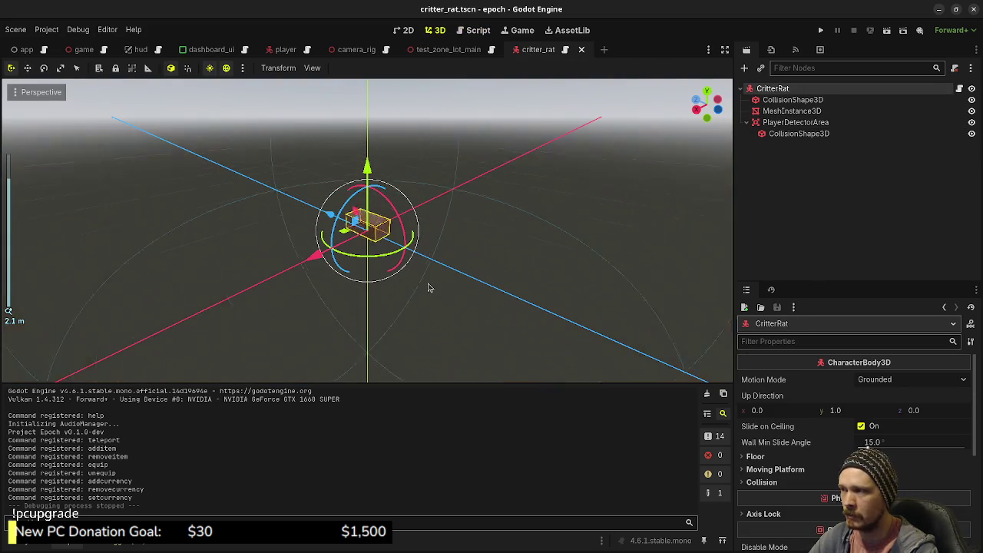
scroll(429, 287, "up", 4)
key("ctrl+d")
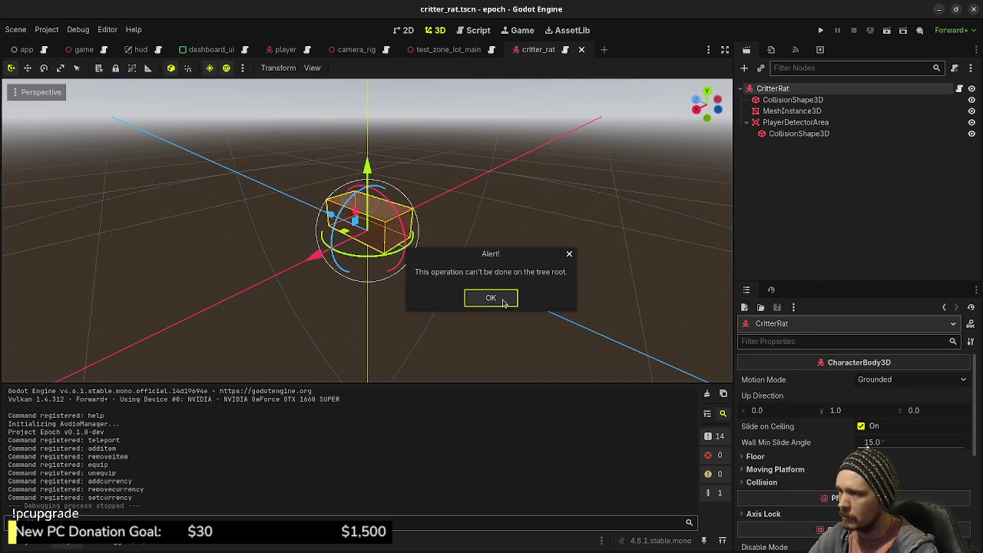
left_click(495, 300)
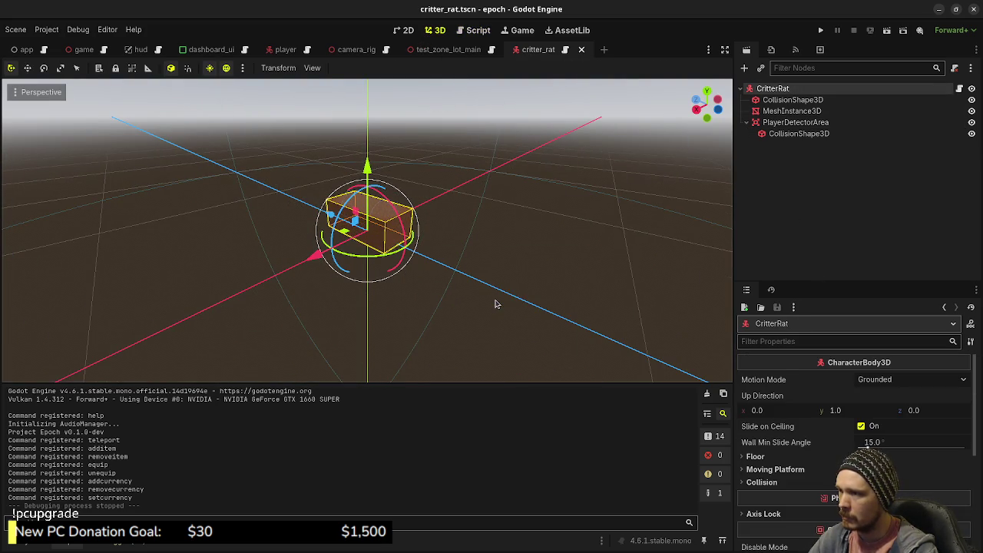
Duplicate the MeshInstance3D body mesh, trial a 0.1 box width, then undo it.
left_click(791, 100)
left_click(777, 121)
left_click(777, 111)
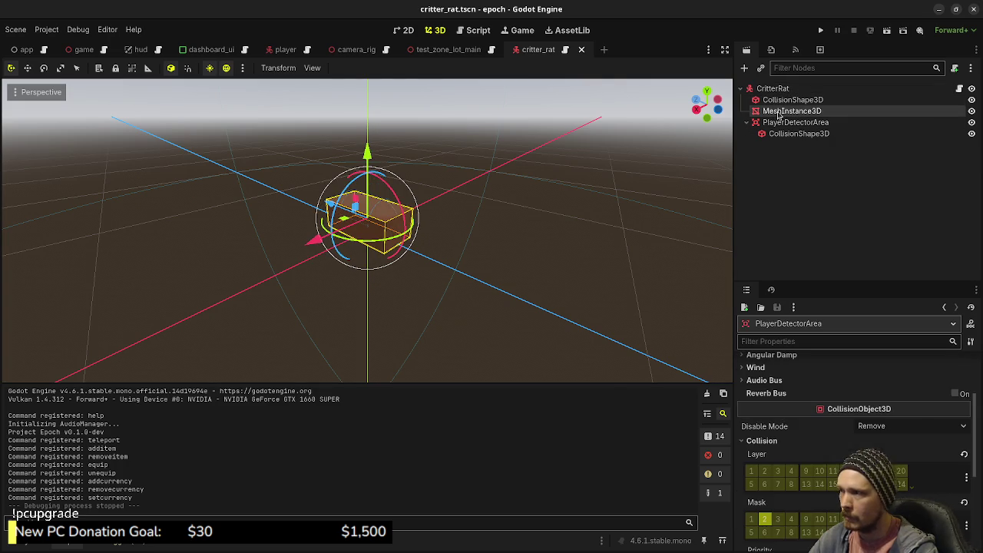
key("ctrl+d")
left_click_drag(328, 204, 355, 213)
left_click(898, 388)
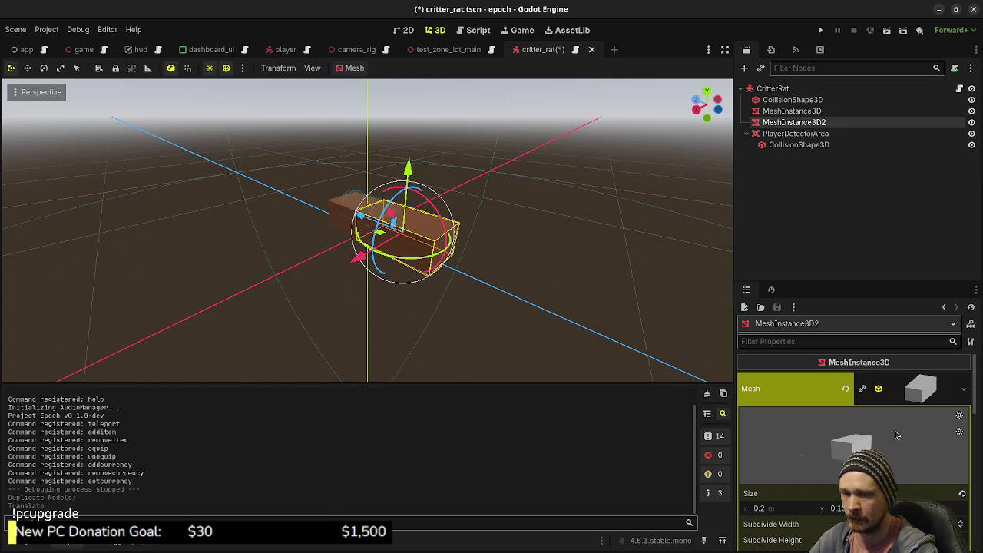
left_click(783, 508)
type("0.1")
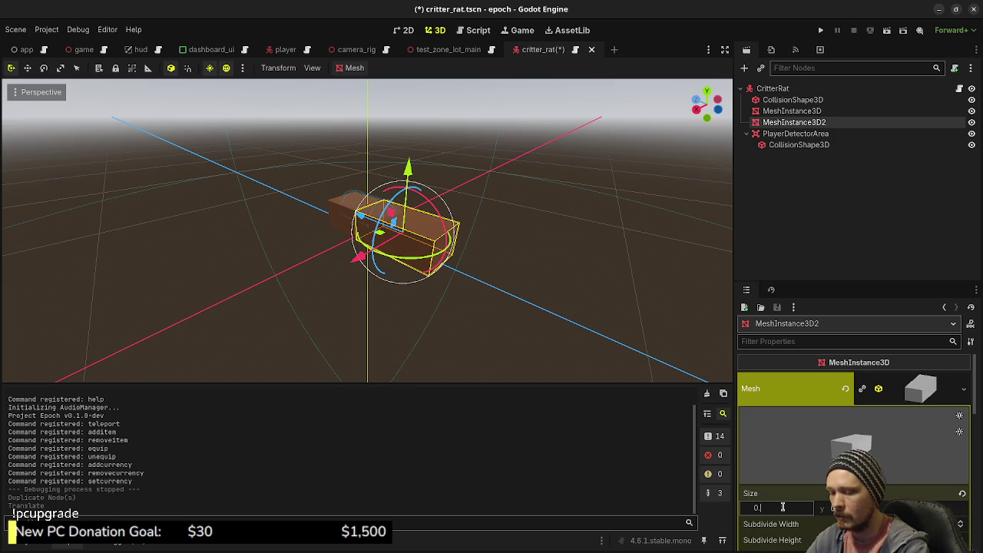
key("Tab")
key("Tab")
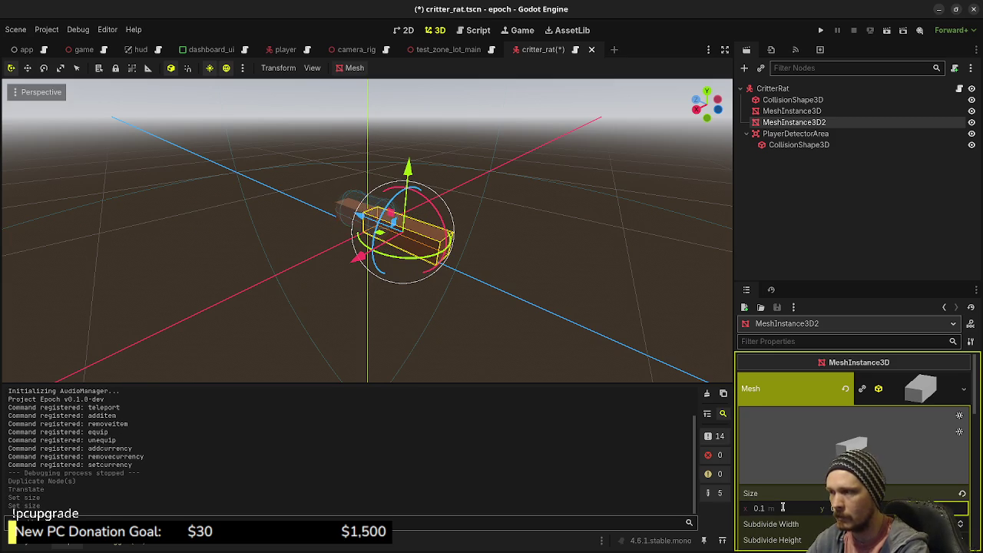
key("ctrl+z")
key("ctrl+z")
key("ctrl+z")
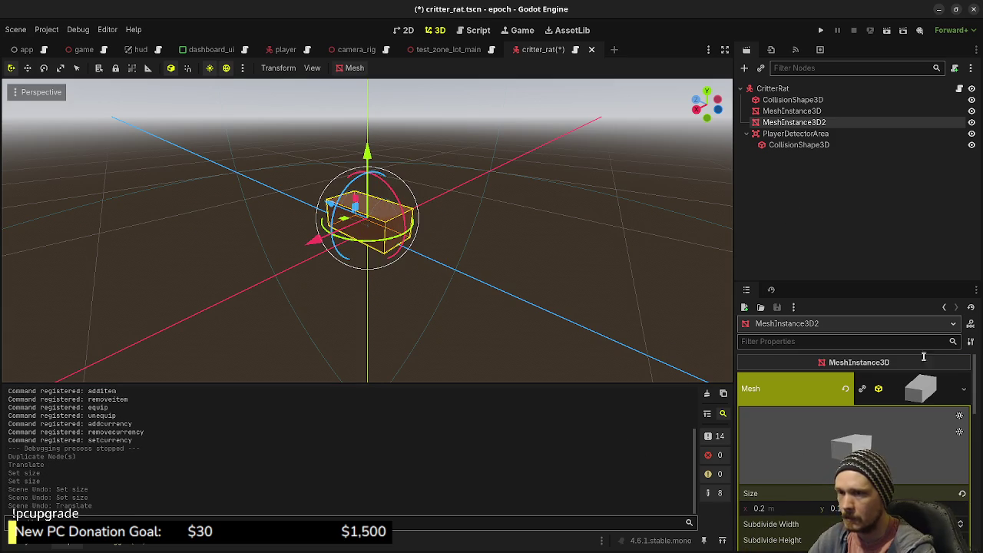
Make the copy's mesh unique and set its box size x and y to 0.1.
left_click(964, 388)
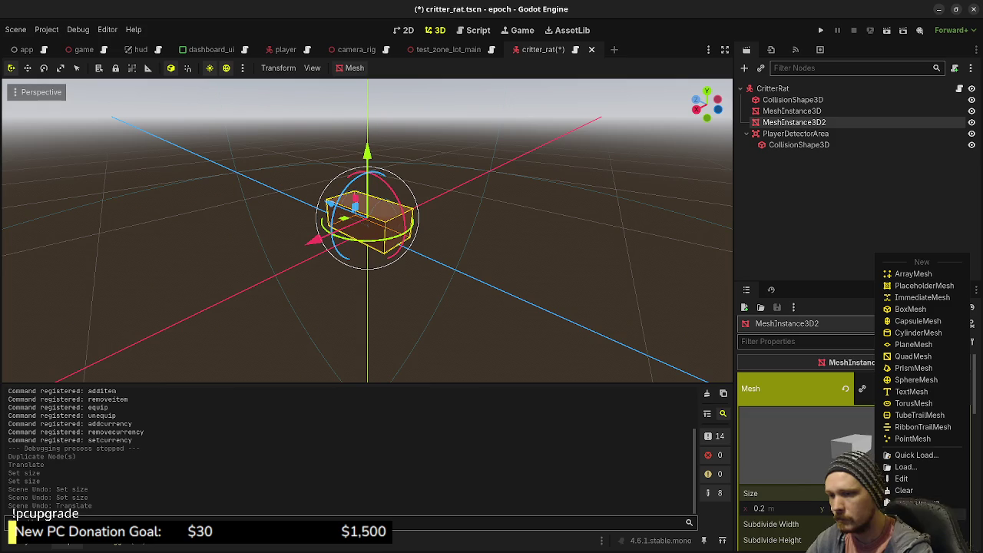
left_click(906, 502)
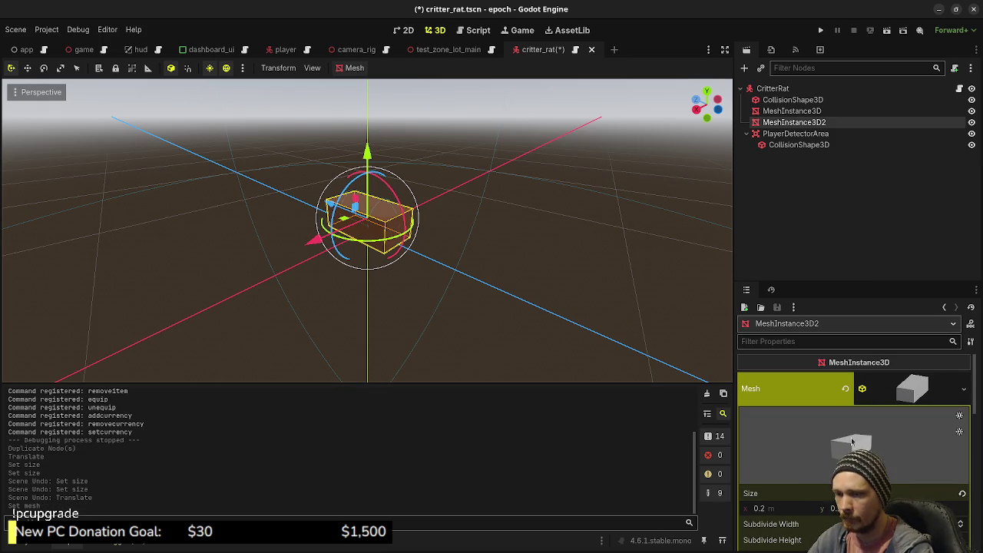
left_click(793, 511)
type("0.1")
key("Tab")
key("Return")
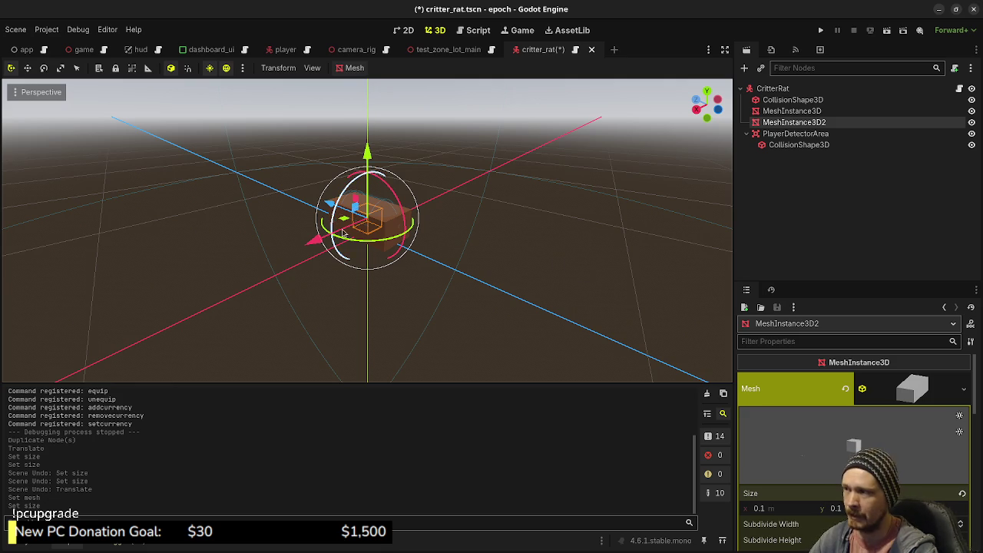
Position the small box at the front of the rat along Z and Y.
left_click_drag(330, 205, 354, 215)
scroll(418, 245, "up", 5)
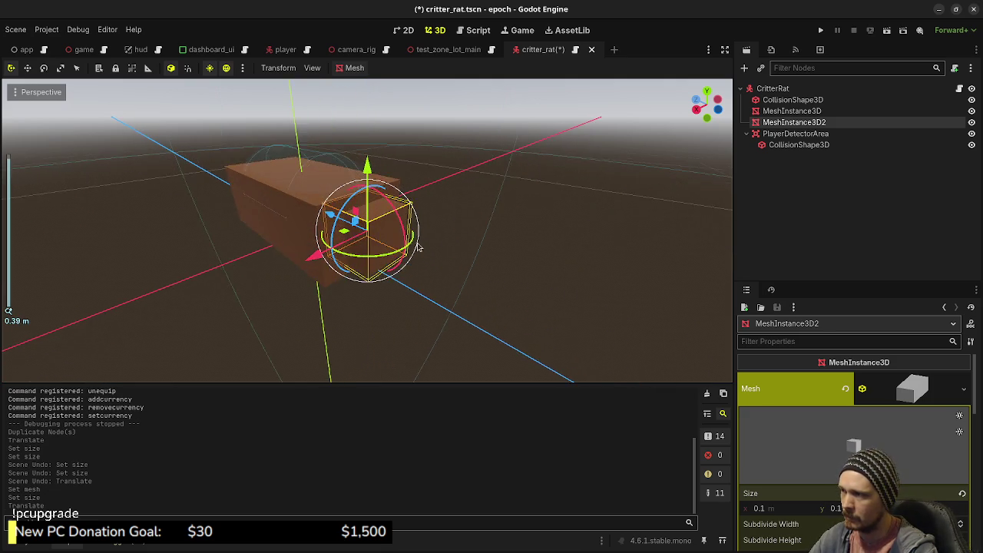
key("KP_7")
left_click_drag(368, 294, 370, 297)
left_click_drag(455, 301, 340, 206)
mouse_move(468, 260)
left_mouse_down()
mouse_move(369, 184)
mouse_move(374, 150)
left_mouse_up()
scroll(872, 415, "down", 3)
scroll(867, 416, "down", 10)
Give the box a new StandardMaterial3D override with a pink albedo colour.
left_click(806, 384)
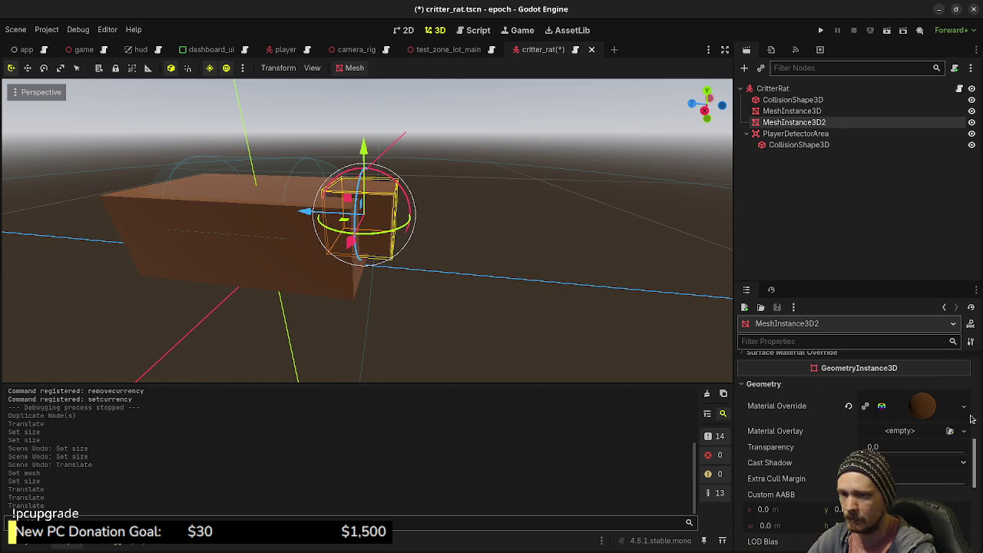
left_click(965, 407)
left_click(898, 398)
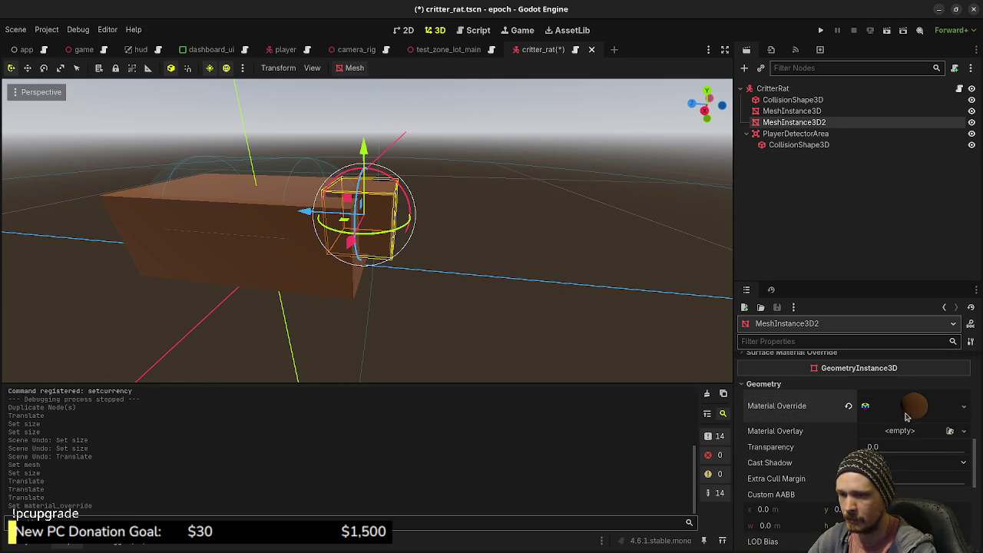
left_click(876, 405)
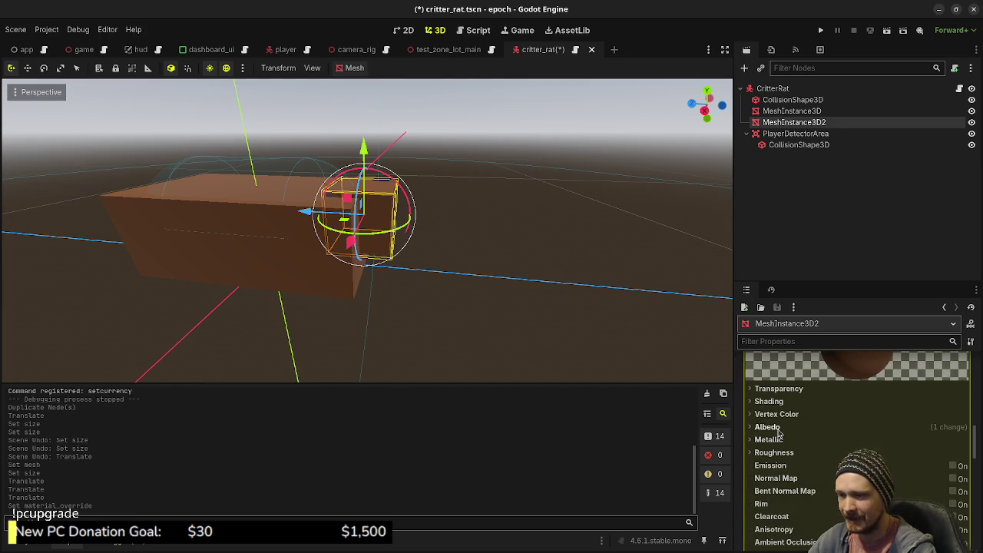
left_click(783, 430)
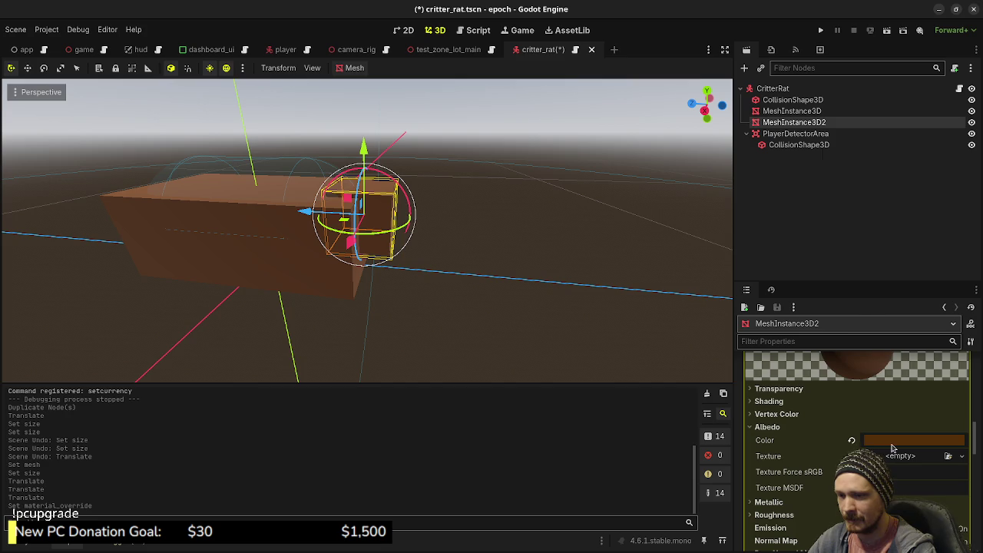
left_click(913, 440)
left_click_drag(913, 301, 968, 304)
left_click_drag(887, 329, 879, 330)
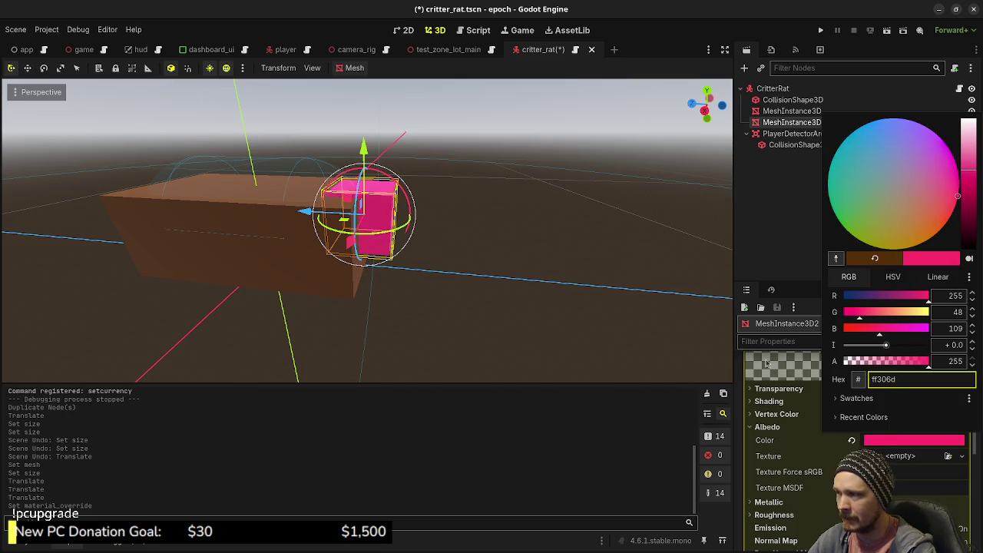
left_click(570, 351)
Save the critter_rat scene and run the game.
mouse_move(571, 351)
left_mouse_down()
mouse_move(555, 281)
mouse_move(532, 313)
left_mouse_up()
key("ctrl+s")
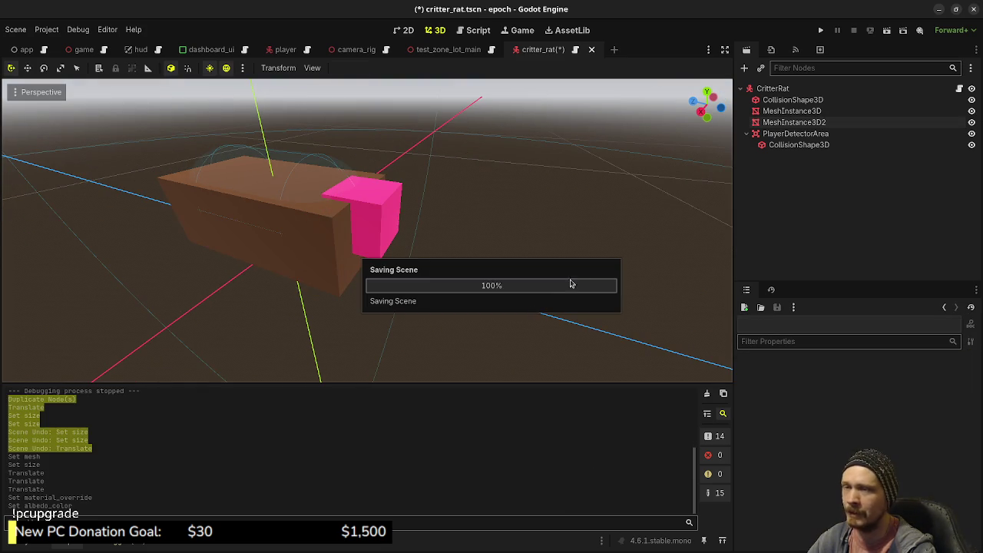
left_click(823, 30)
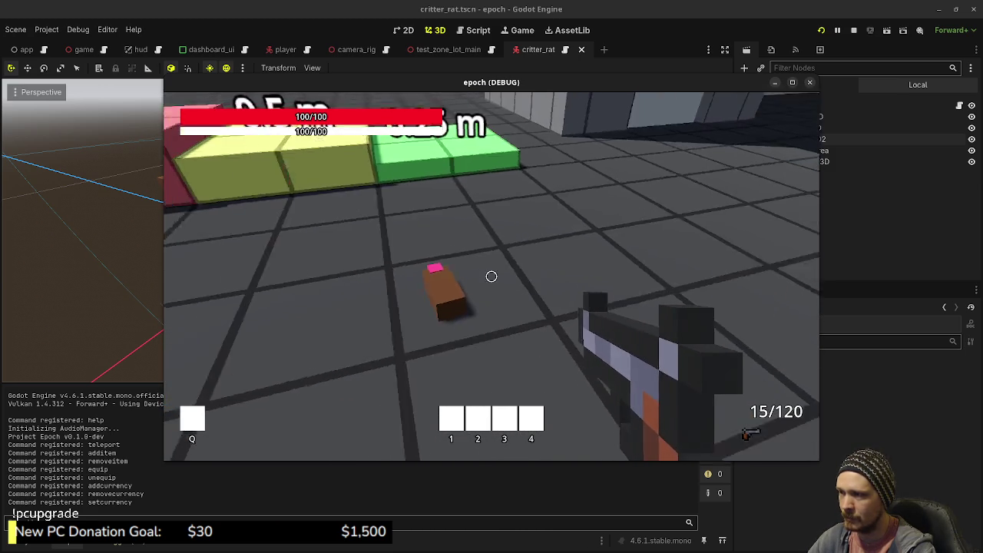
Stop the test run and return to the critter_rat.gd script.
left_click(853, 30)
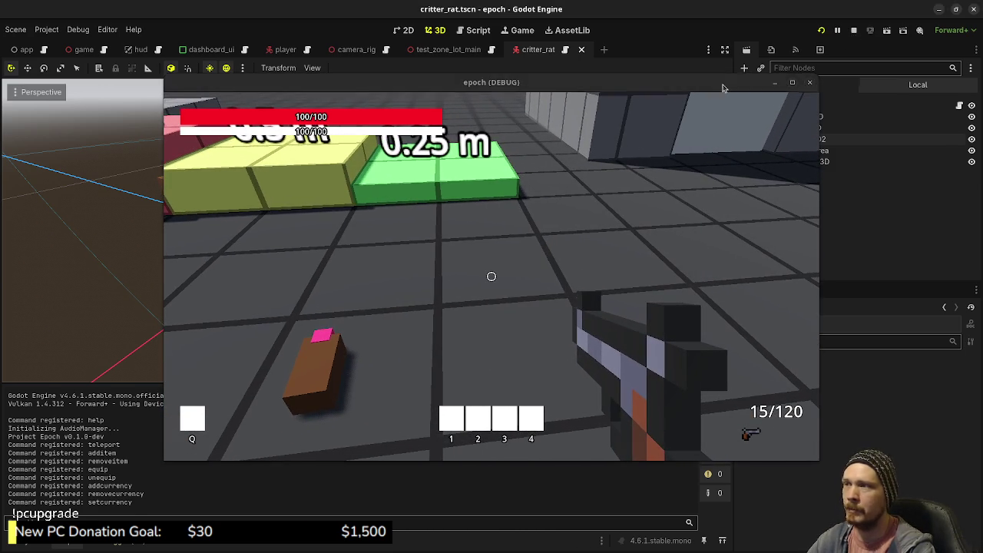
left_click(476, 30)
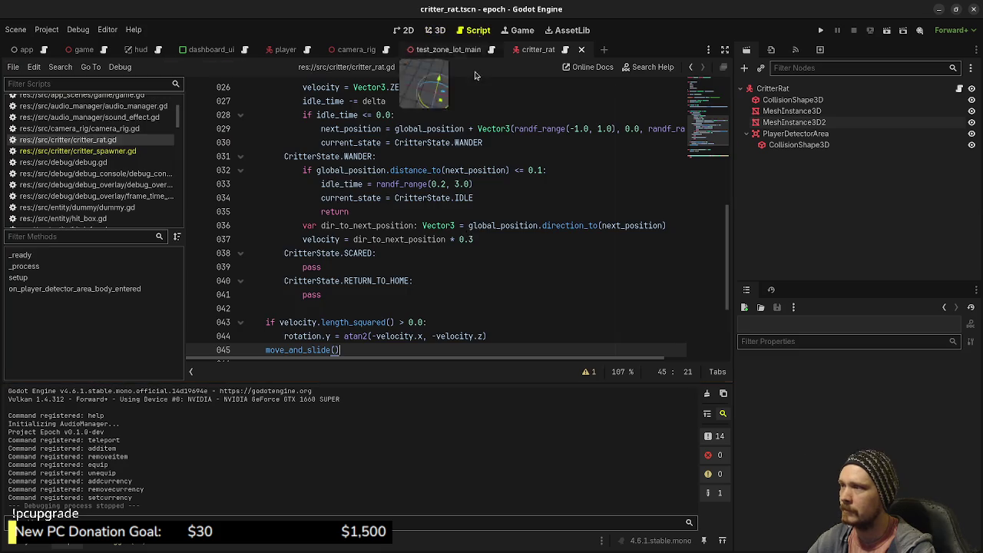
Rewrite line 44 as lerp_angle from rotation.y at 20.0 * delta, save, and run the game.
left_click(384, 336)
type("lerp")
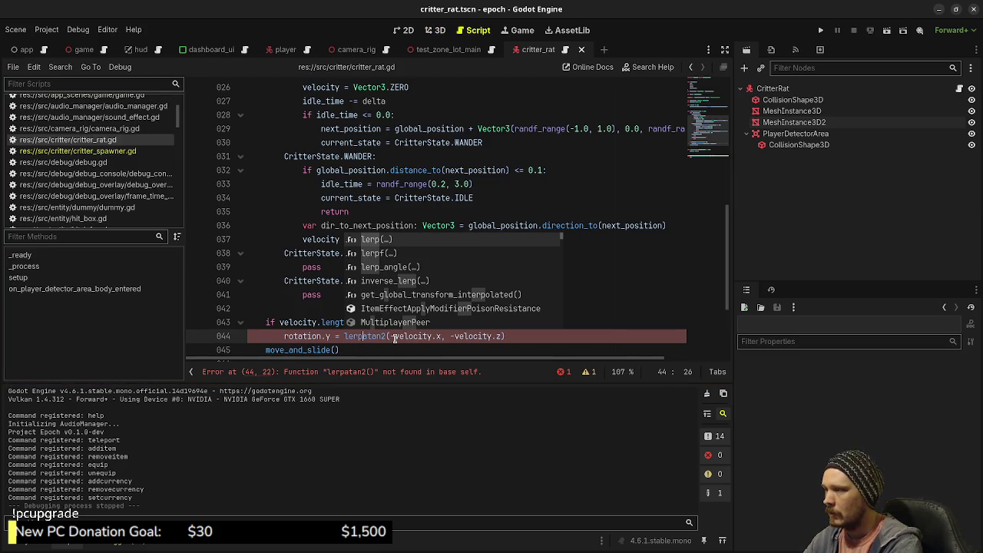
type("_ang")
key("Return")
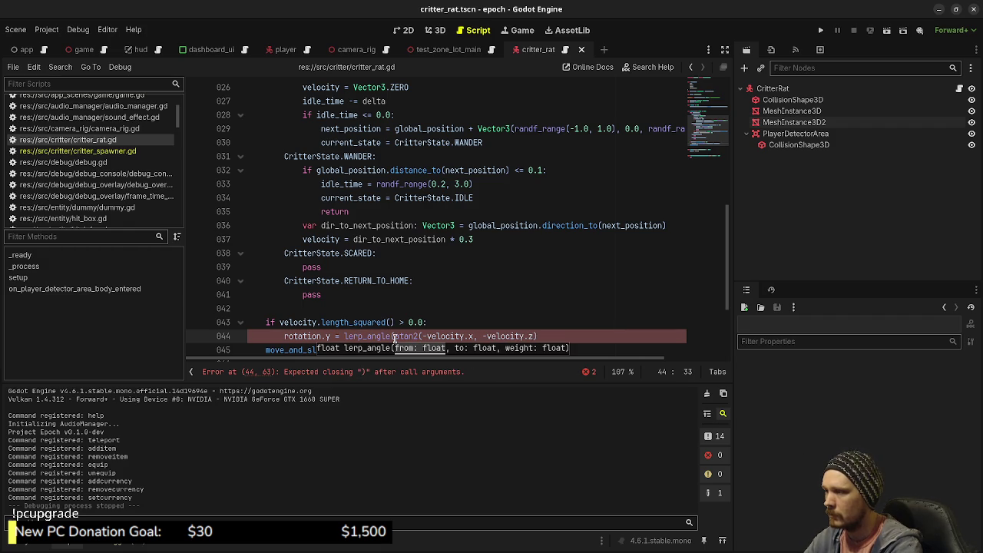
type("rotation.y, ")
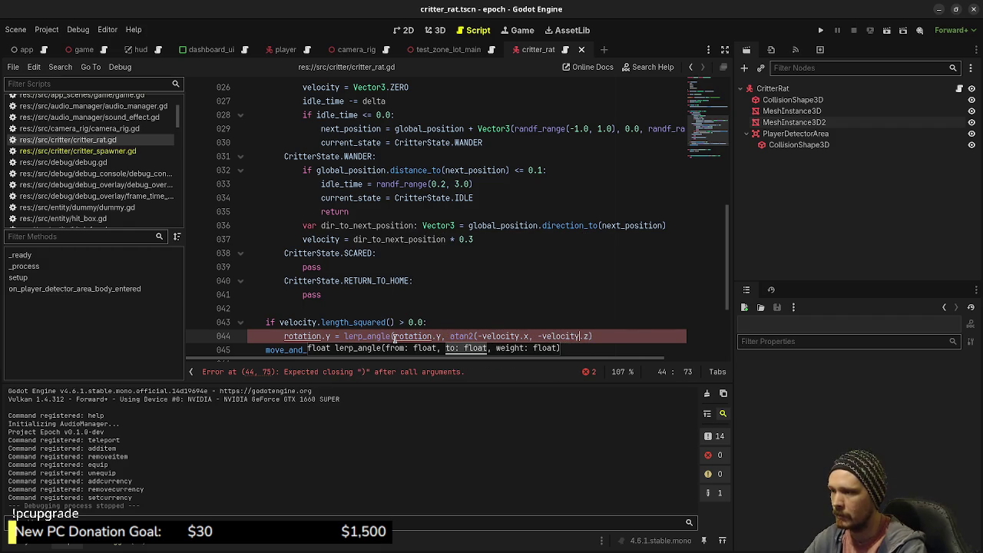
type(", 20.")
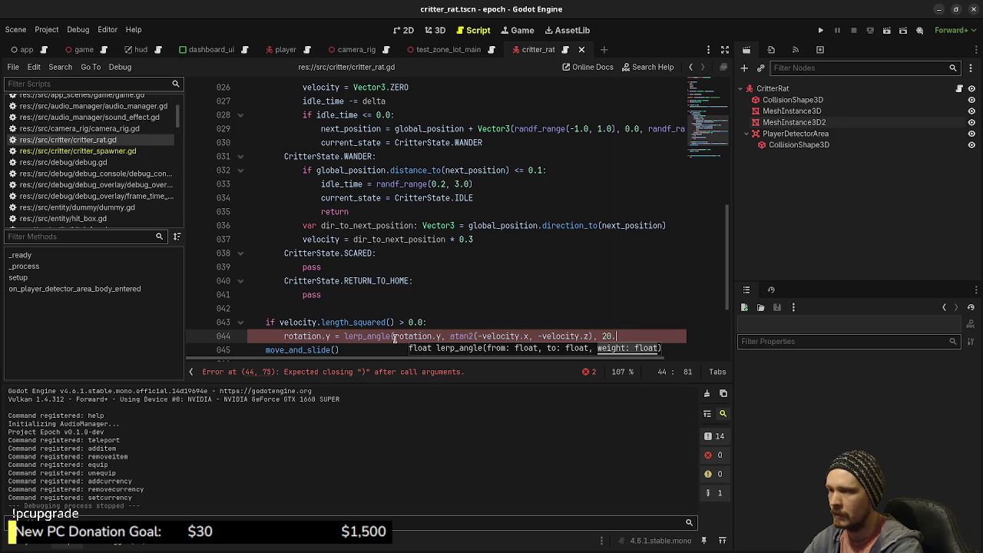
type("0 * delta)")
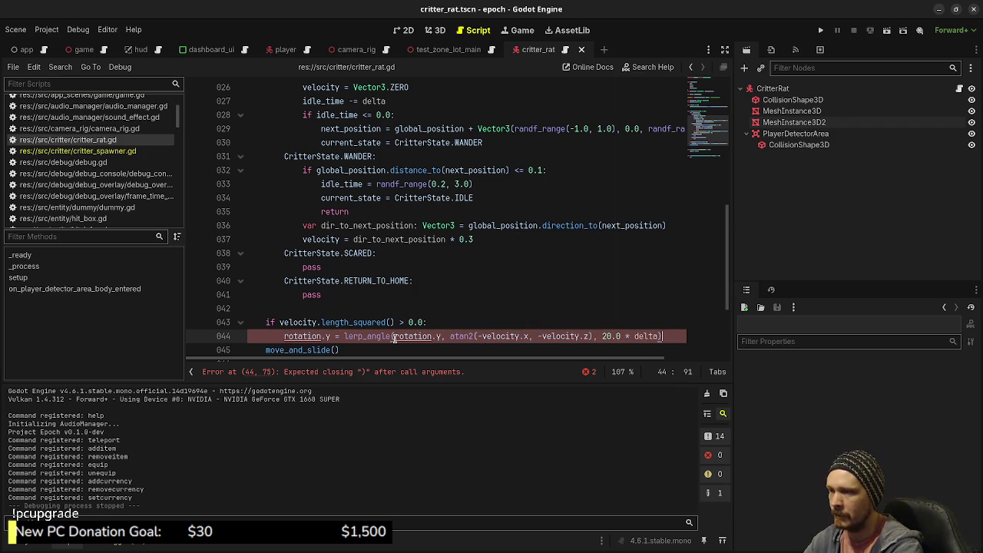
key("ctrl+s")
key("F5")
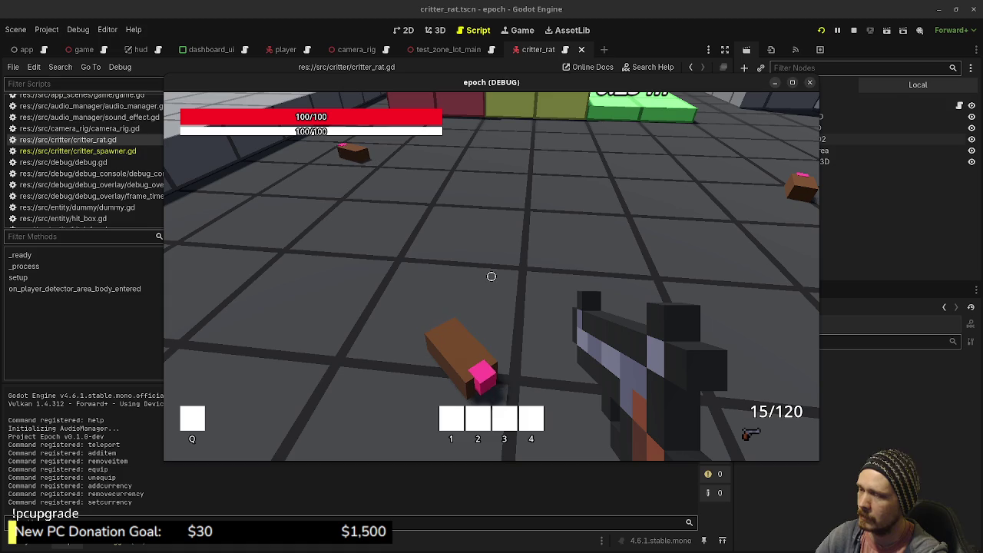
Change the turn rate on line 44 to 10.0 * delta and save the script.
left_click_drag(547, 89, 564, 369)
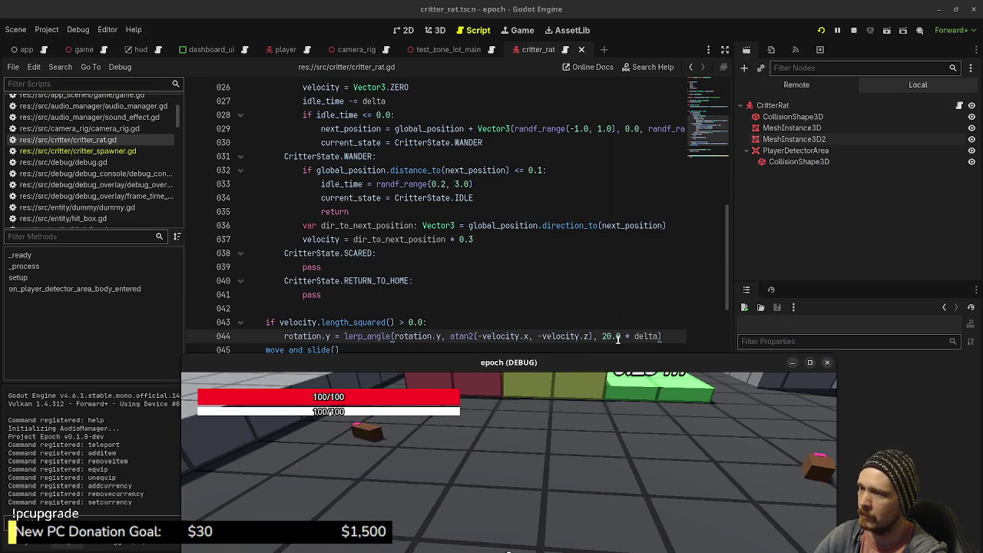
type("1")
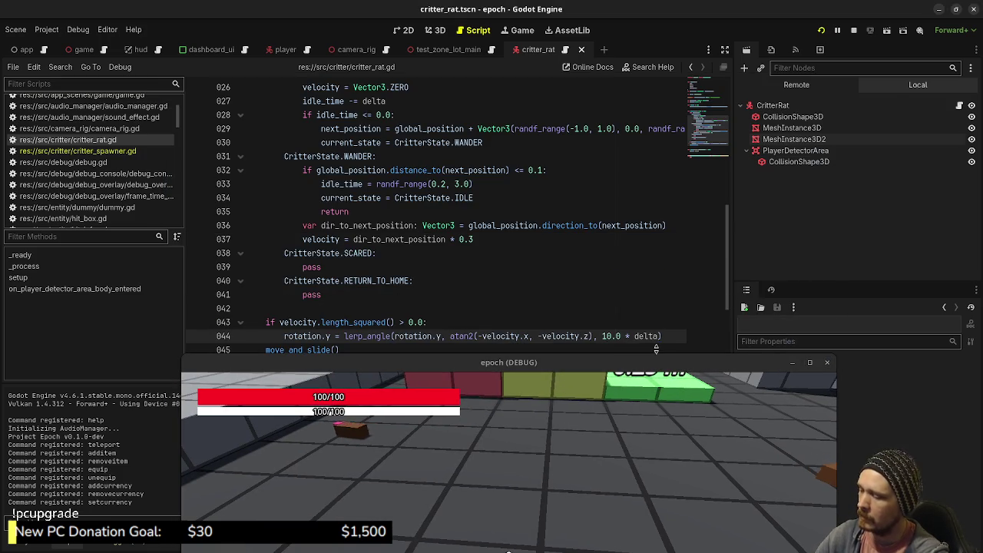
key("ctrl+s")
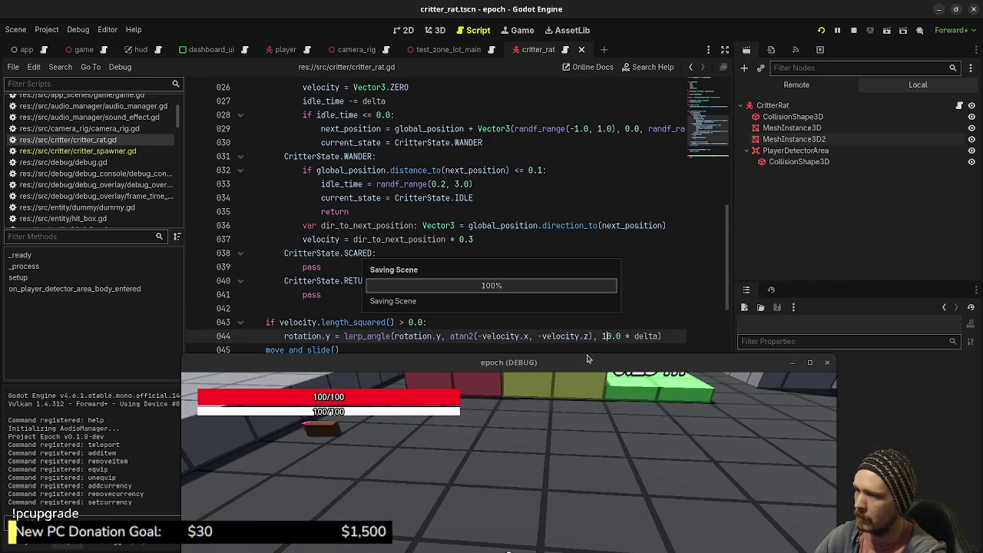
left_click_drag(588, 358, 608, 109)
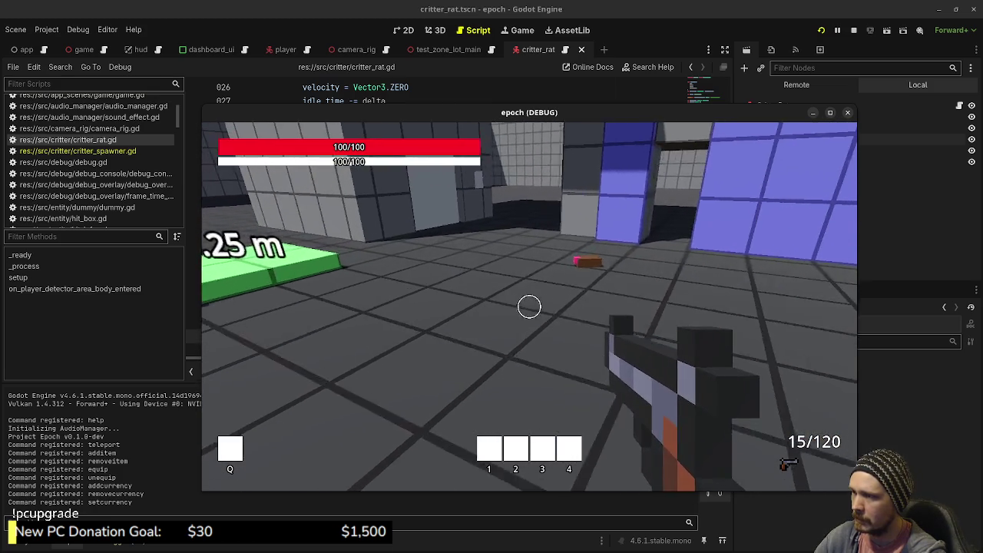
Walk the player to watch the rat turn, then stop the game.
key("w")
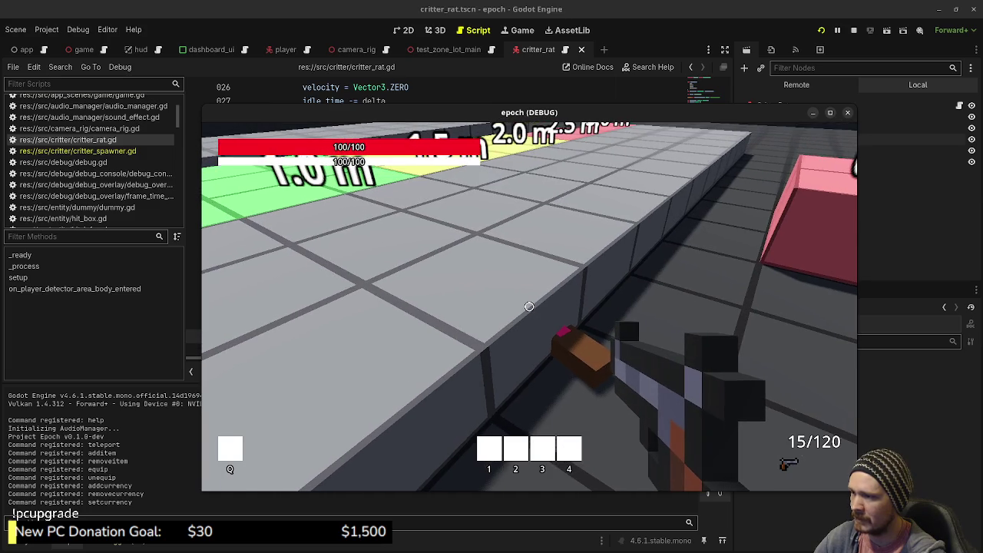
key("w")
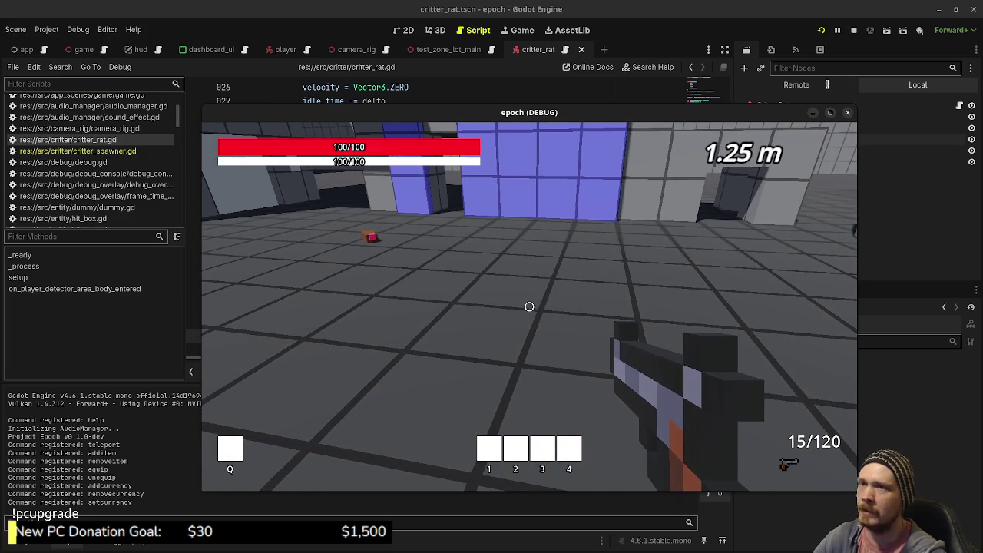
left_click(852, 29)
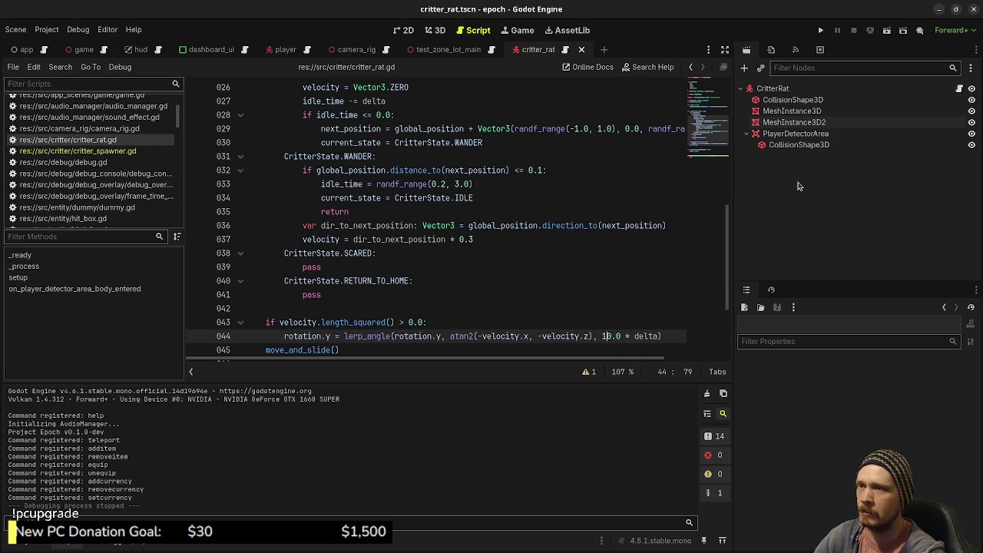
Inspect the rat's CollisionShape3D, root transform and collision layer/mask, then rerun the game with F5.
left_click(785, 103)
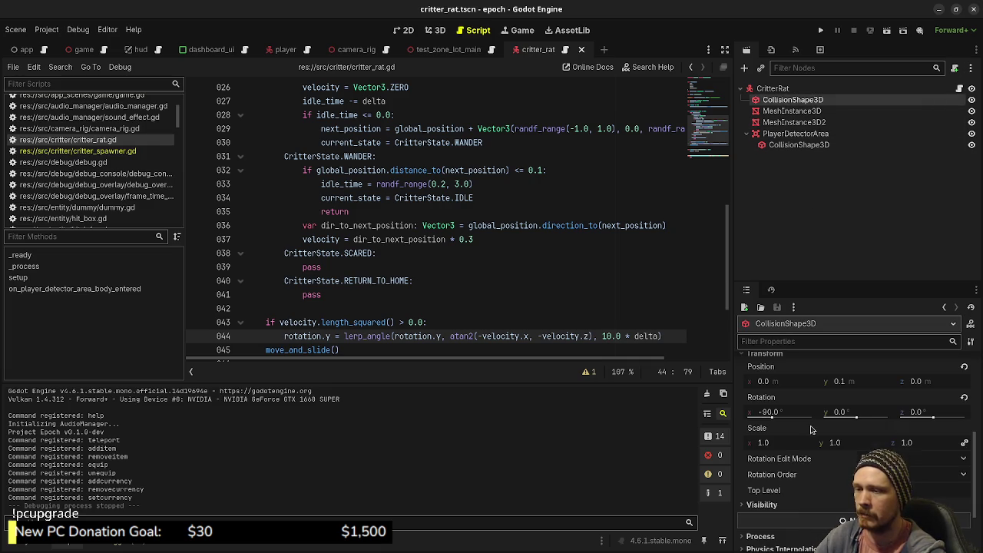
scroll(811, 430, "down", 2)
scroll(799, 434, "up", 7)
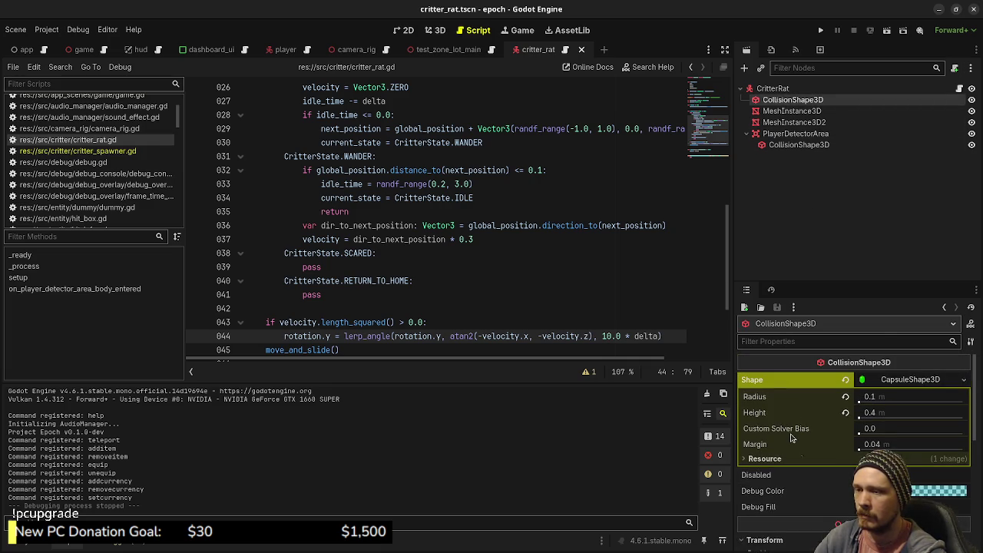
left_click(772, 88)
scroll(791, 432, "down", 6)
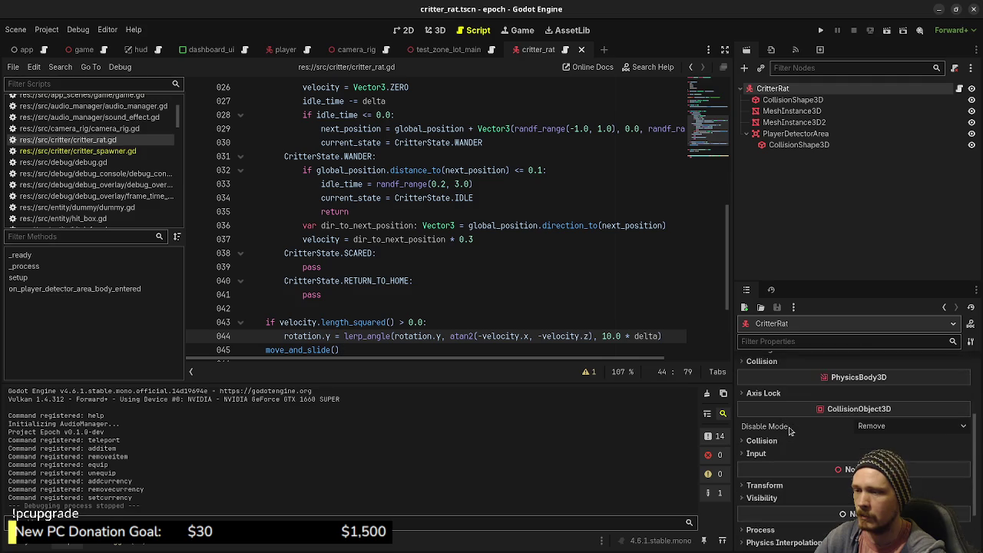
left_click(764, 419)
left_click(768, 420)
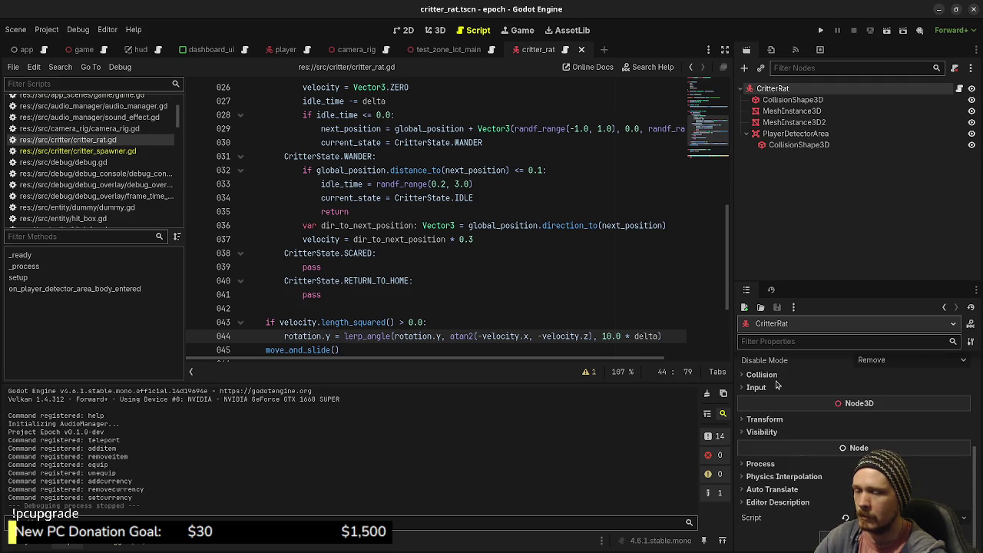
left_click(763, 375)
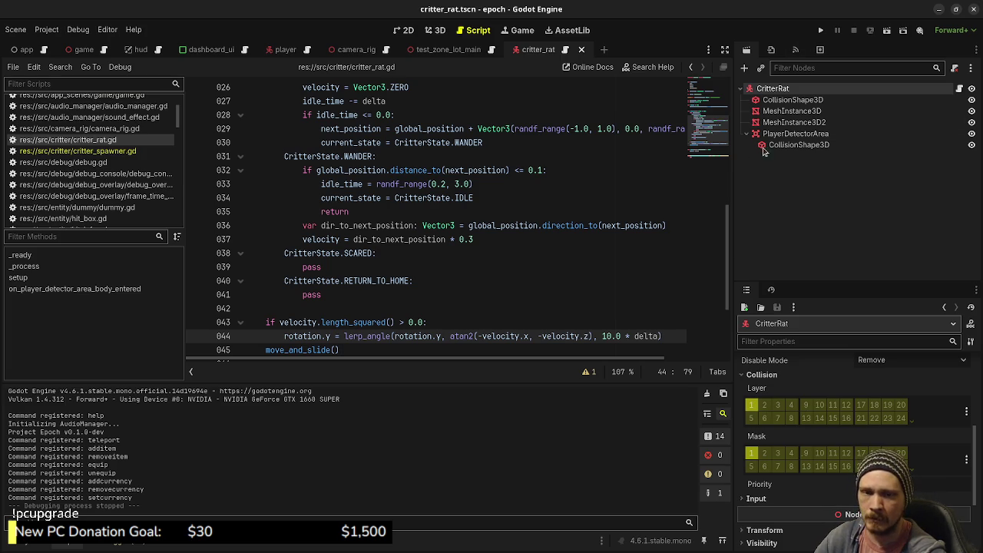
key("F5")
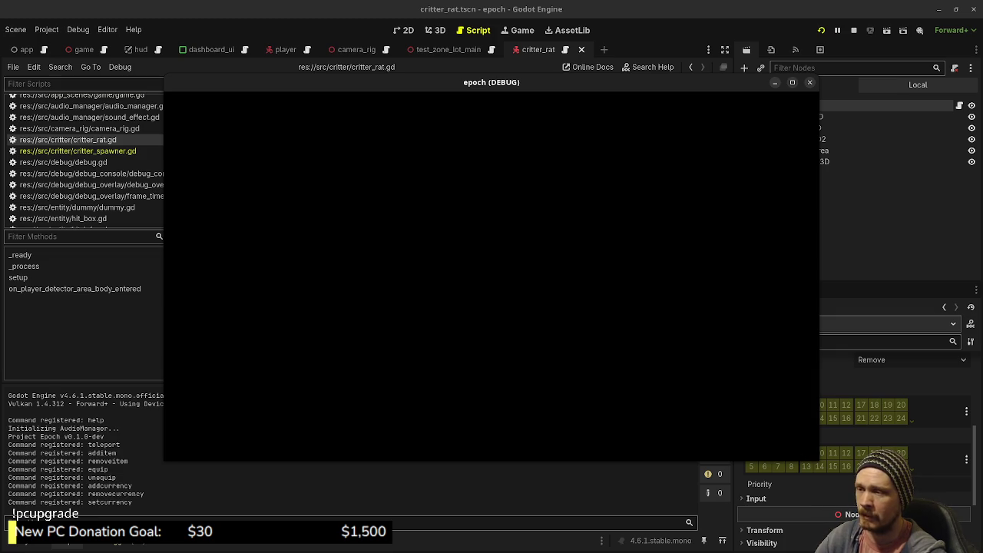
Show the inventory and Stats overlay once the game has loaded.
key("Tab")
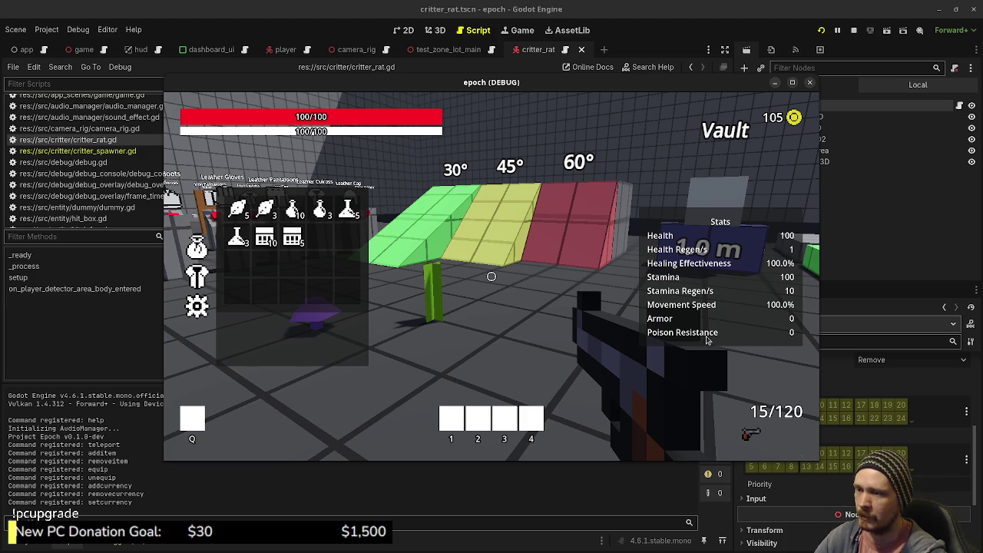
Walk to the armour racks and pick up the armour item, checking stats.
key("Tab")
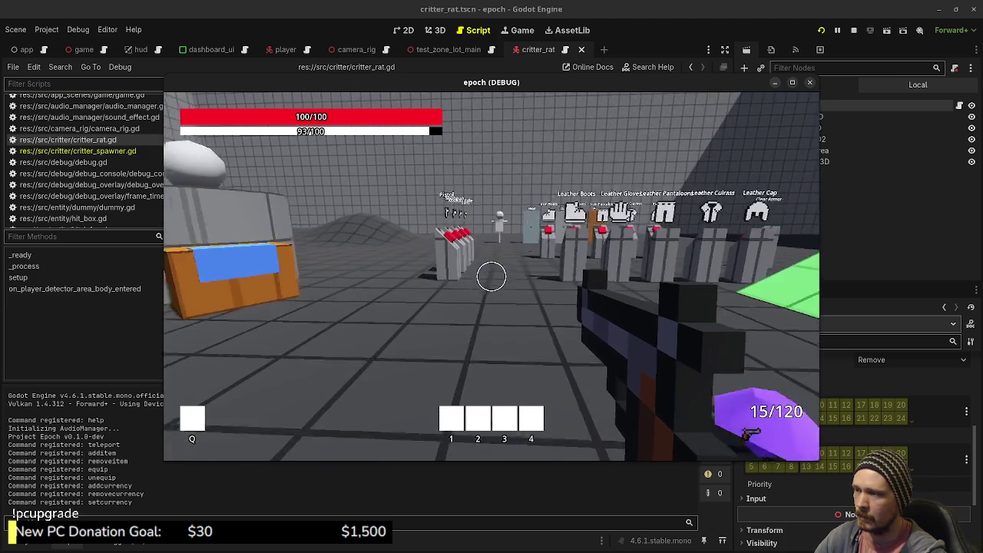
key("w")
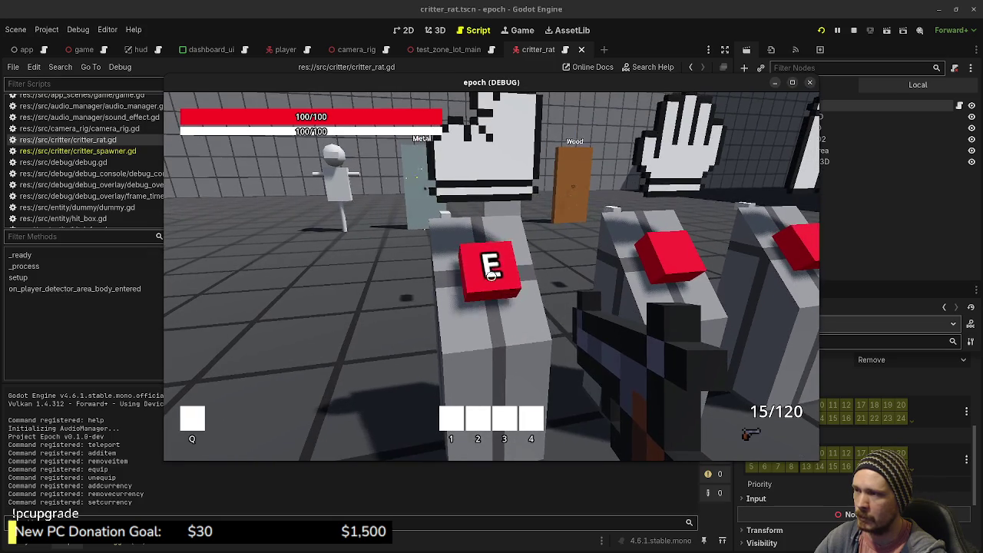
key("Tab")
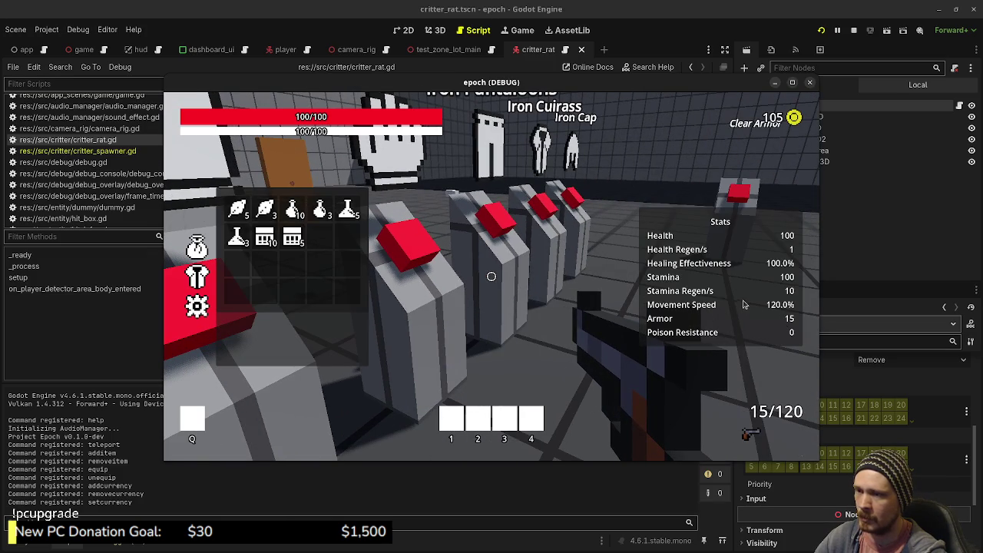
key("Tab")
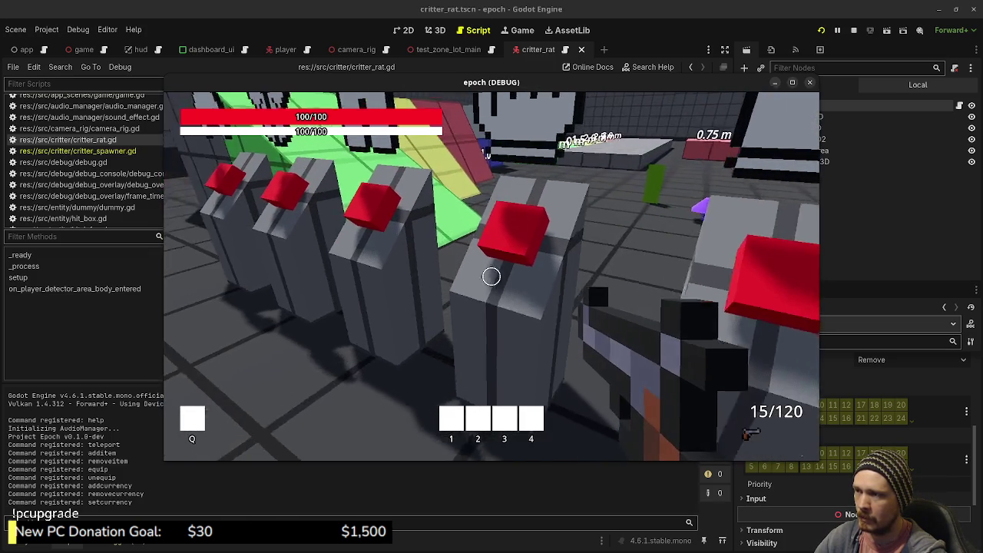
key("Tab")
key("e")
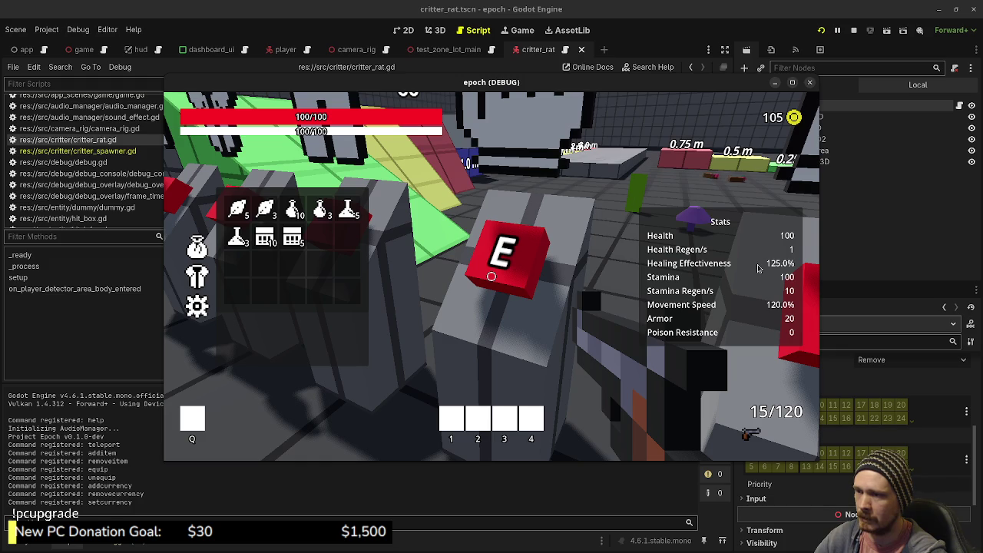
Take the item raising max health to 150, then pick up a gun from the pedestal.
key("Tab")
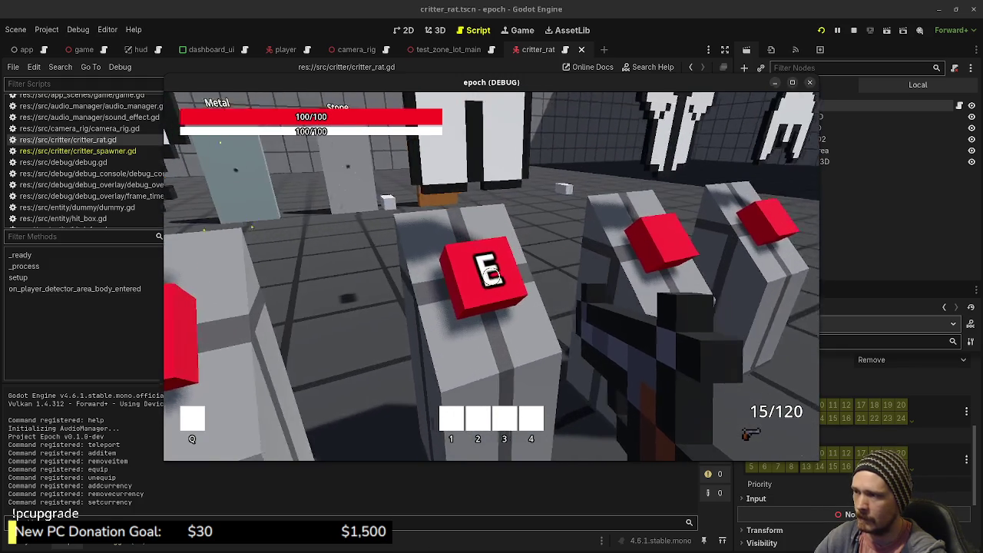
key("Tab")
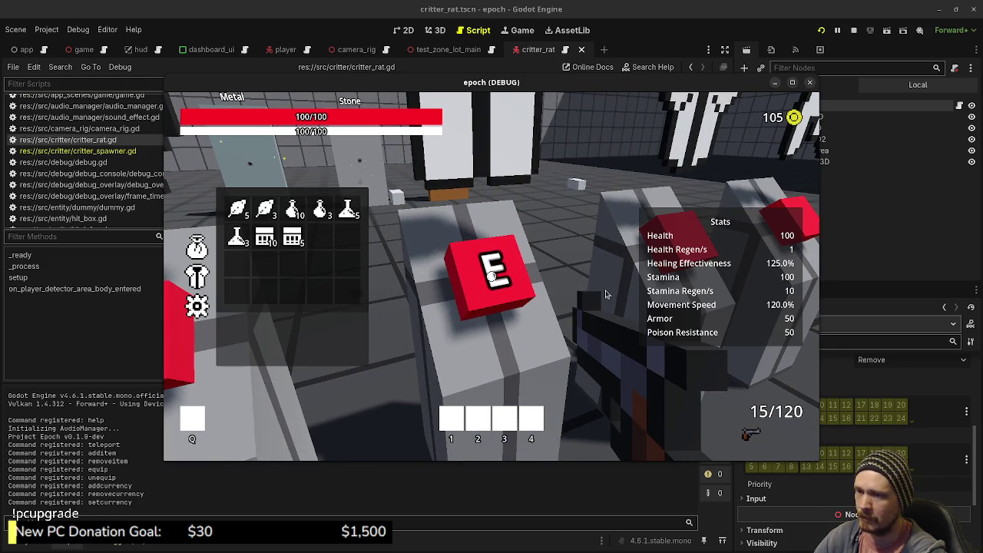
key("Tab")
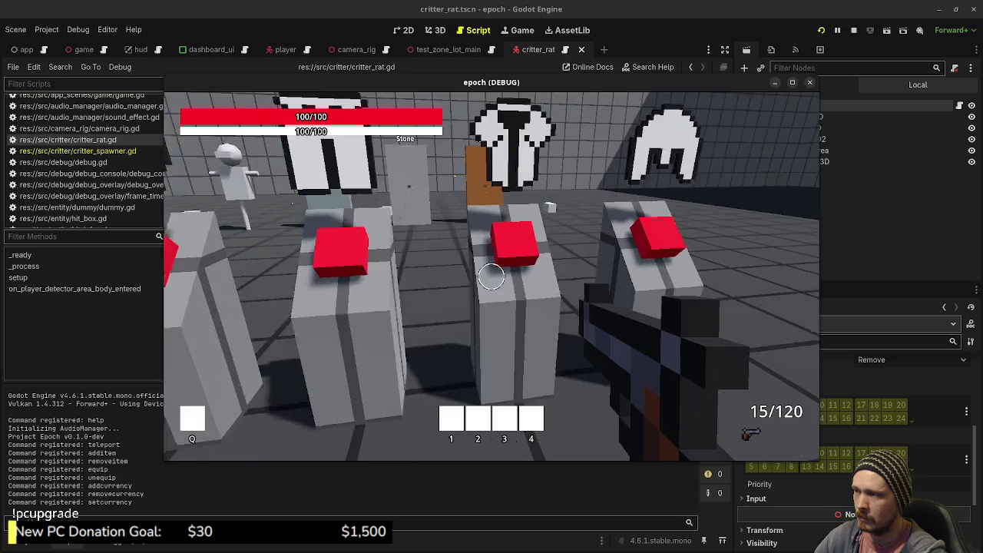
key("Tab")
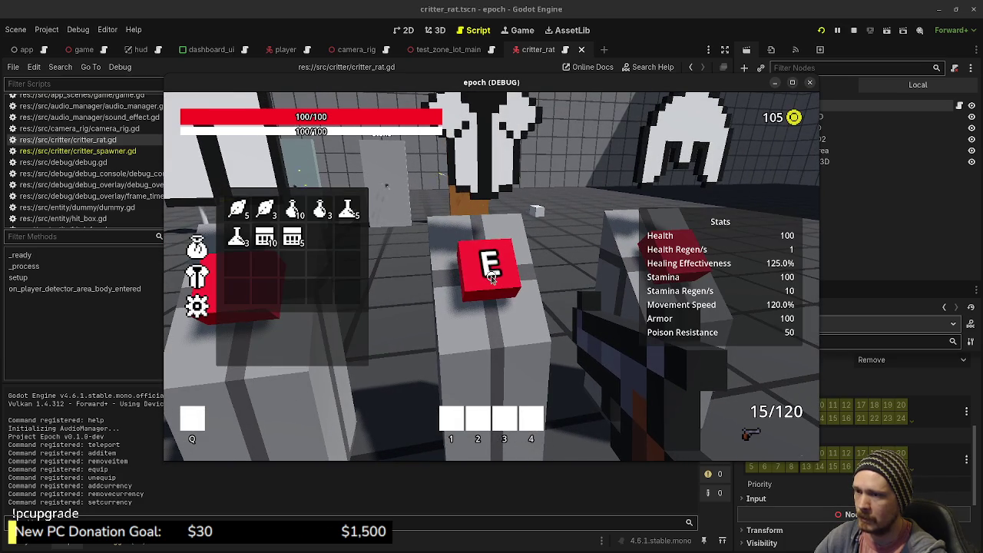
key("Tab")
key("Tab")
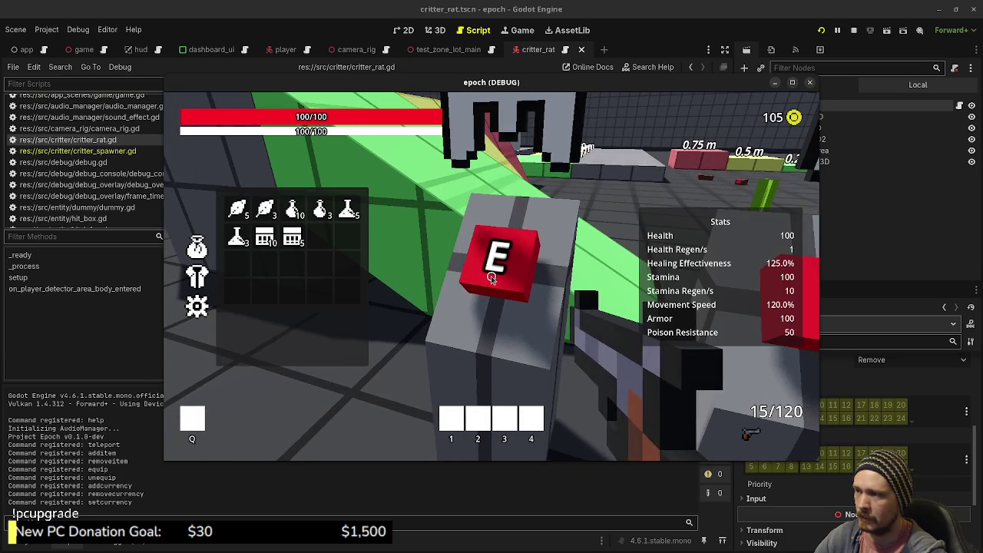
key("e")
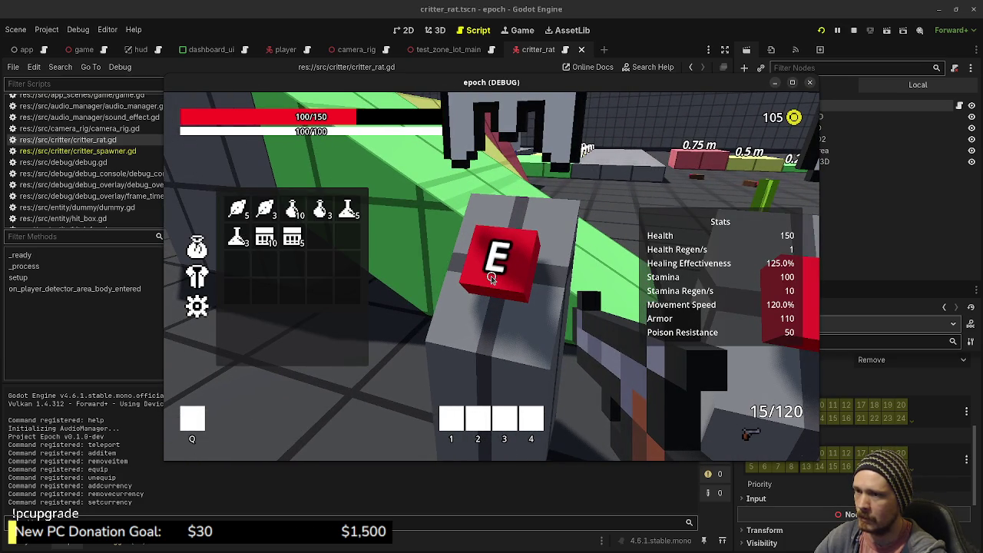
key("Tab")
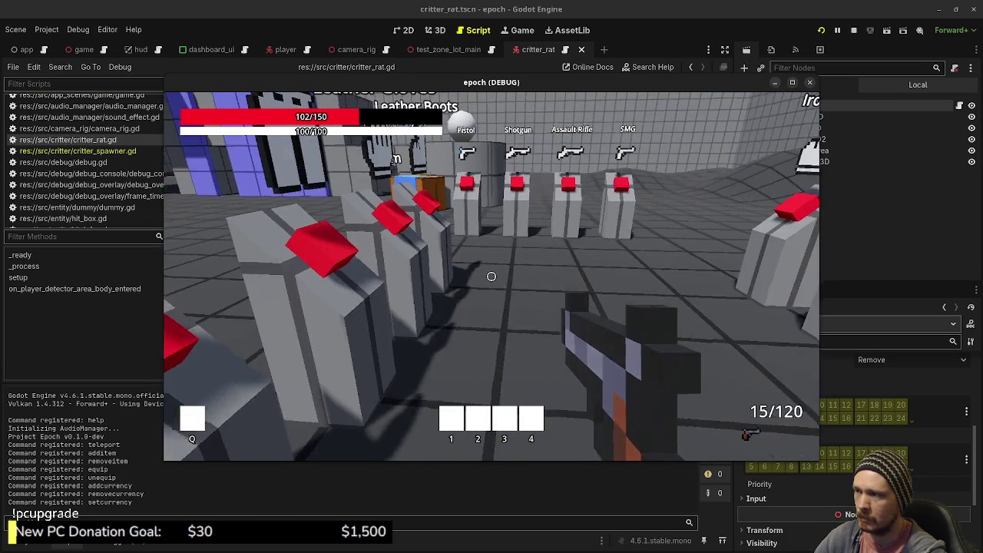
key("w")
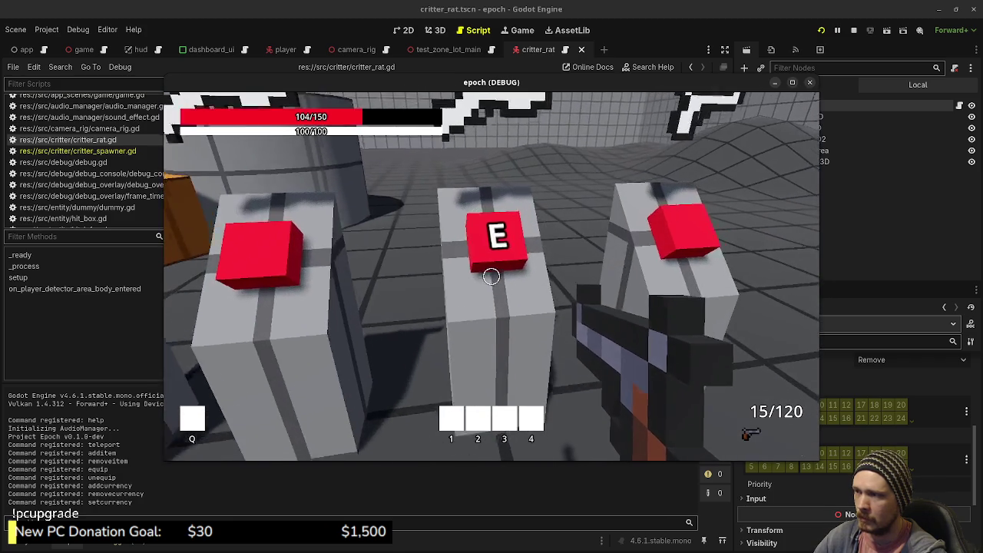
key("e")
key("e")
key("e")
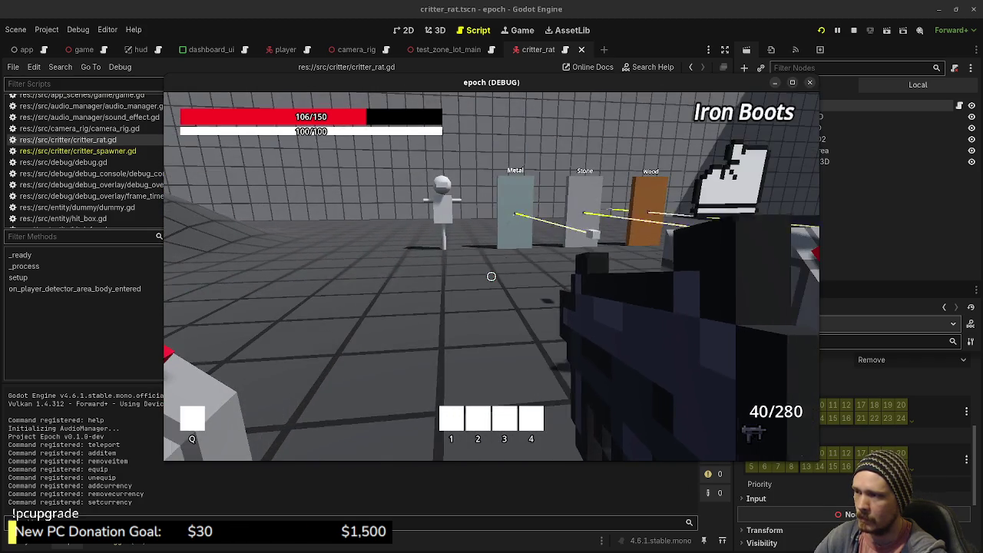
Shoot the training dummy's head four times with the rifle.
left_click(492, 276)
left_click(491, 277)
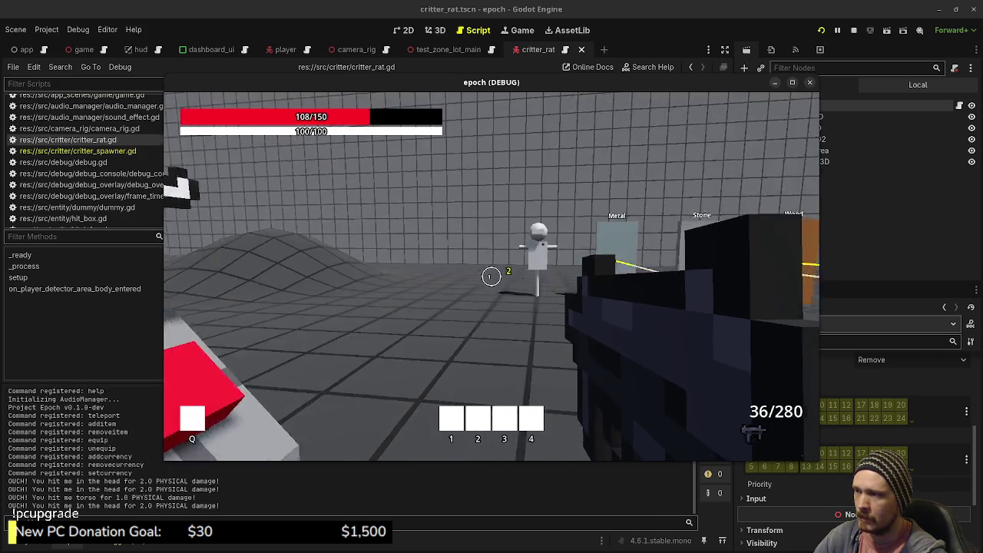
left_click(492, 277)
left_click(491, 276)
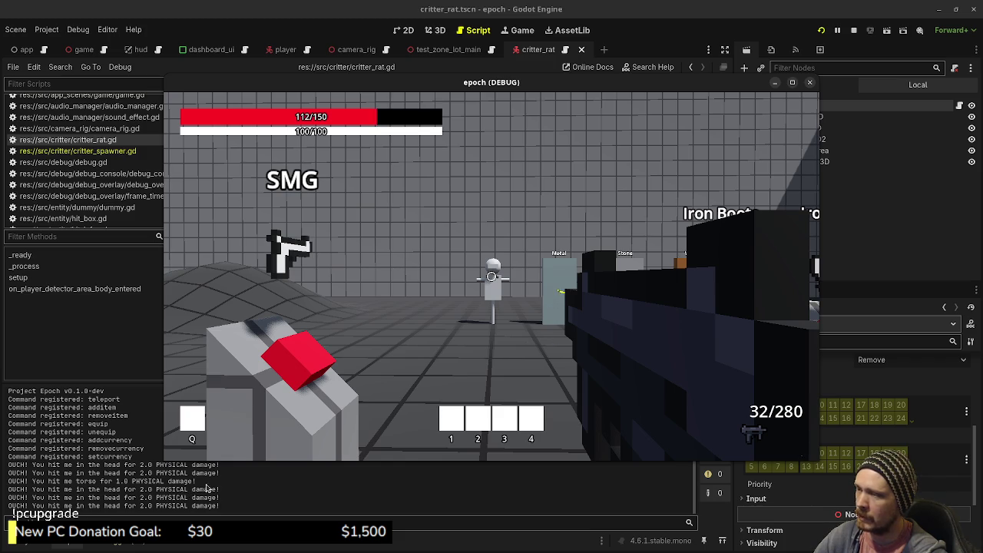
Swap to the SMG and fire six poison shots at the dummy.
key("Tab")
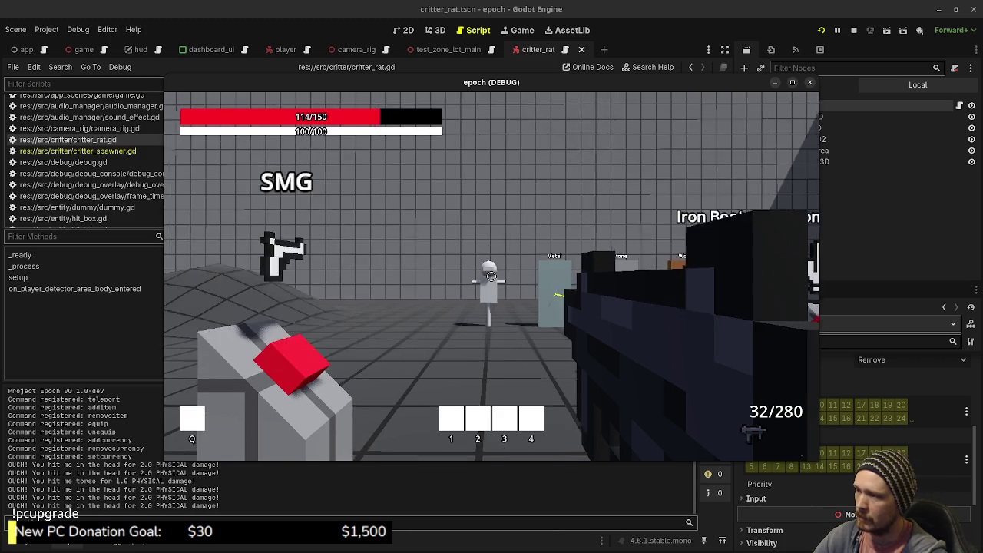
key("e")
key("e")
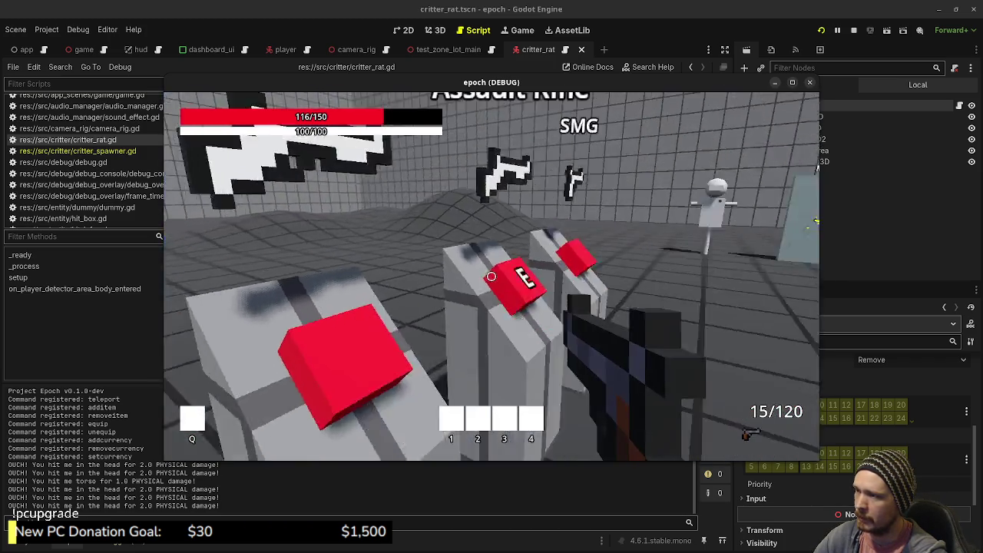
left_click(492, 277)
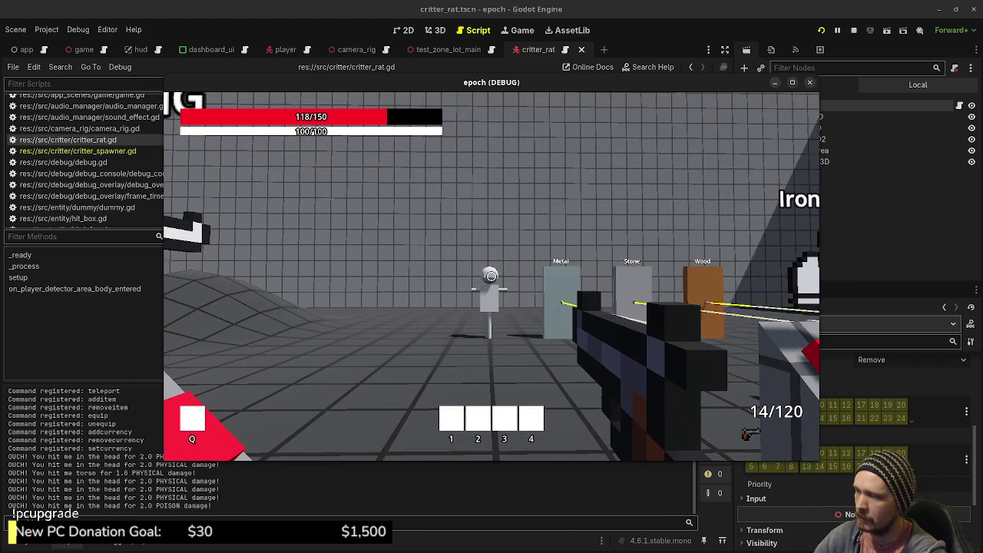
left_click(491, 276)
left_click(491, 276)
left_click(491, 276)
left_click(491, 276)
left_click(491, 276)
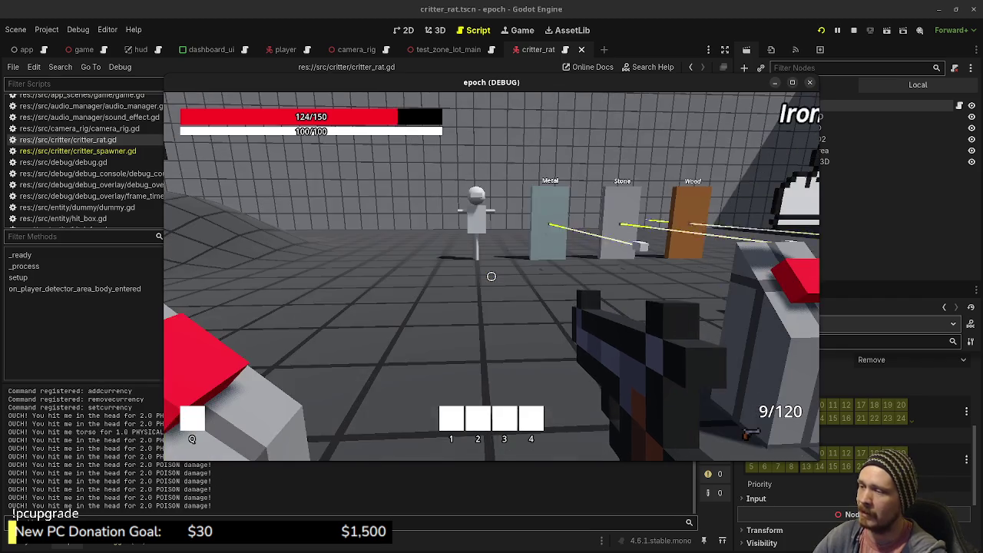
Switch back to the rifle, walk toward the armor pedestals, and open the inventory.
key("e")
key("e")
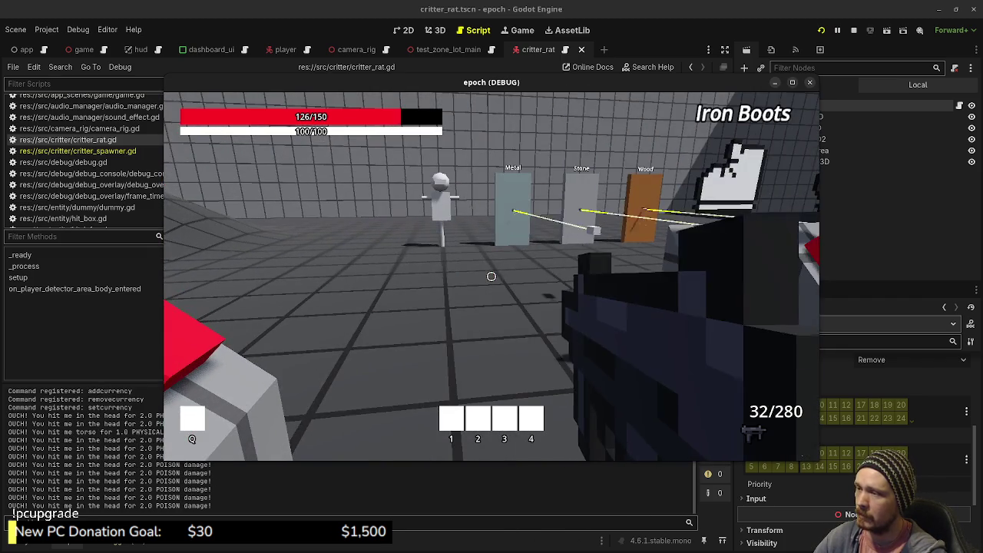
key("w")
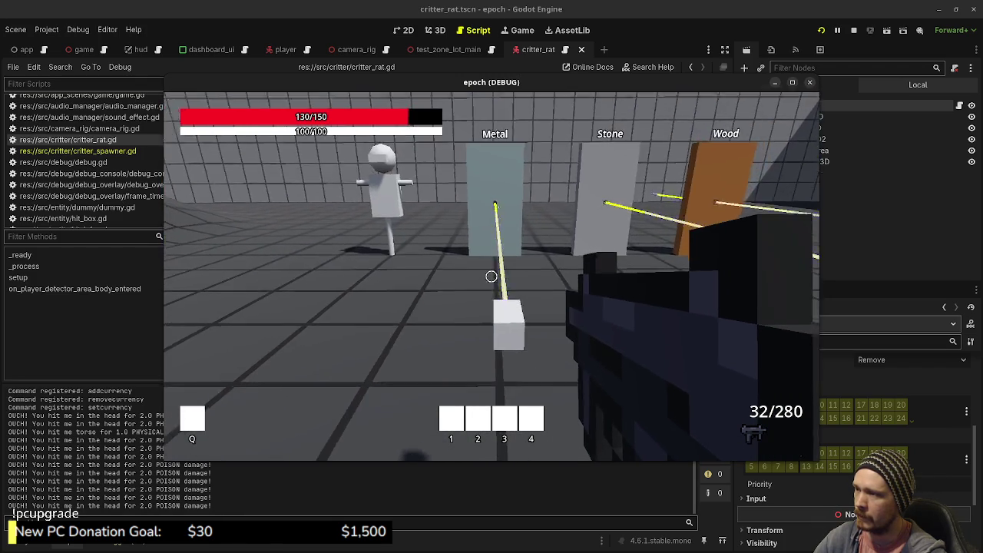
key("w")
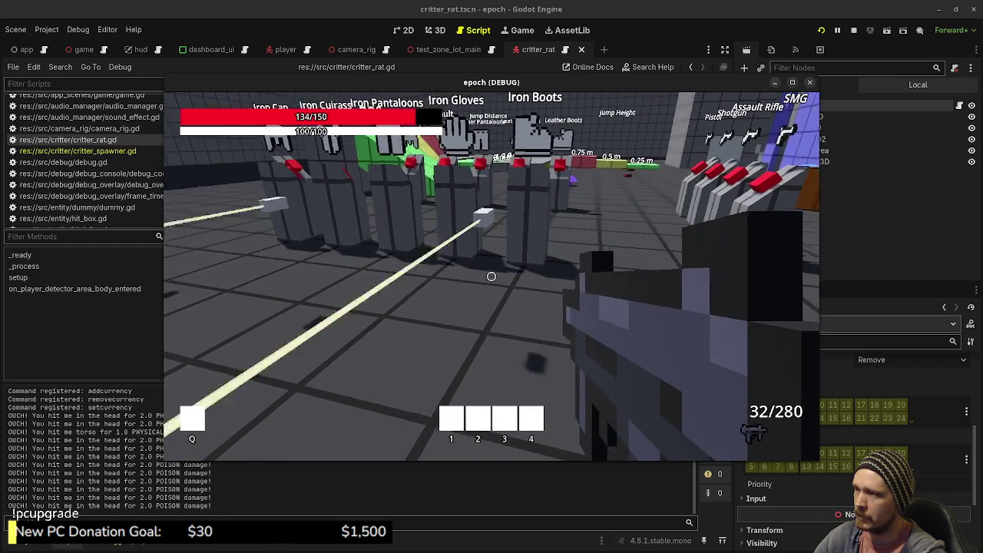
key("Tab")
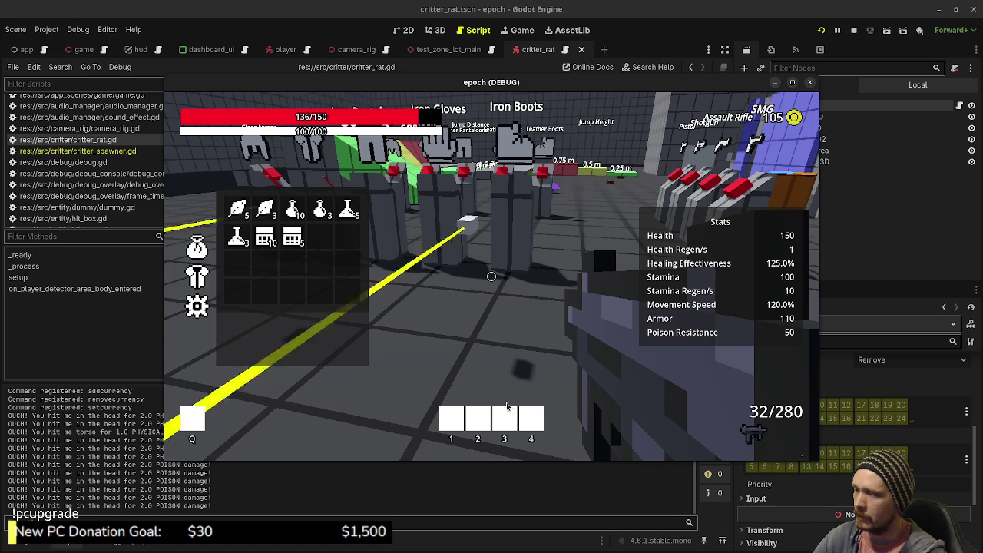
Reopen the inventory and drink three potions to restore health.
key("Tab")
key("Tab")
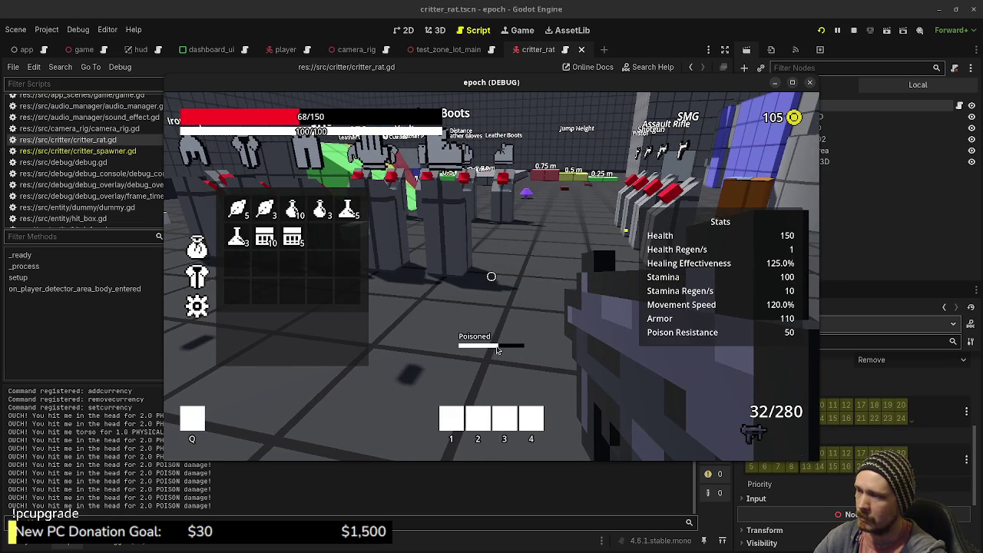
key("w")
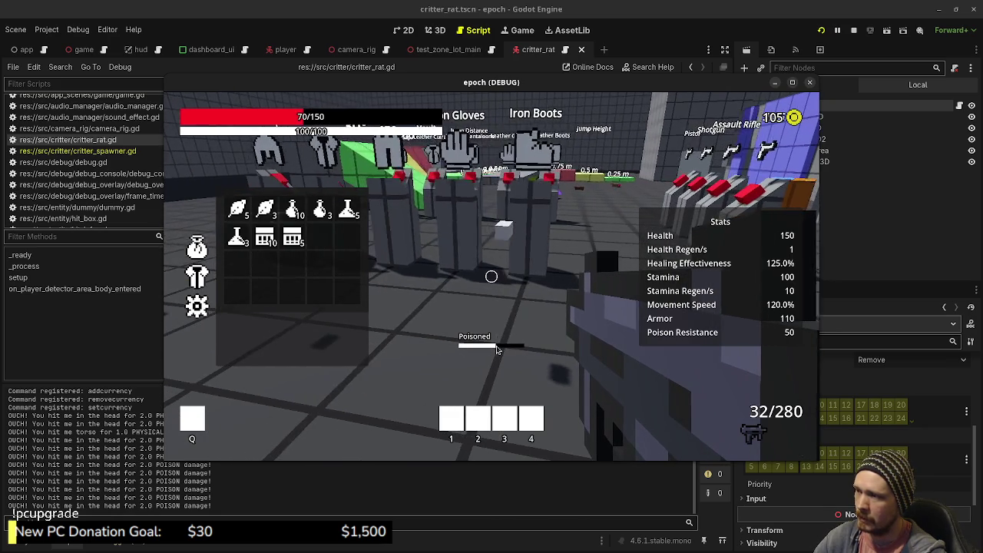
right_click(321, 212)
right_click(321, 212)
right_click(321, 212)
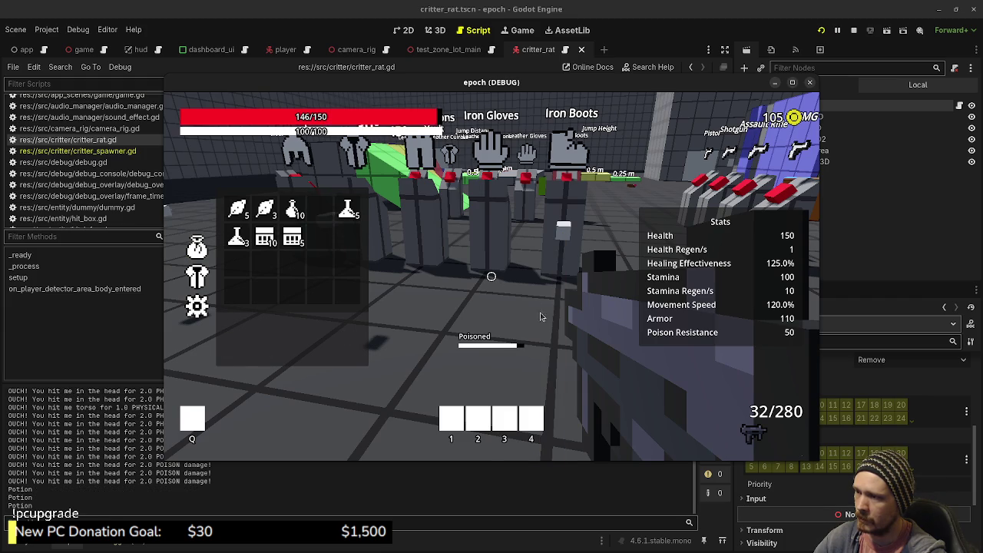
key("d")
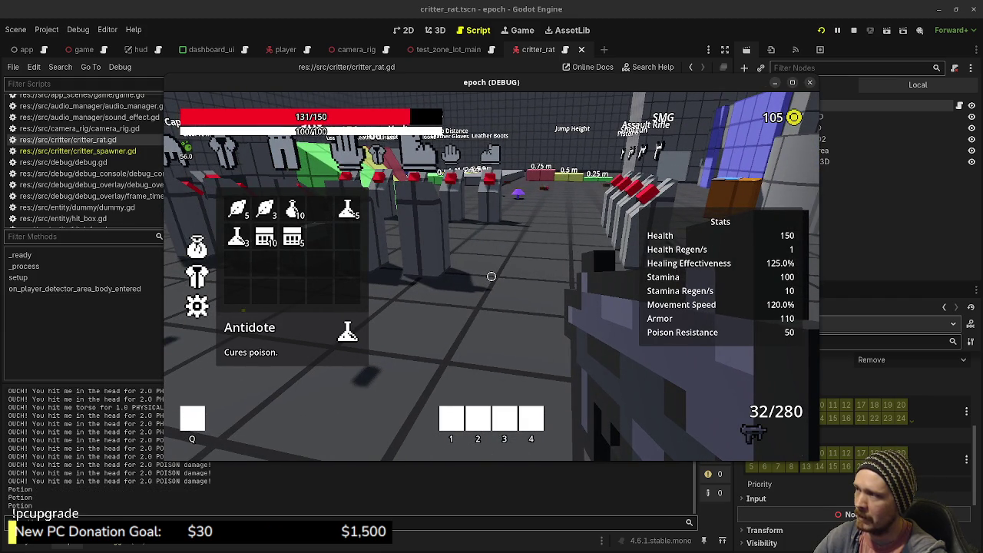
Use an Antidote from the inventory to cure the poison, then close it.
key("Tab")
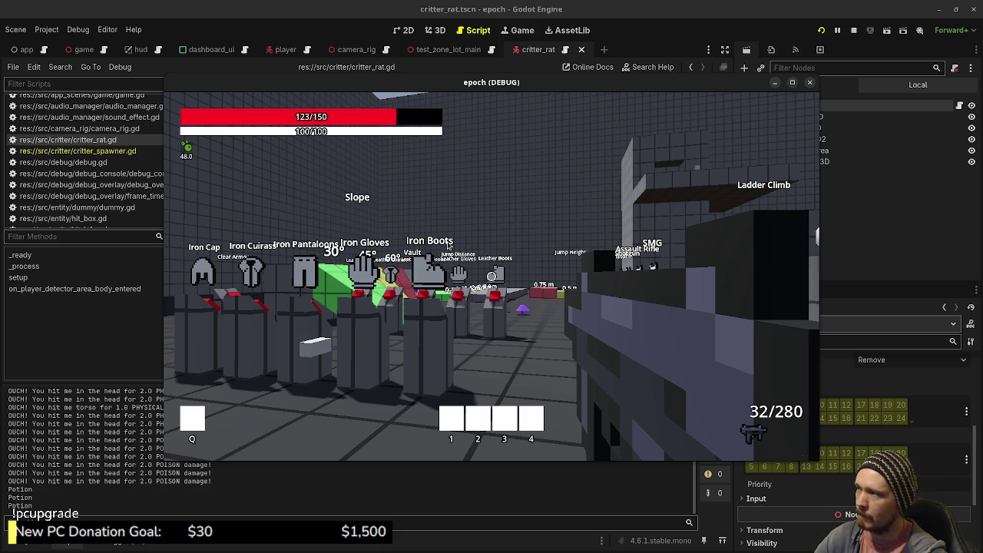
key("Tab")
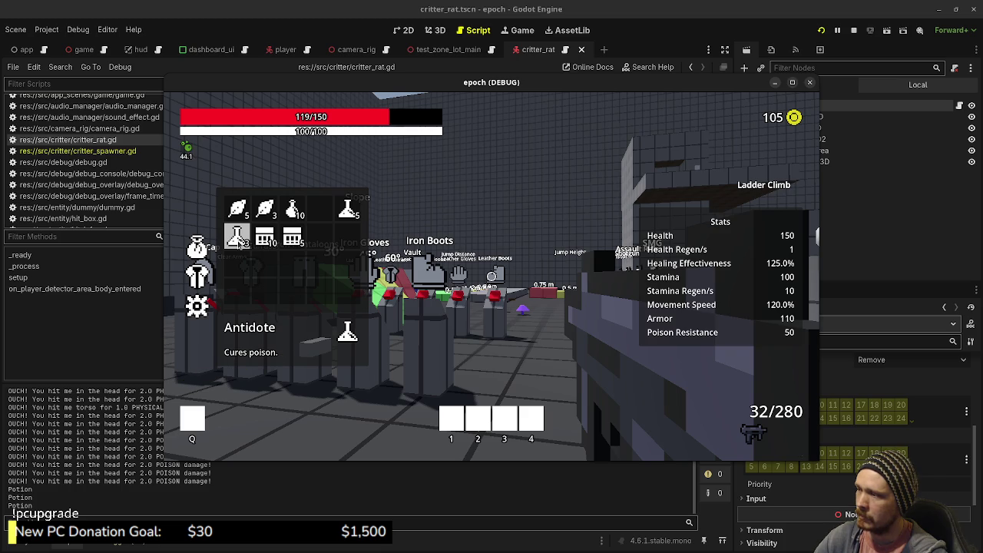
left_click(239, 241)
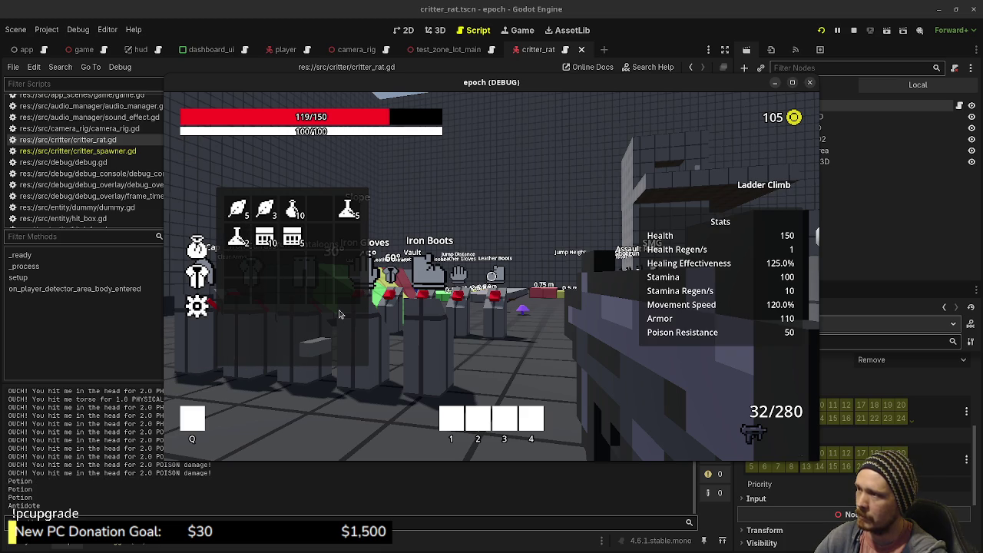
key("Tab")
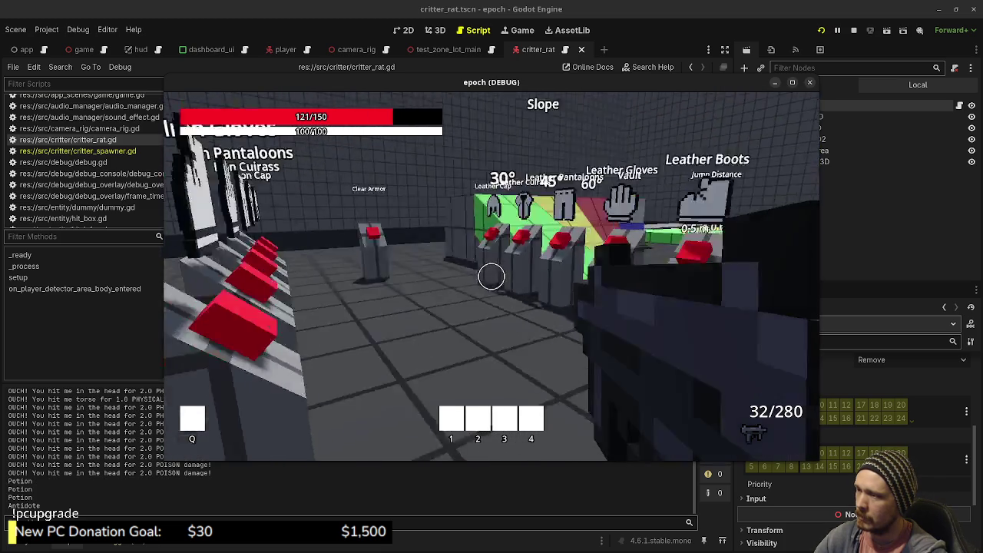
Fire at the training dummy, reloading several times and switching to a different gun.
left_click(491, 276)
left_click_drag(492, 276, 492, 276)
key("r")
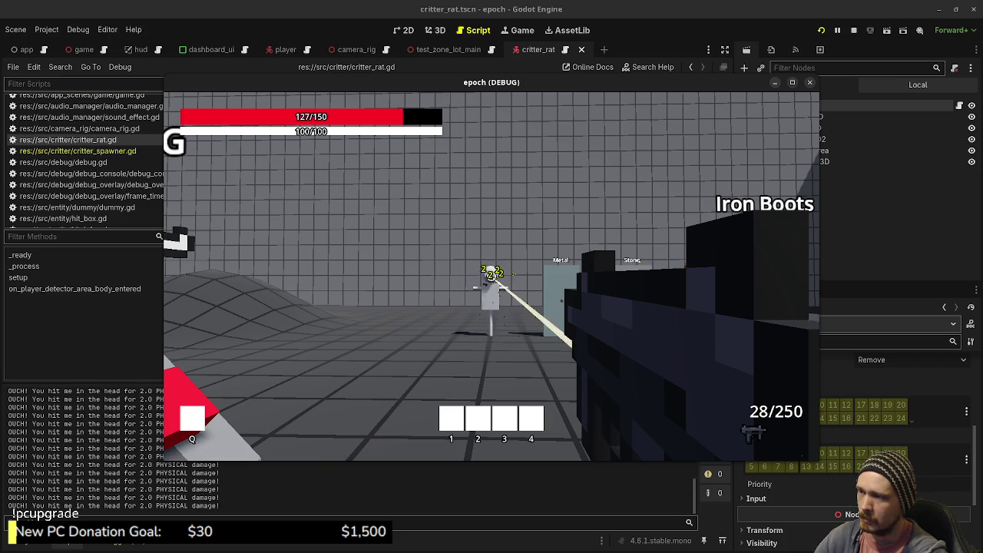
key("r")
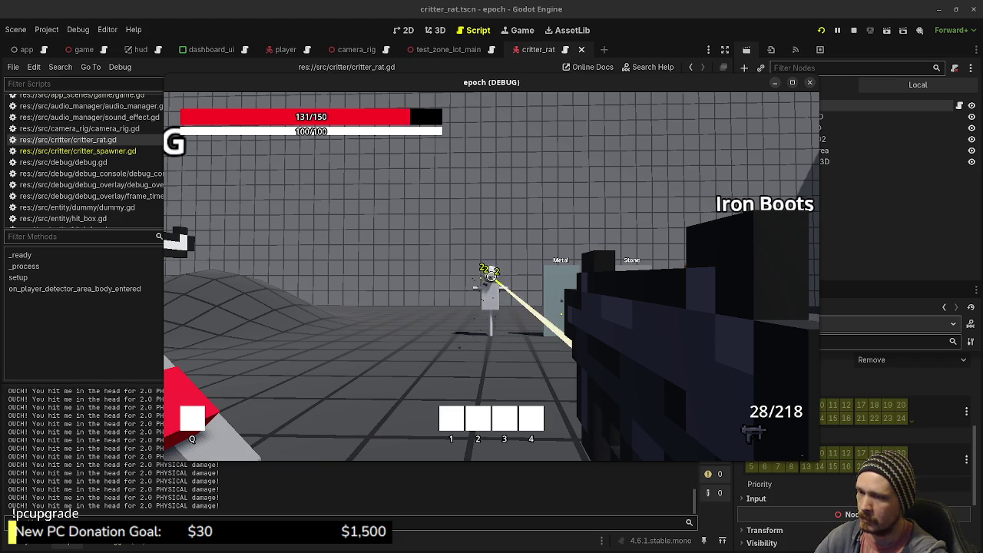
left_click_drag(491, 276, 491, 277)
key("r")
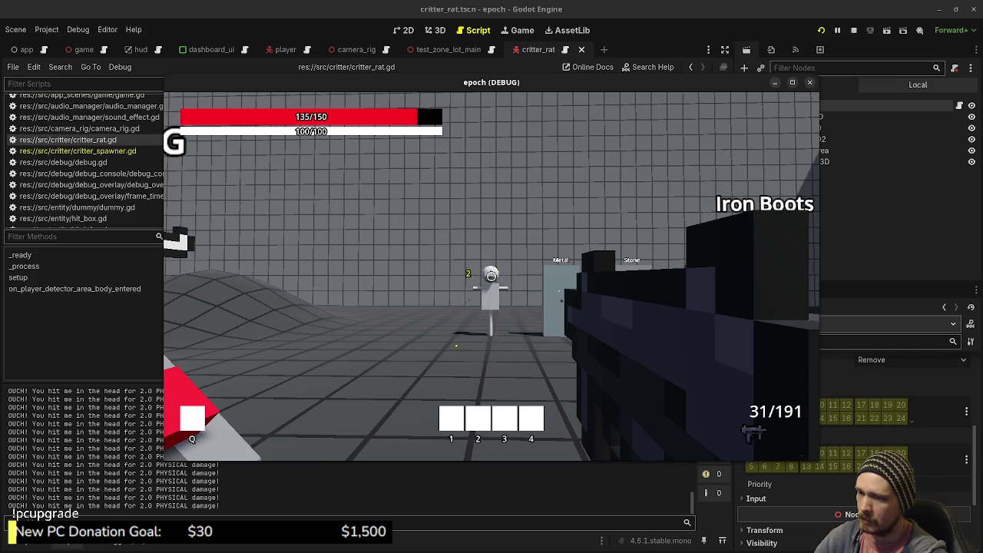
key("Tab")
key("Tab")
scroll(492, 276, "down", 1)
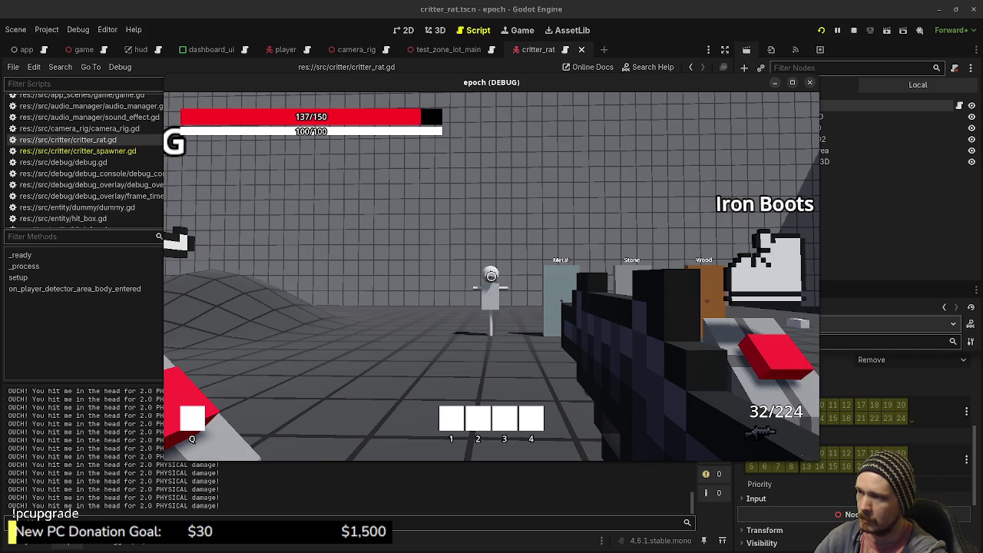
left_click_drag(491, 276, 491, 276)
key("r")
key("r")
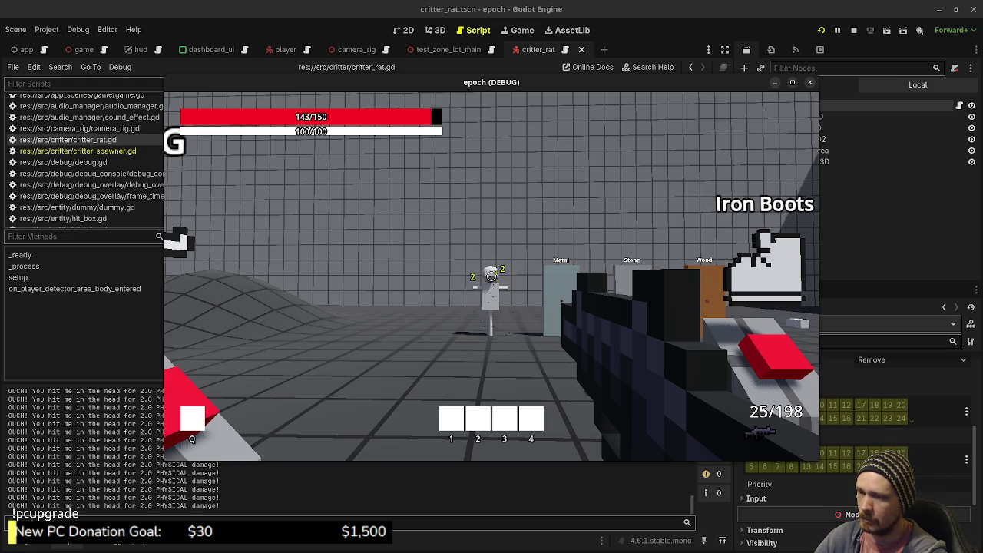
Use an Ammo Box from the inventory to refill ammo, then close the inventory.
key("Tab")
key("r")
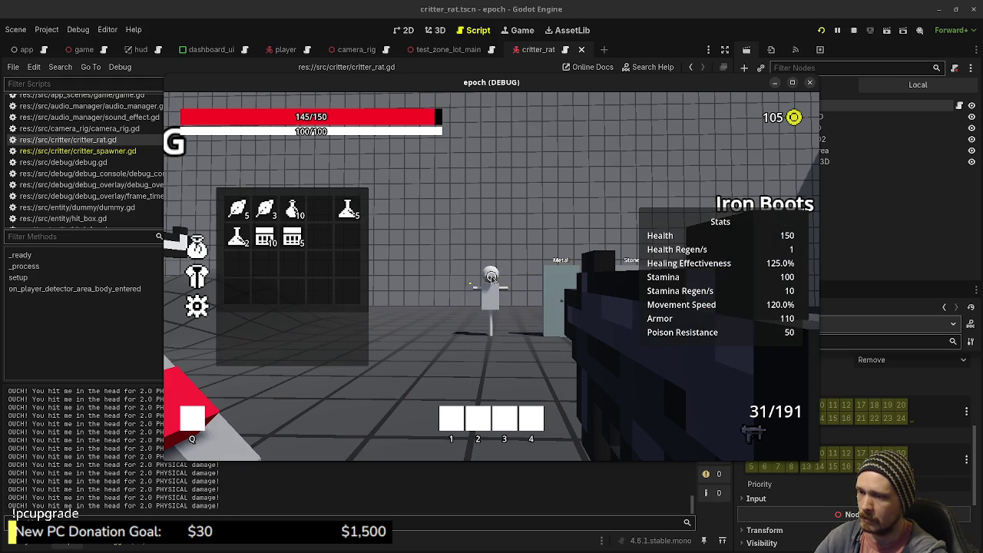
scroll(492, 276, "down", 1)
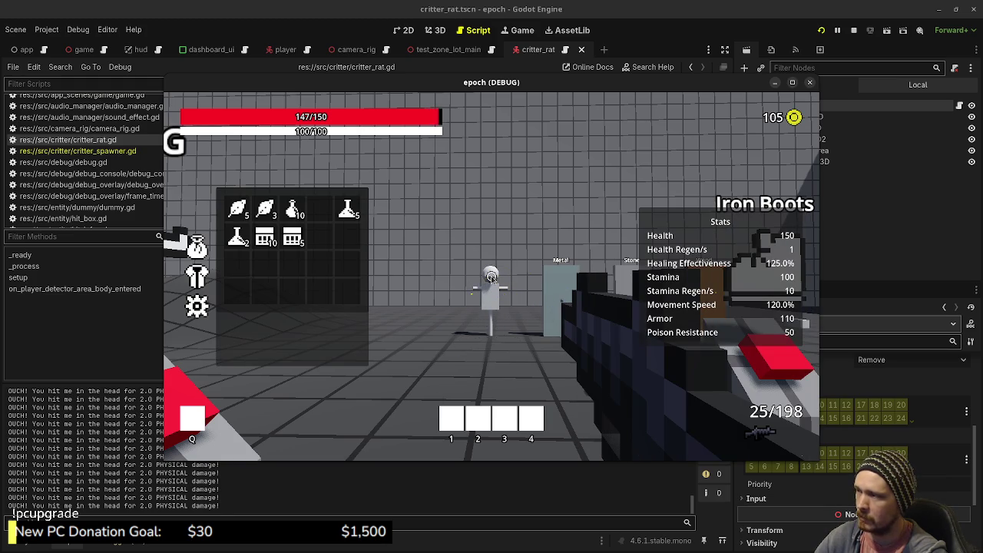
mouse_move(298, 240)
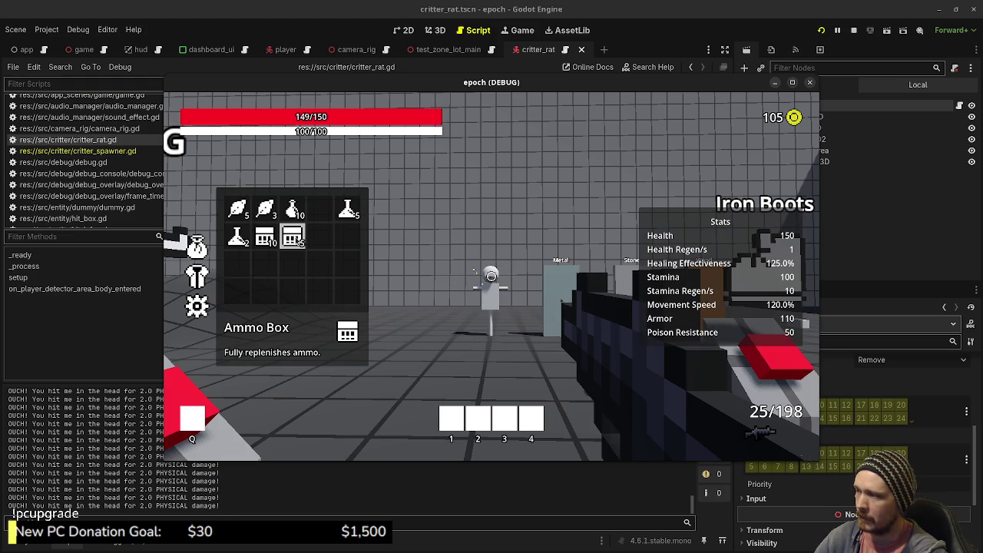
left_click(298, 239)
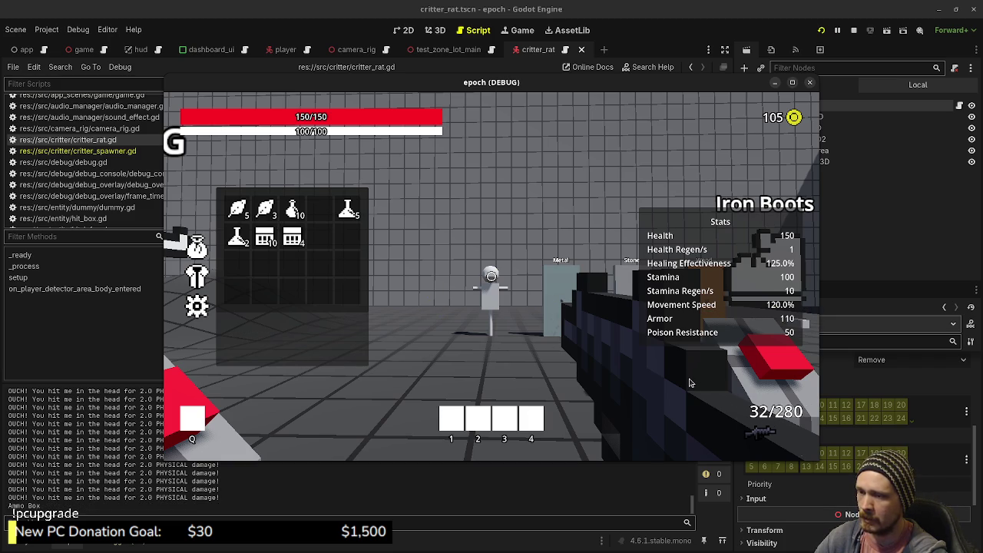
scroll(689, 382, "down", 1)
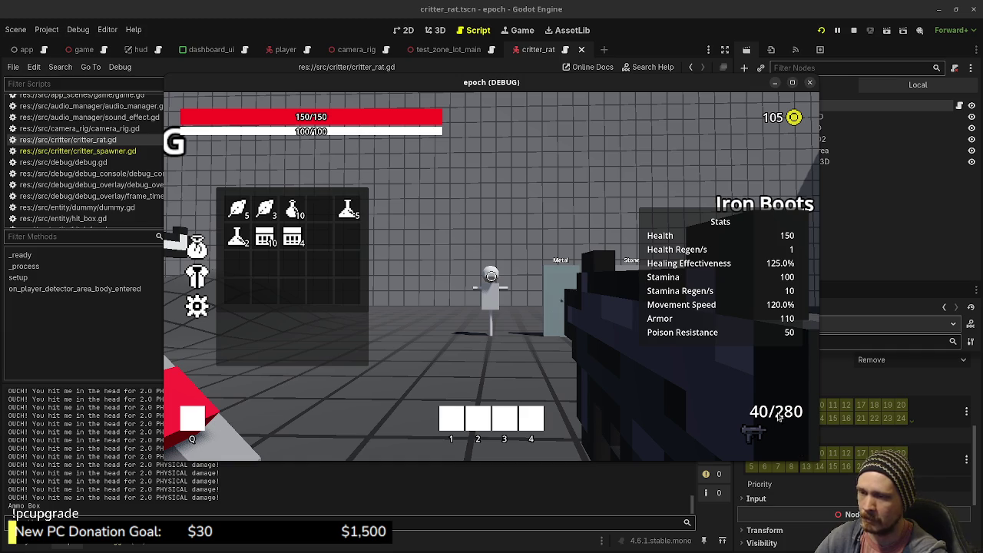
key("Tab")
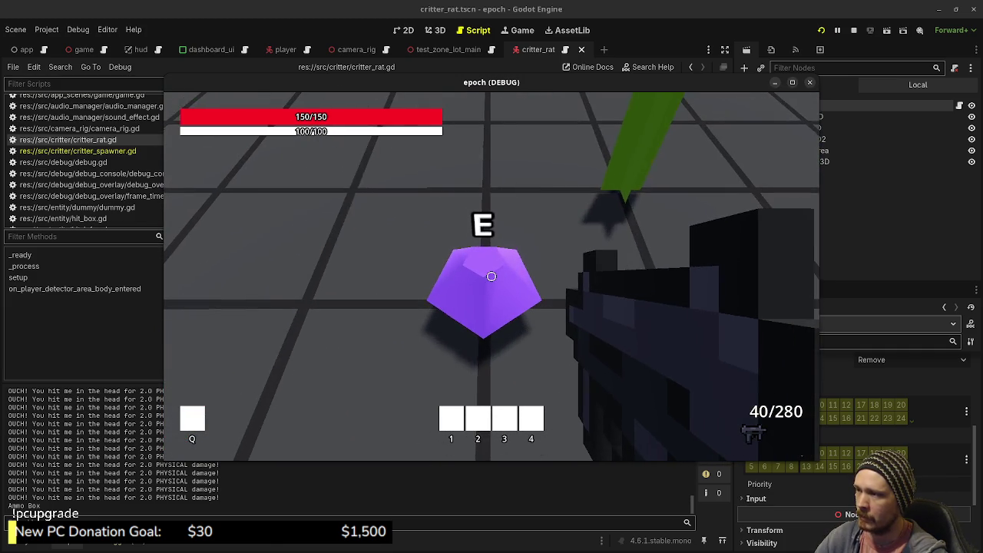
Harvest items from the purple crystal and the green crystal.
key("Tab")
key("e")
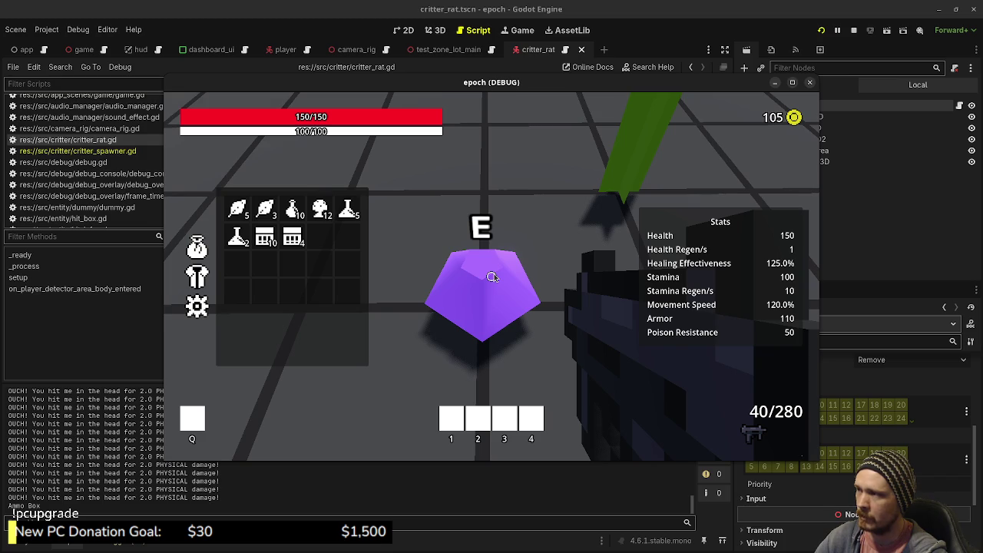
key("e")
key("Tab")
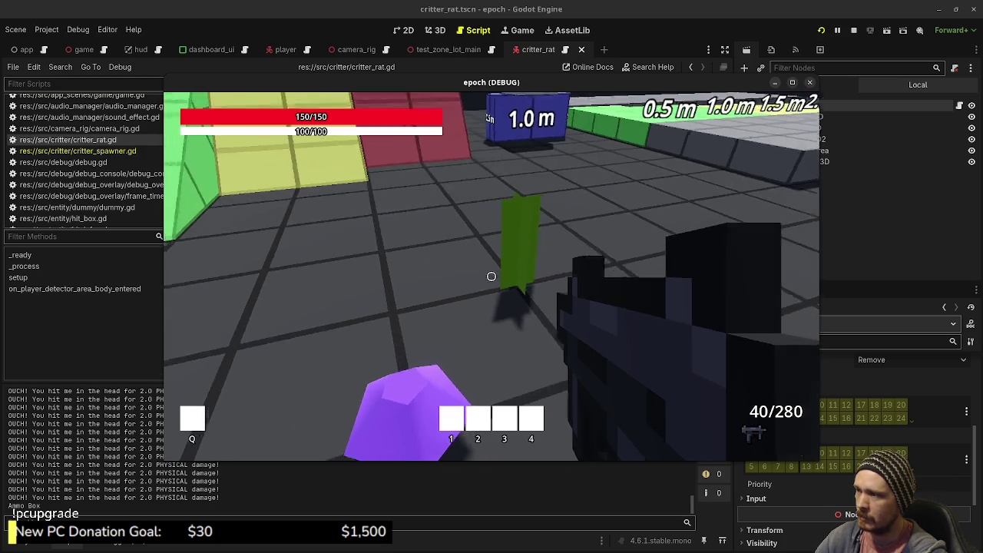
key("Tab")
key("e")
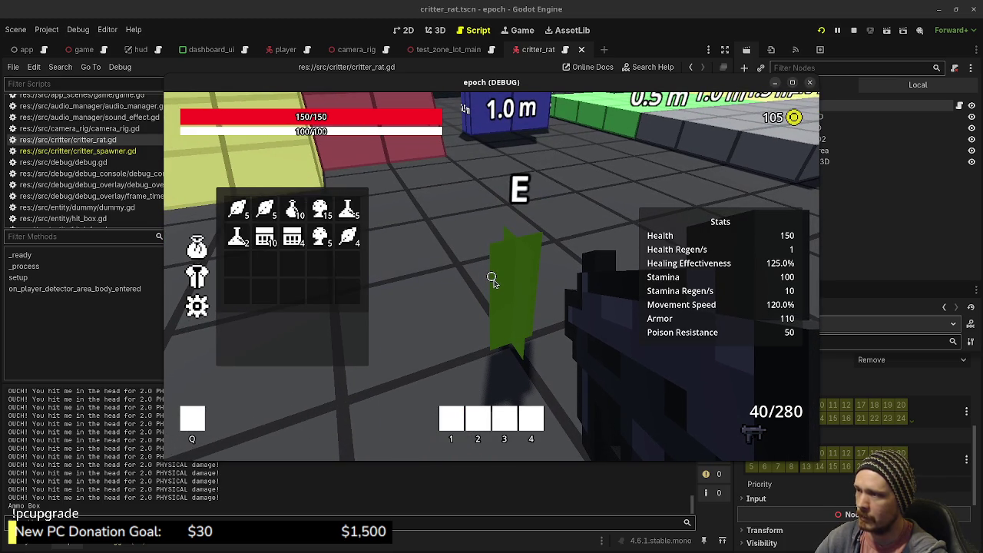
key("e")
Walk to the orange chest, open its item storage and move a mushroom in.
key("Tab")
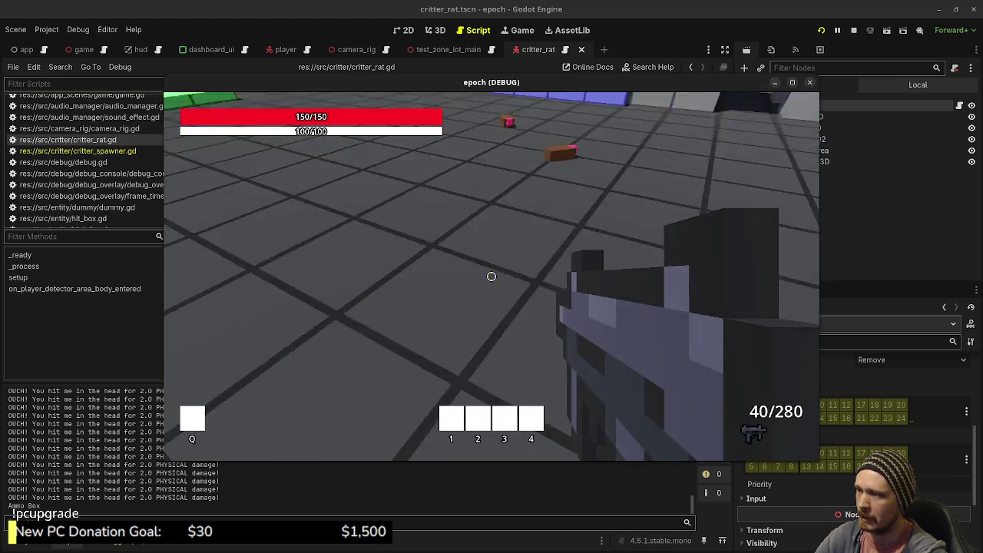
key("w")
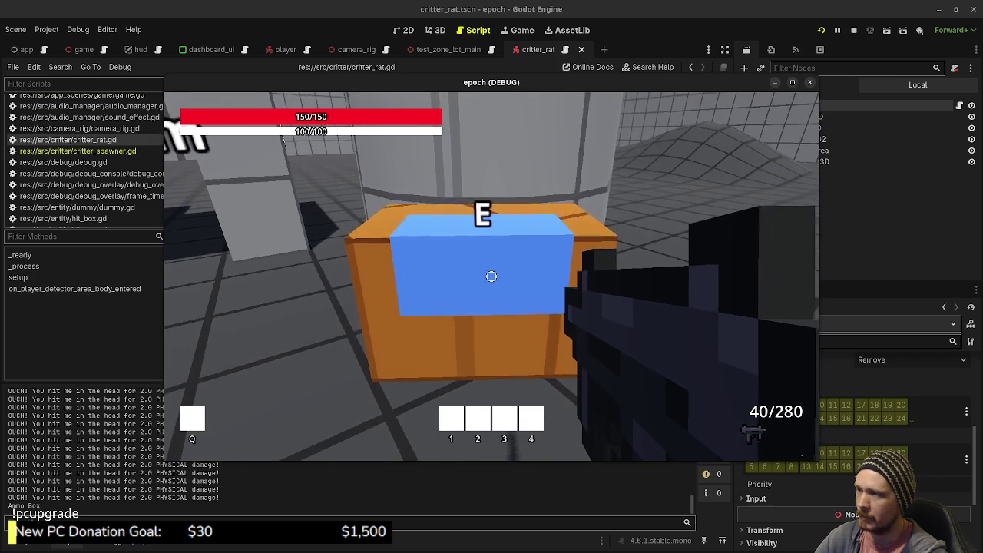
key("e")
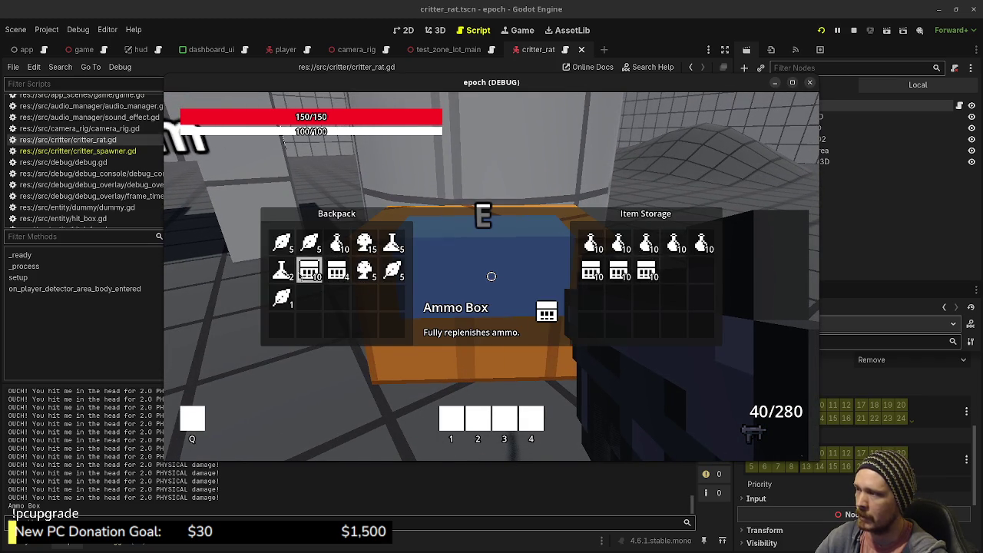
left_click(364, 273)
Move every herb and mushroom stack from the Backpack into Item Storage, then close the chest.
left_click(364, 273)
left_click(392, 270)
left_click(392, 270)
left_click(392, 270)
left_click(392, 270)
left_click(392, 270)
left_click(290, 300)
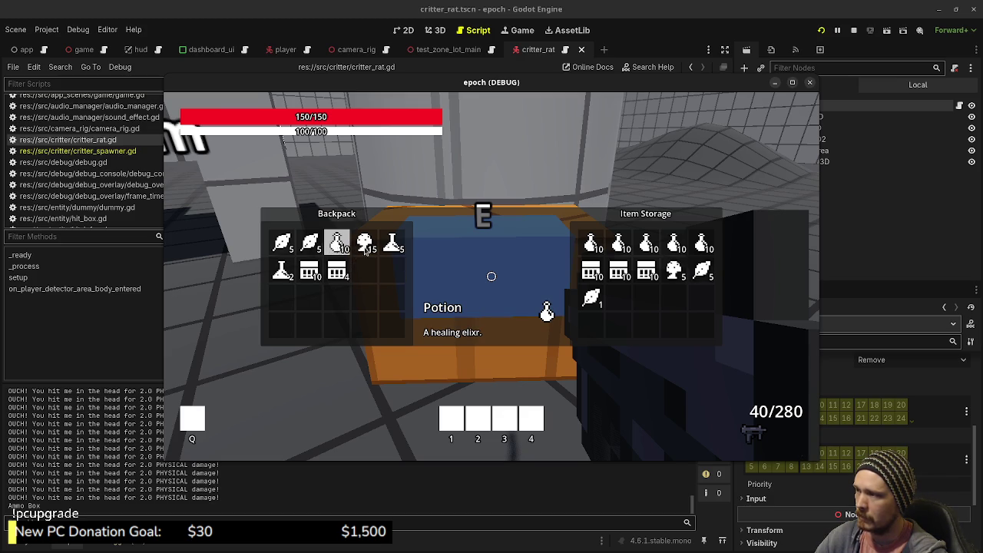
left_click(368, 249)
left_click(367, 249)
left_click(367, 249)
left_click(368, 250)
left_click(367, 249)
left_click(367, 249)
left_click(365, 250)
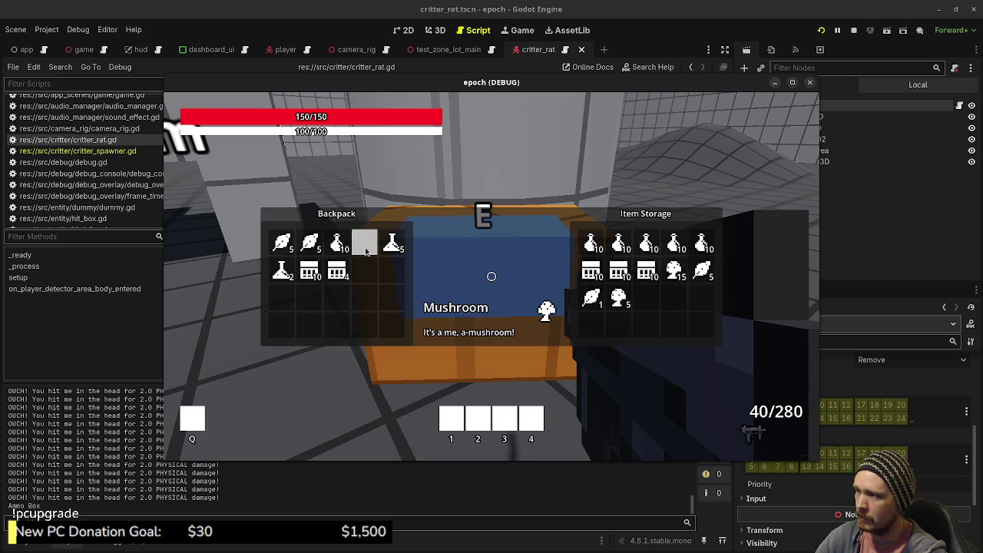
left_click(316, 250)
left_click(283, 242)
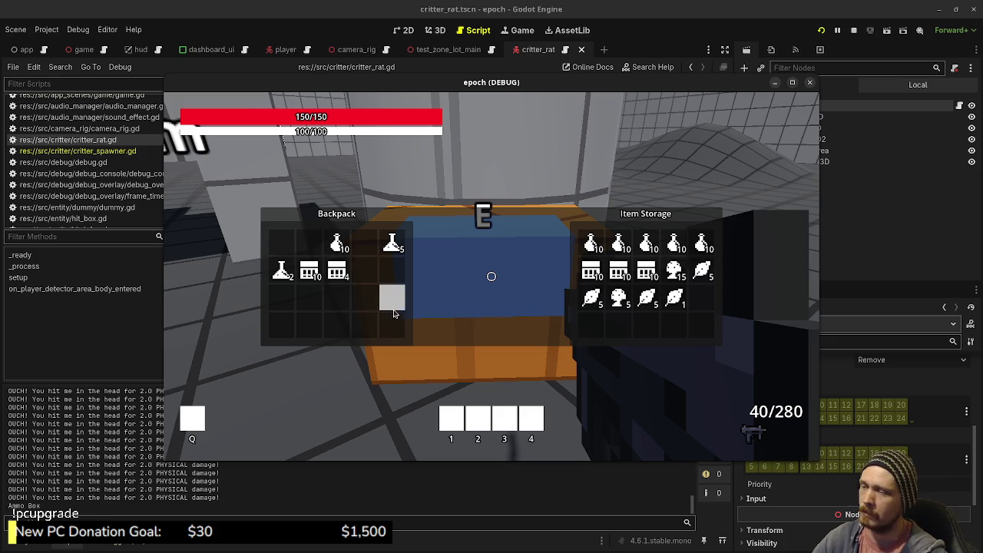
key("e")
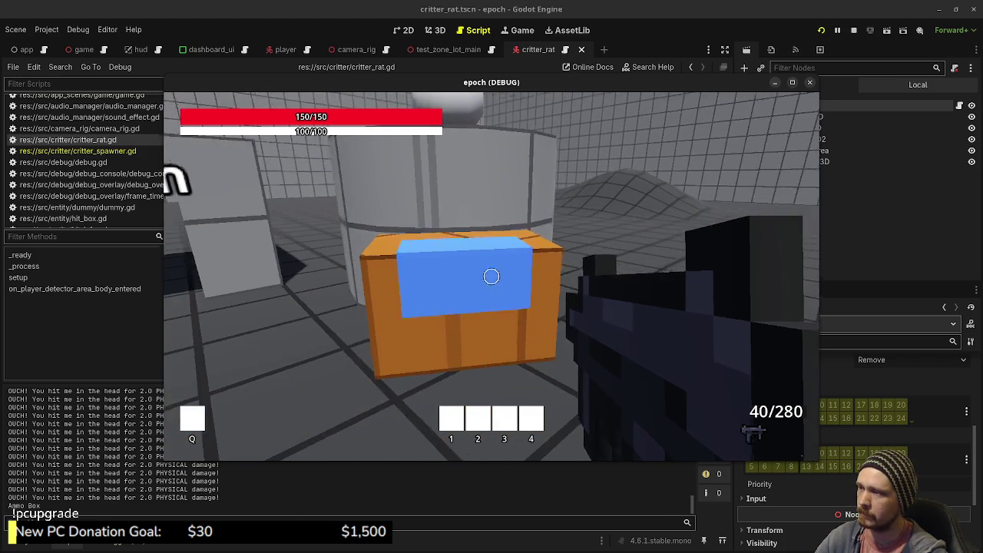
Walk past the chest and briefly check the inventory's equipment view.
key("w")
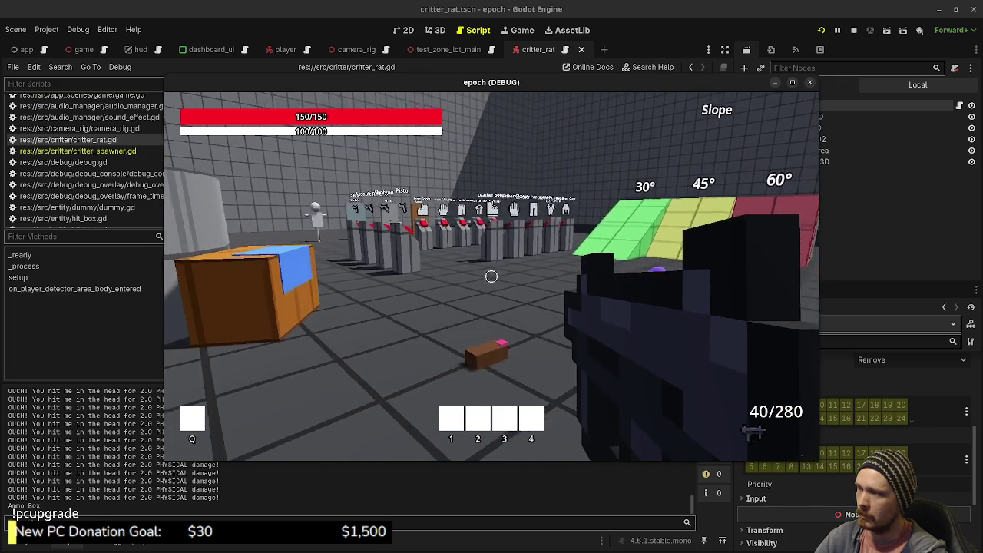
key("e")
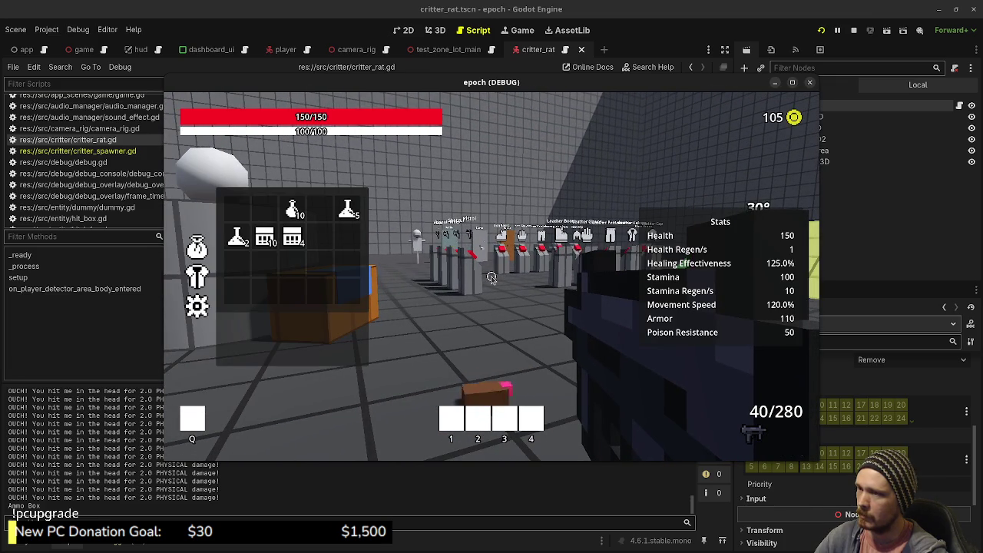
left_click(195, 279)
key("e")
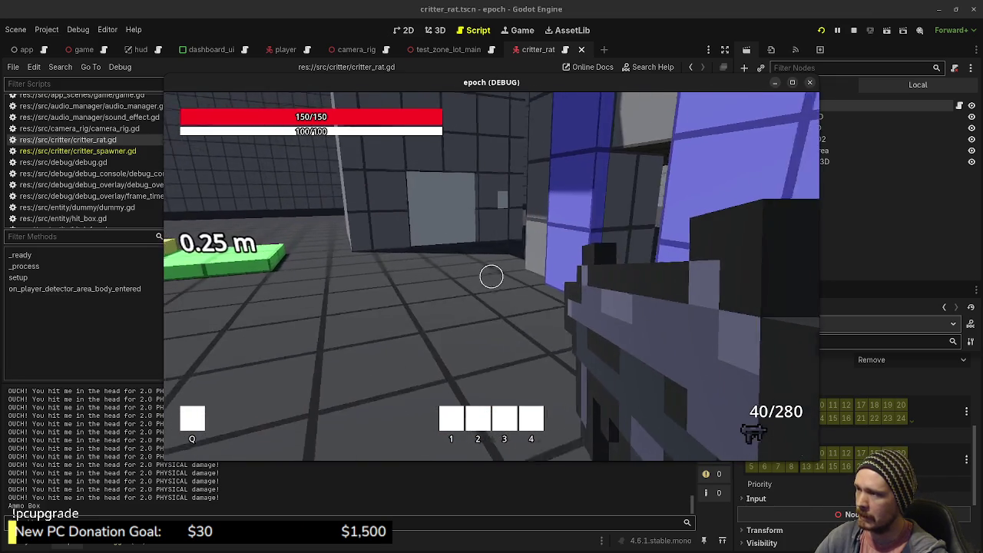
Reposition in front of the light wall panel and bring up the equipment and stats overlay.
key("w")
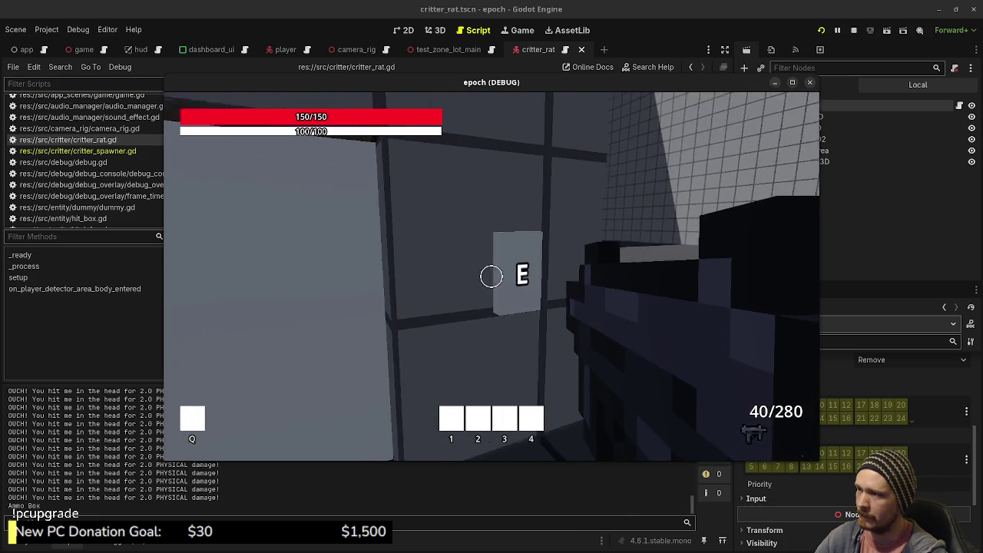
key("w")
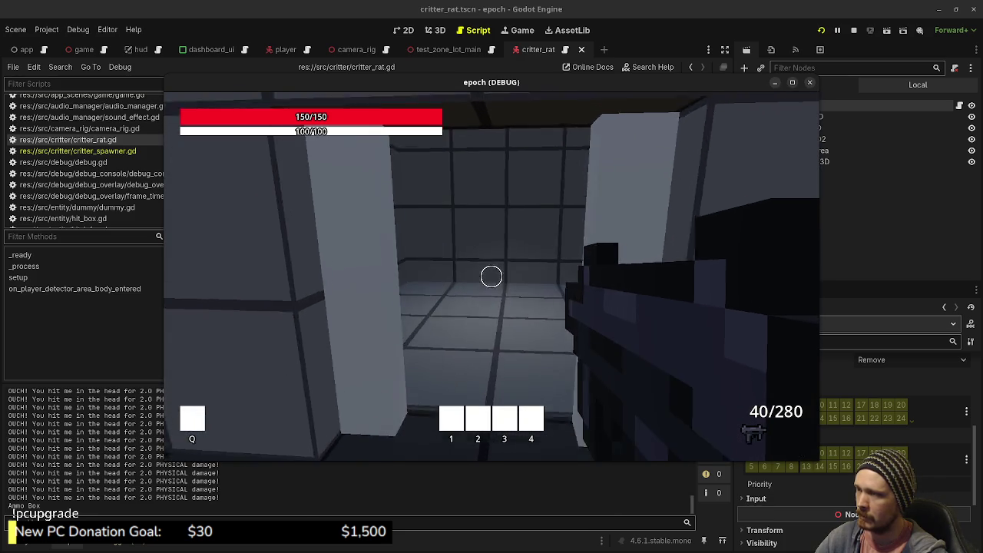
key("s")
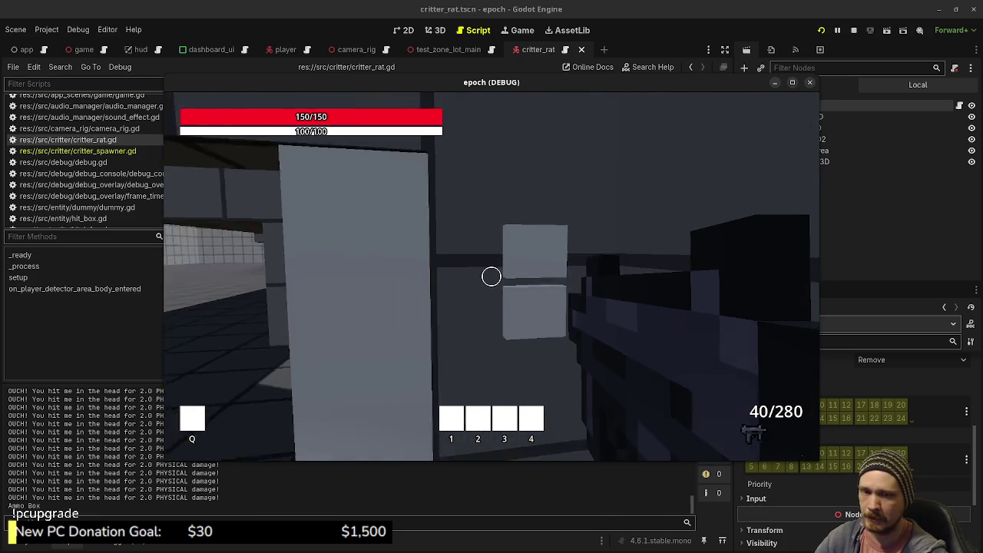
key("s")
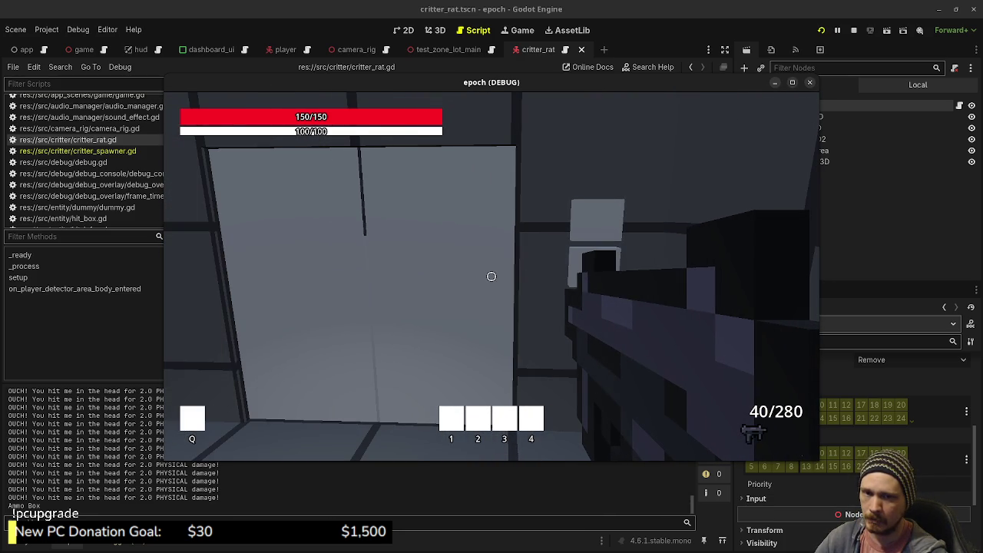
key("w")
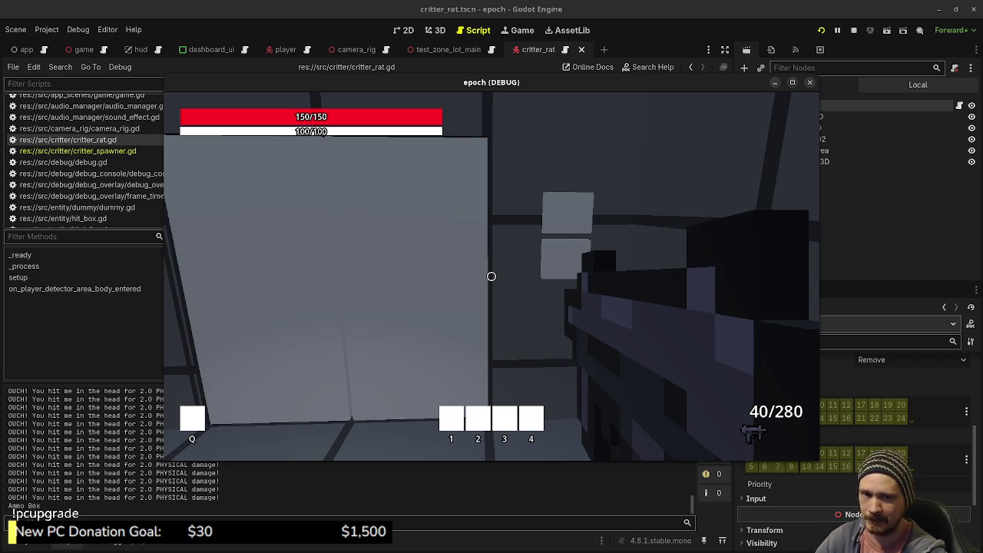
key("s")
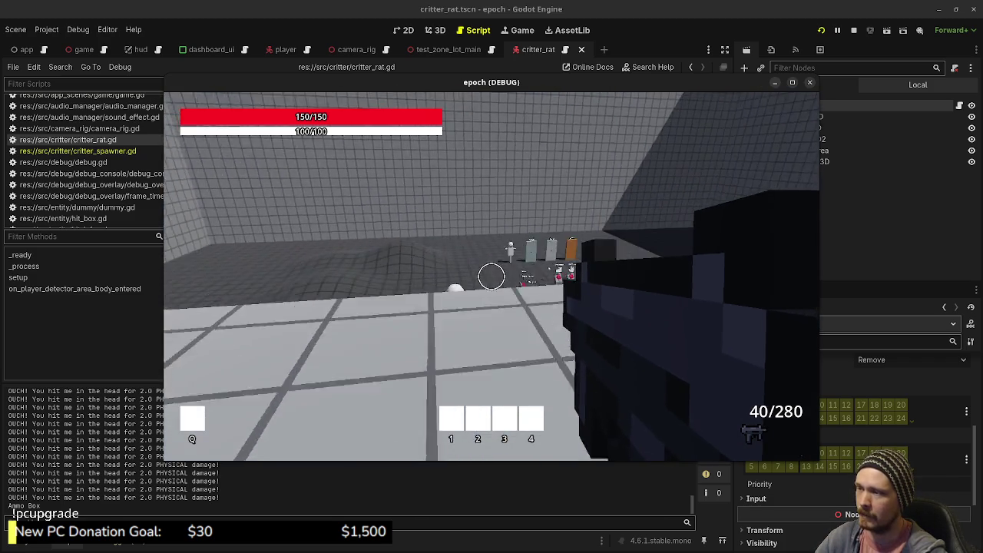
key("Tab")
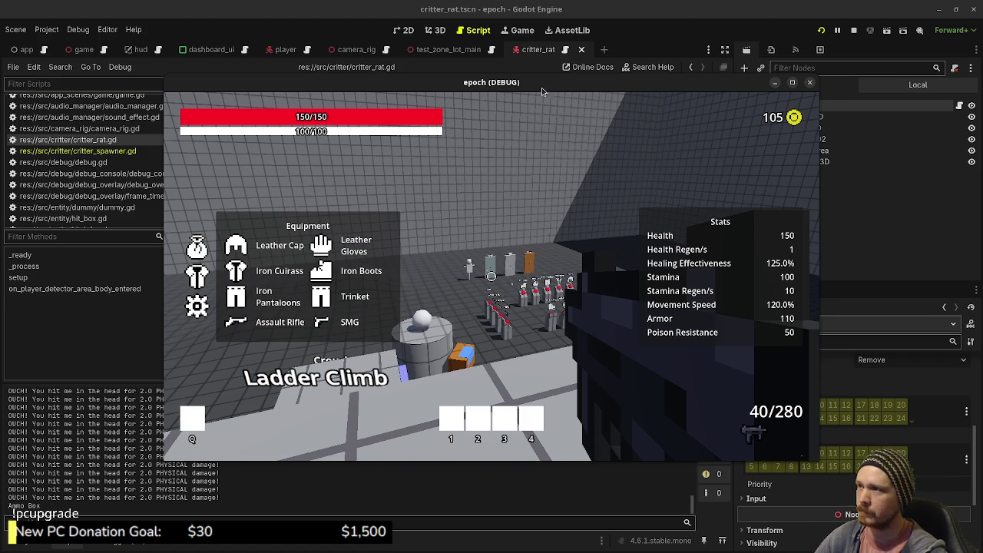
Open player.gd from the script list, jump to on_hurt_box_hit, and select hit_info.
scroll(138, 173, "down", 10)
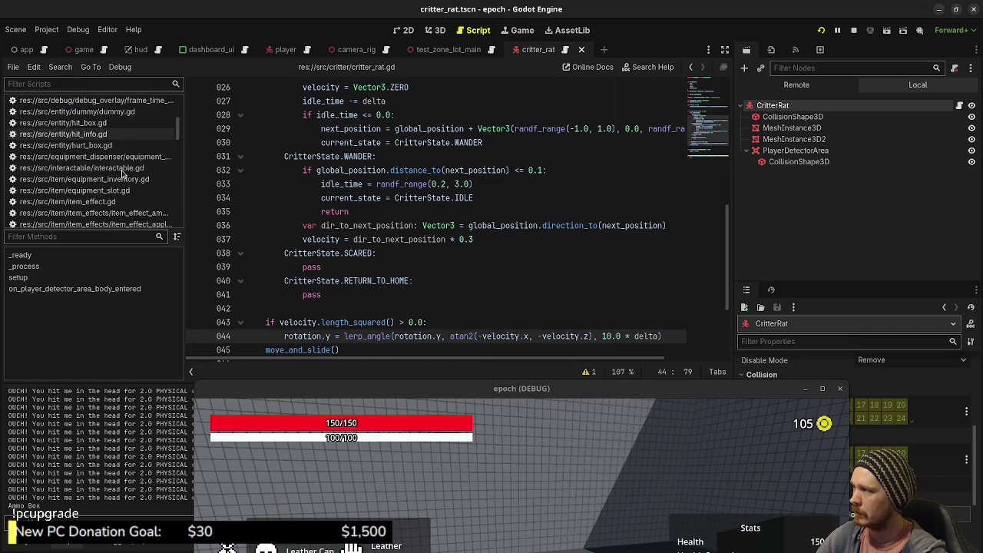
scroll(119, 186, "up", 10)
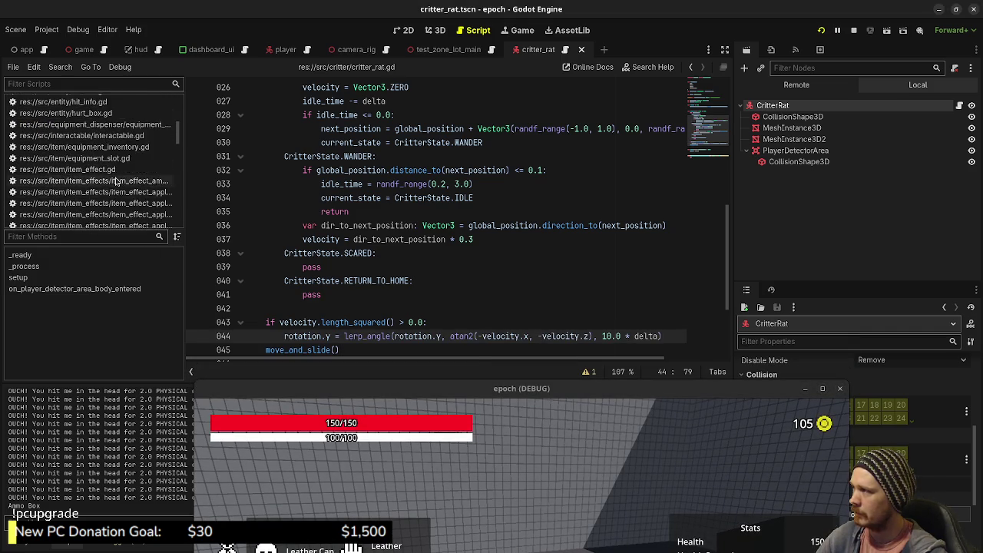
scroll(117, 181, "down", 8)
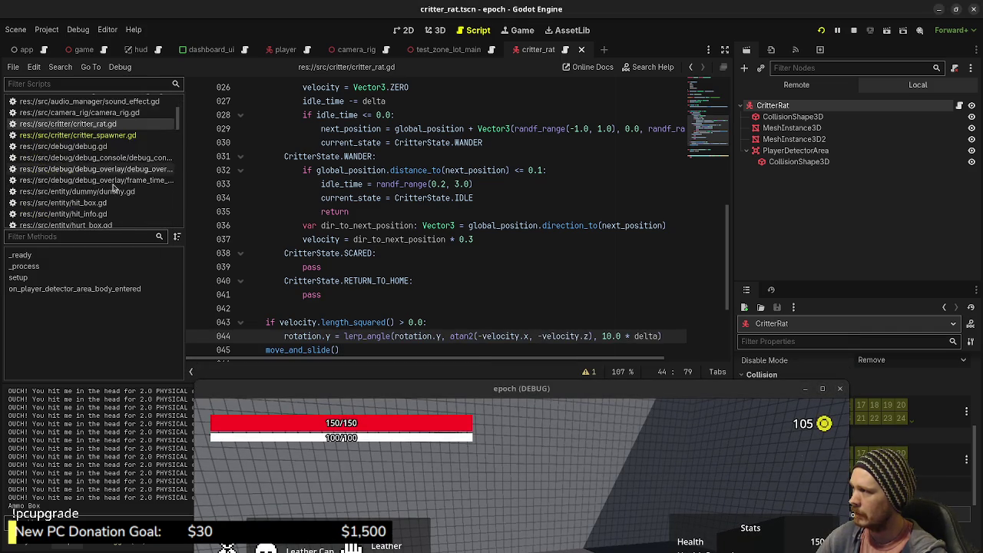
scroll(110, 189, "down", 3)
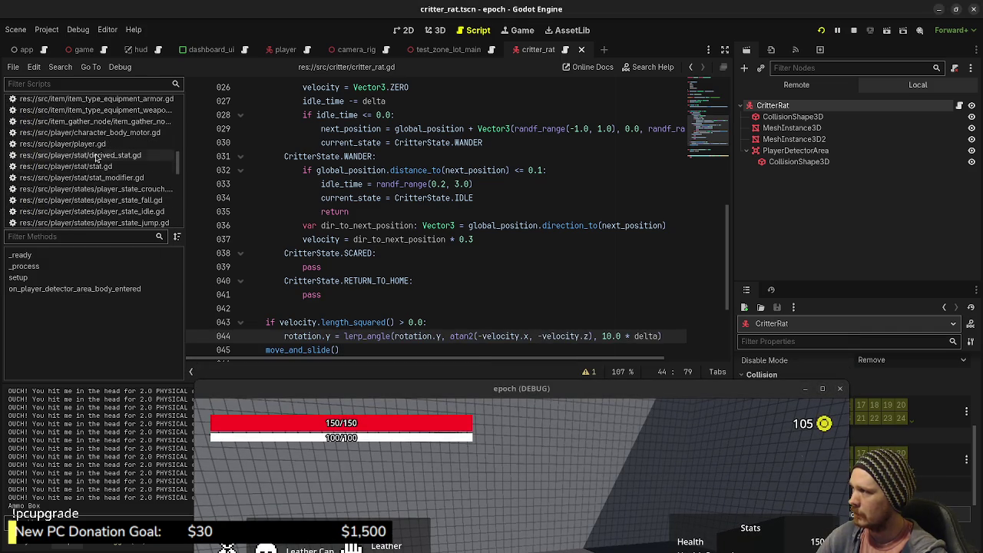
left_click(63, 143)
left_click_drag(710, 169, 712, 358)
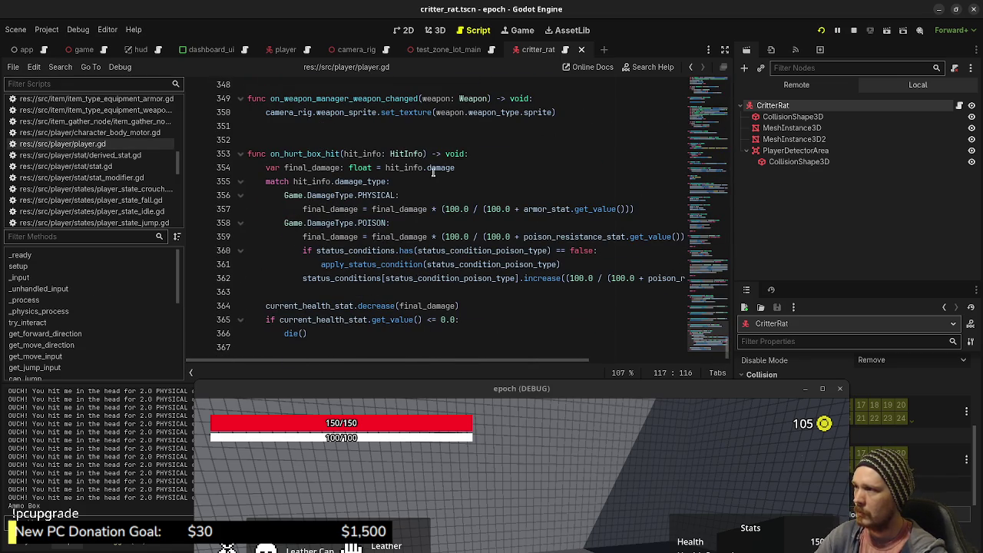
double_click(364, 154)
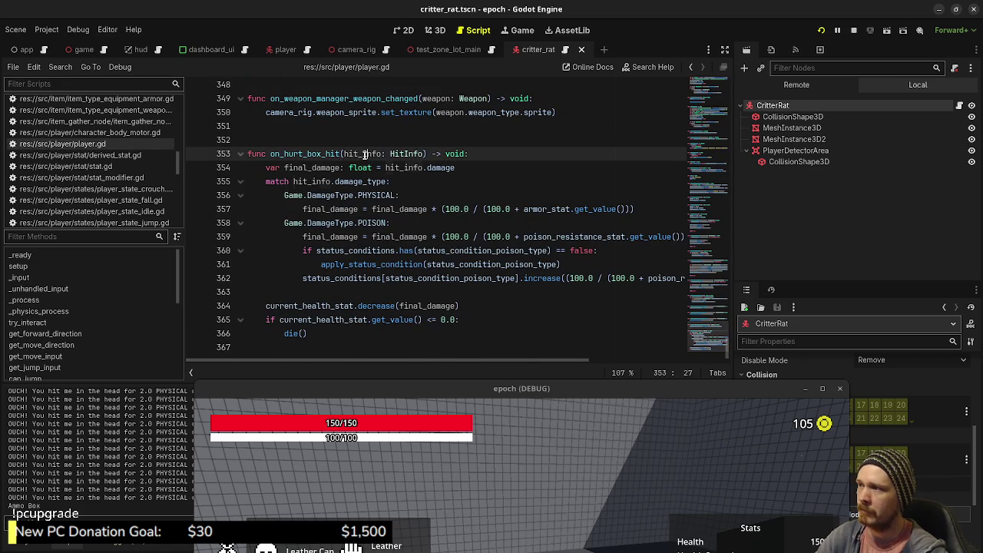
Select damage, damage_type and hit_info in on_hurt_box_hit to read their documentation.
double_click(450, 168)
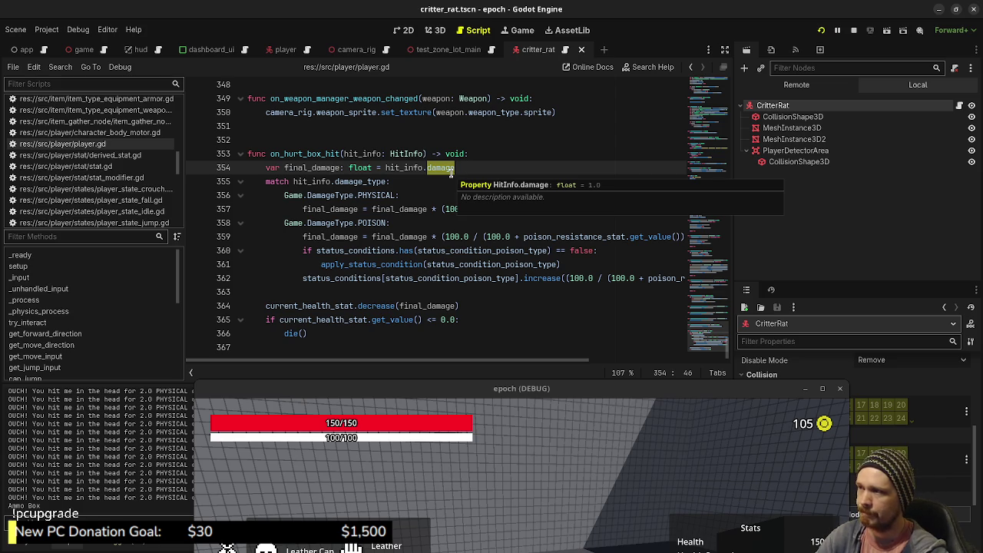
double_click(349, 182)
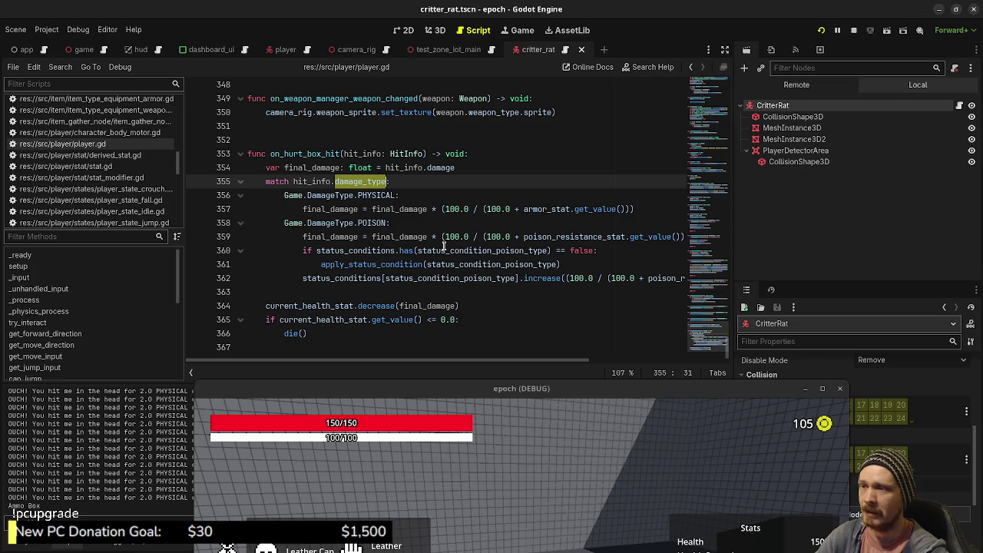
left_click_drag(409, 154, 372, 154)
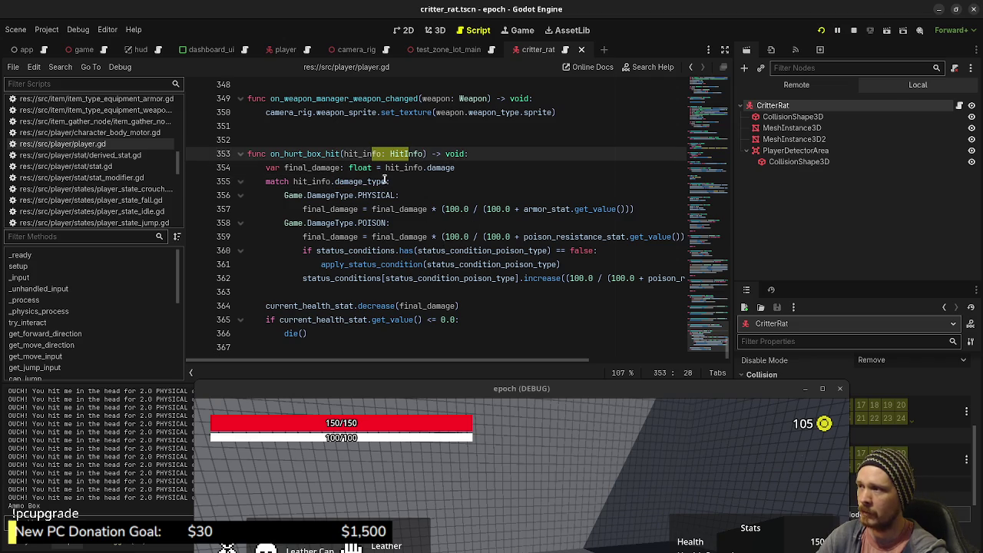
double_click(442, 167)
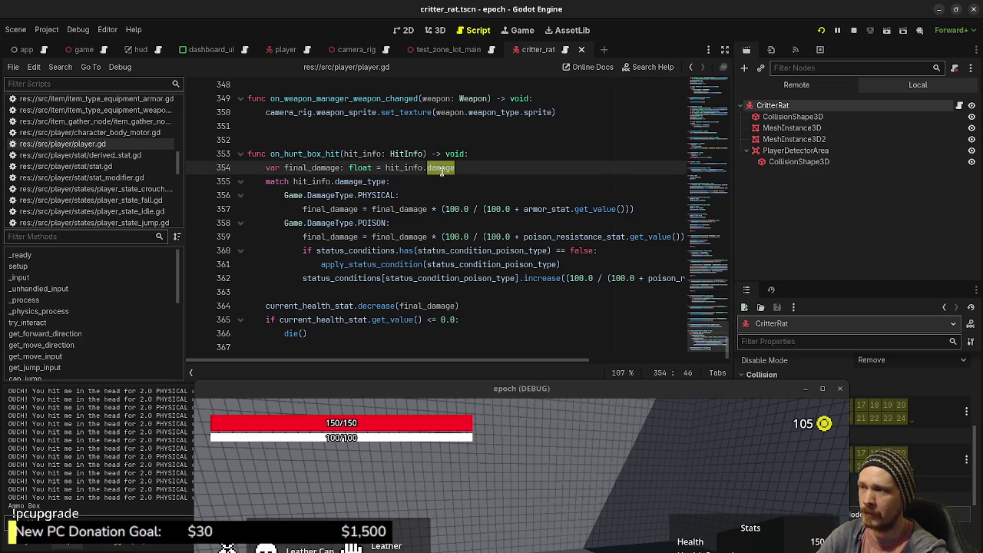
double_click(363, 181)
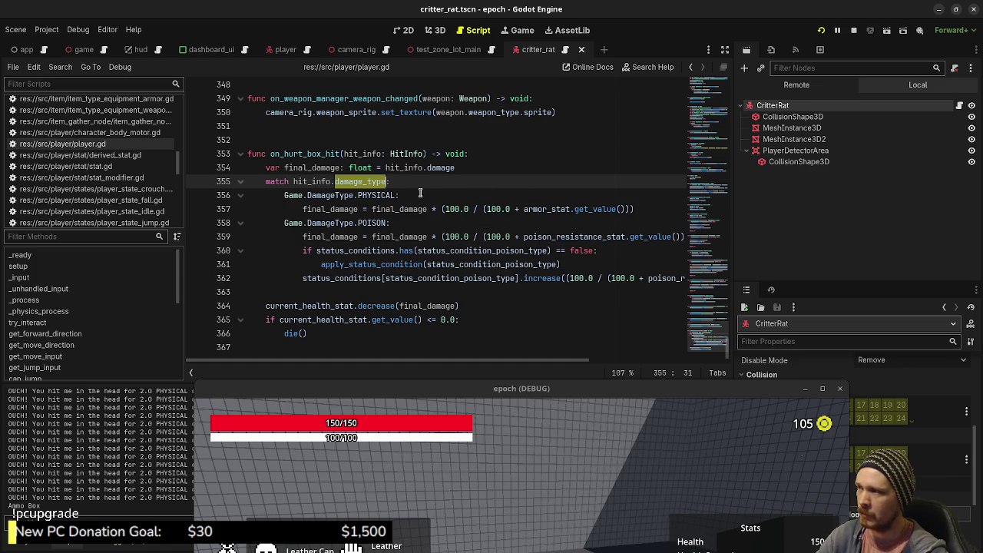
Review the PHYSICAL and POISON damage cases and reposition the game window over the code.
double_click(372, 195)
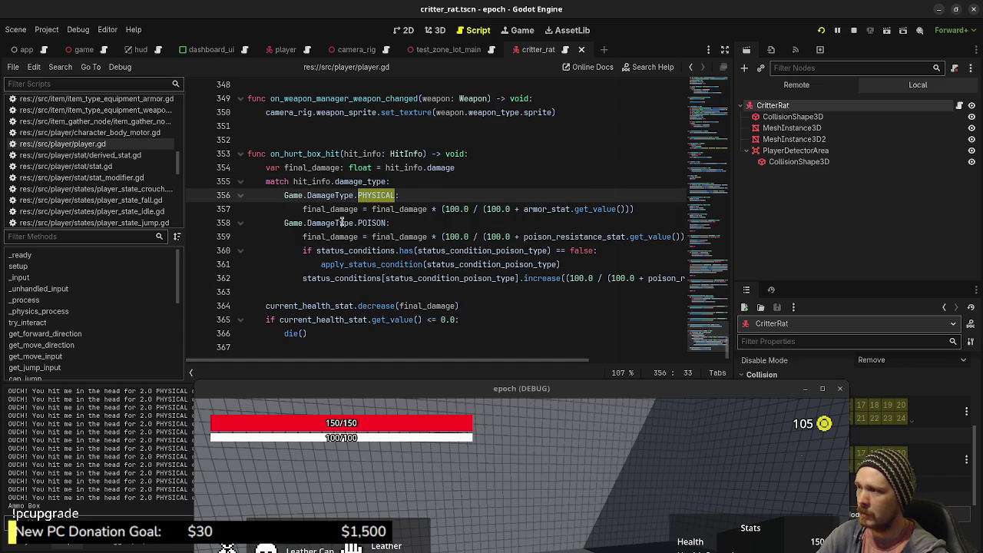
left_click(341, 222)
left_click_drag(525, 208, 636, 219)
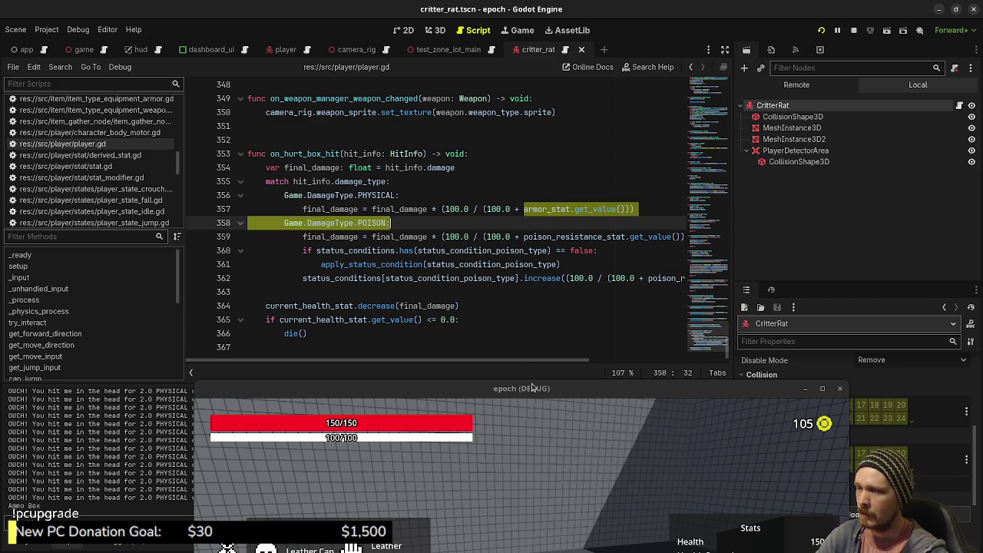
left_click_drag(532, 387, 530, 220)
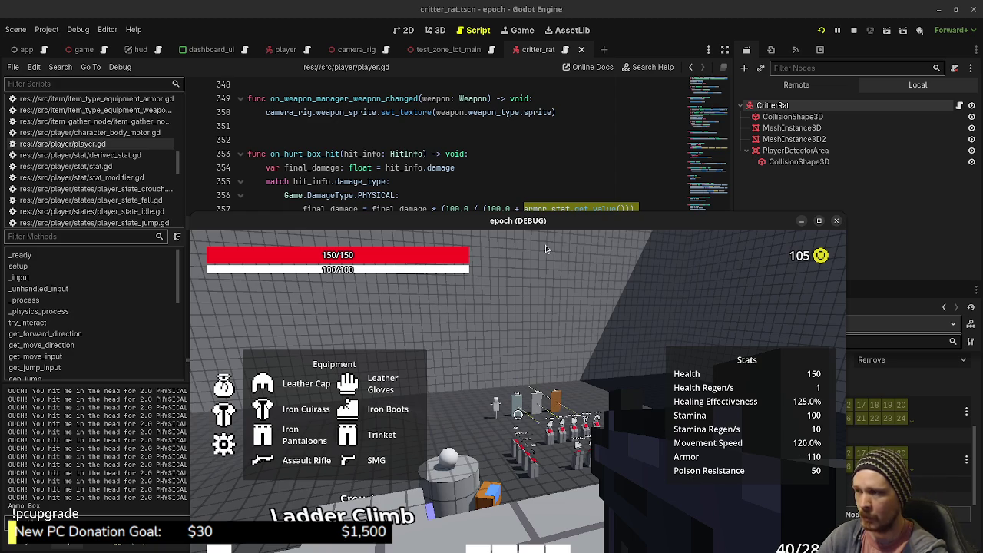
left_click_drag(537, 225, 562, 378)
Inspect the armor divisor's 100.0 and bring up the in-game equipment and stats overlay.
left_click(541, 214)
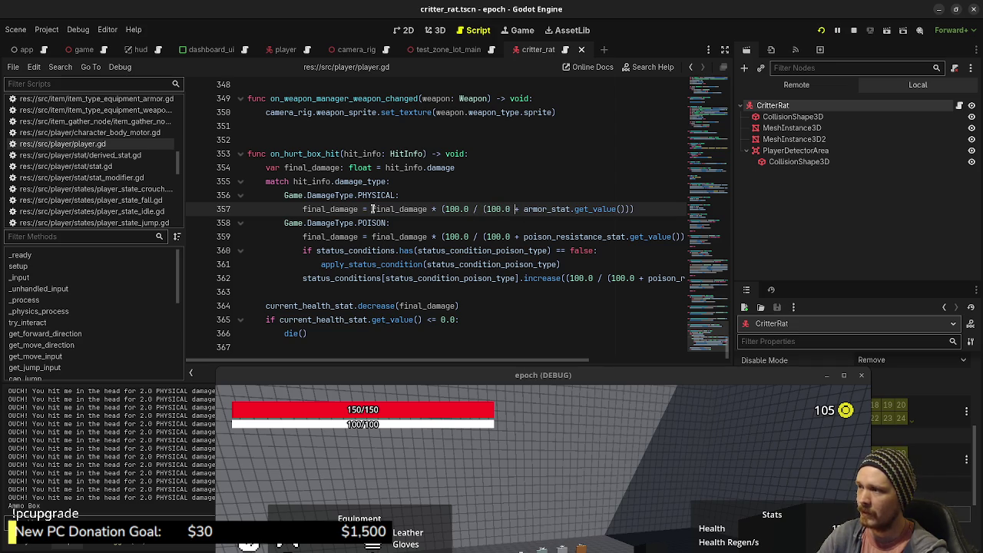
mouse_move(414, 212)
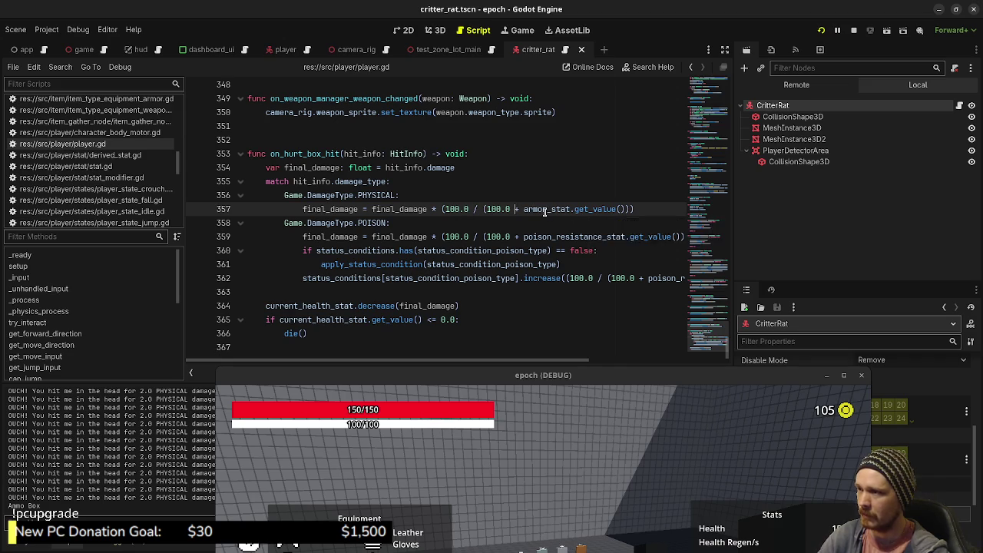
left_click(487, 207)
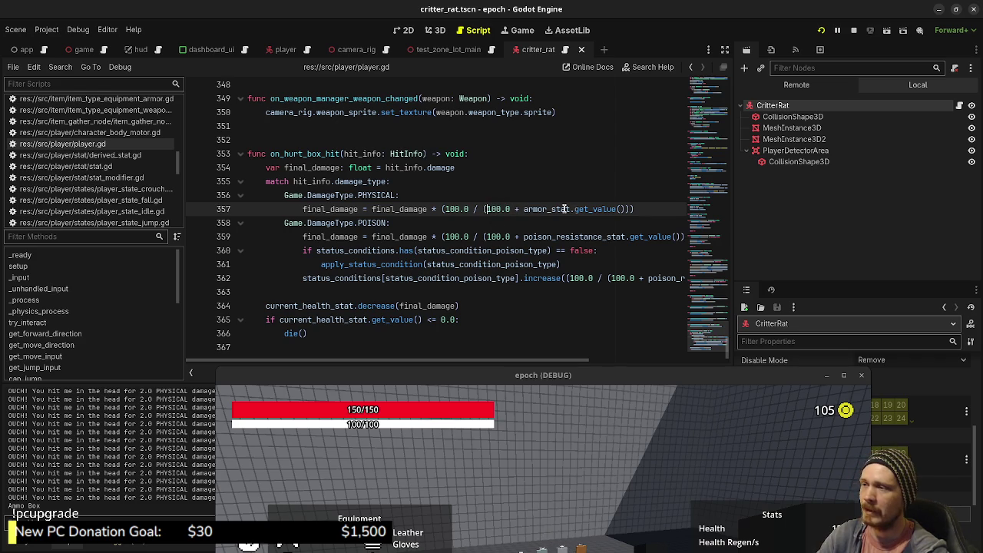
left_click(582, 369)
key("Tab")
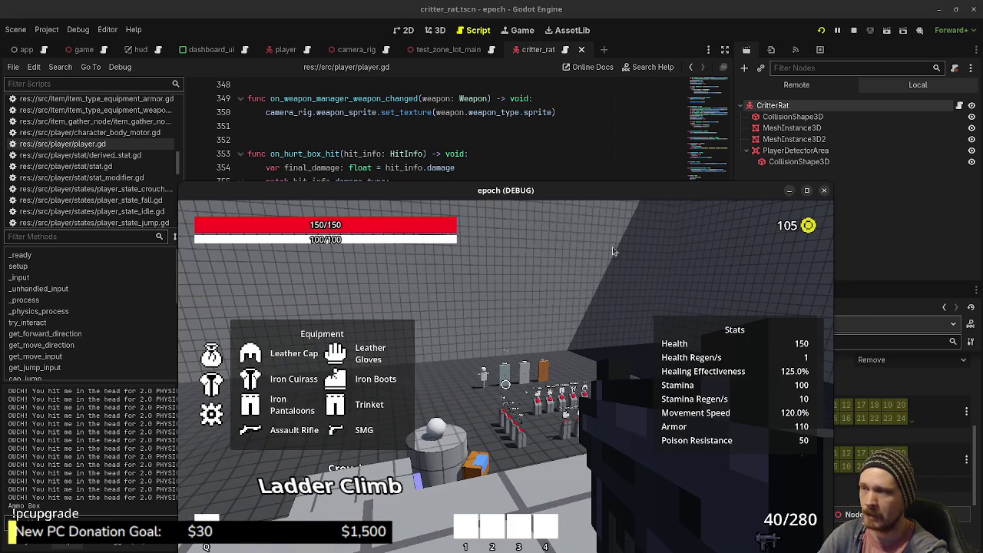
left_click(510, 178)
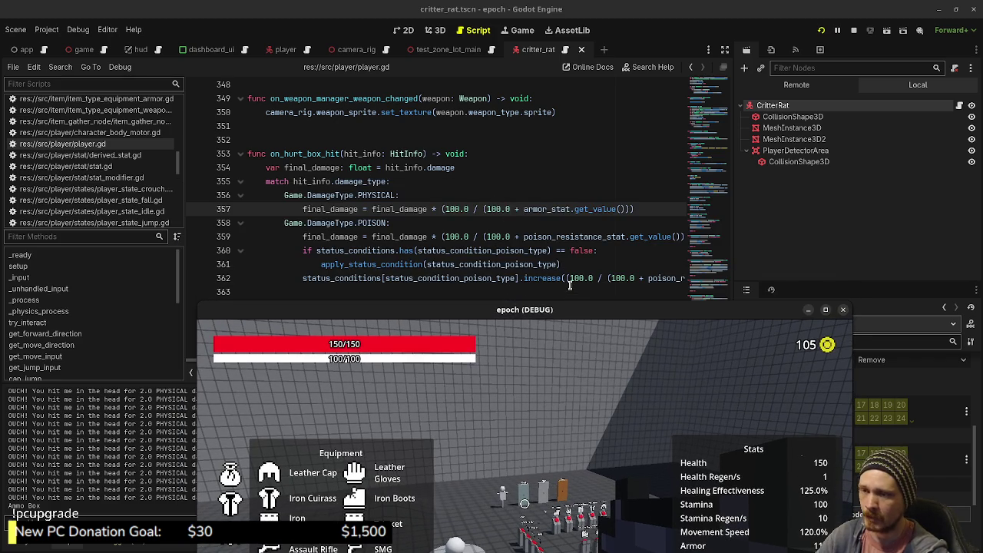
Highlight armor_stat.get_value, final_damage and the poison resistance divisor on lines 357–359.
double_click(535, 209)
left_click_drag(587, 207, 618, 209)
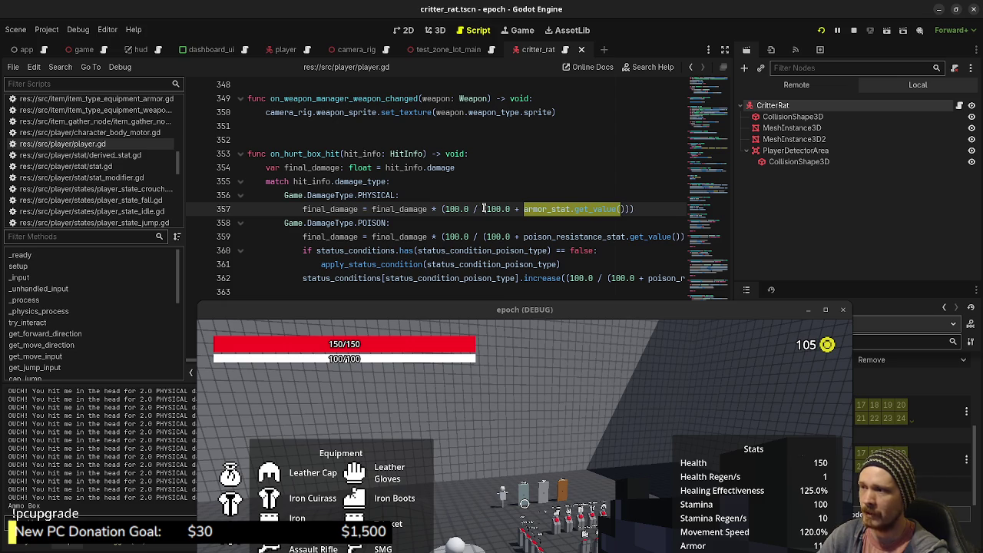
mouse_move(526, 208)
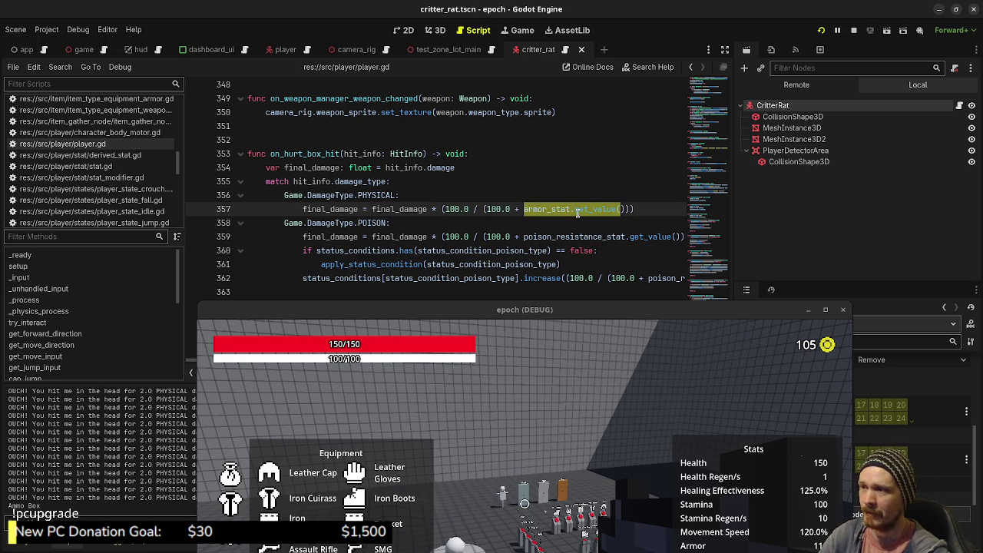
left_click(413, 210)
double_click(413, 209)
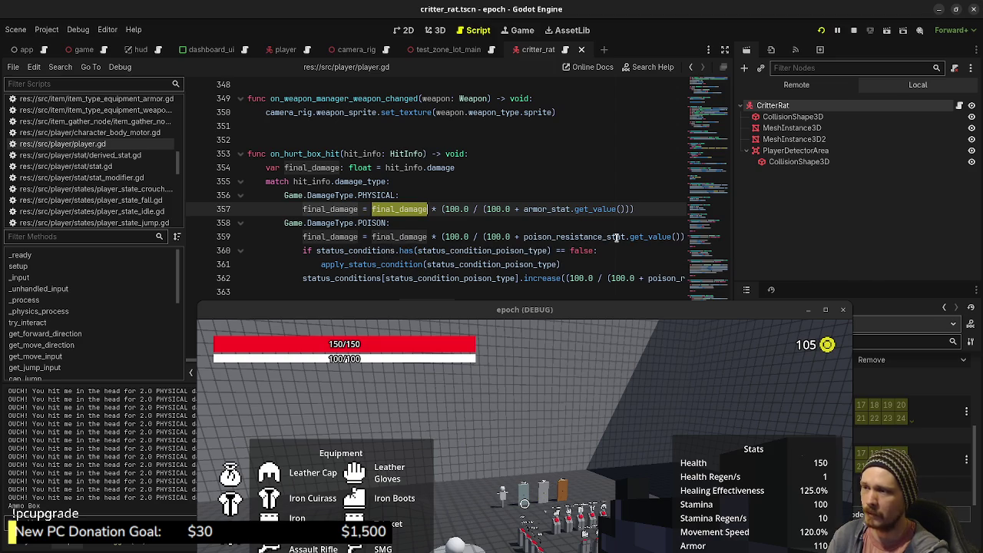
mouse_move(486, 238)
left_mouse_down()
mouse_move(678, 239)
mouse_move(658, 239)
left_mouse_up()
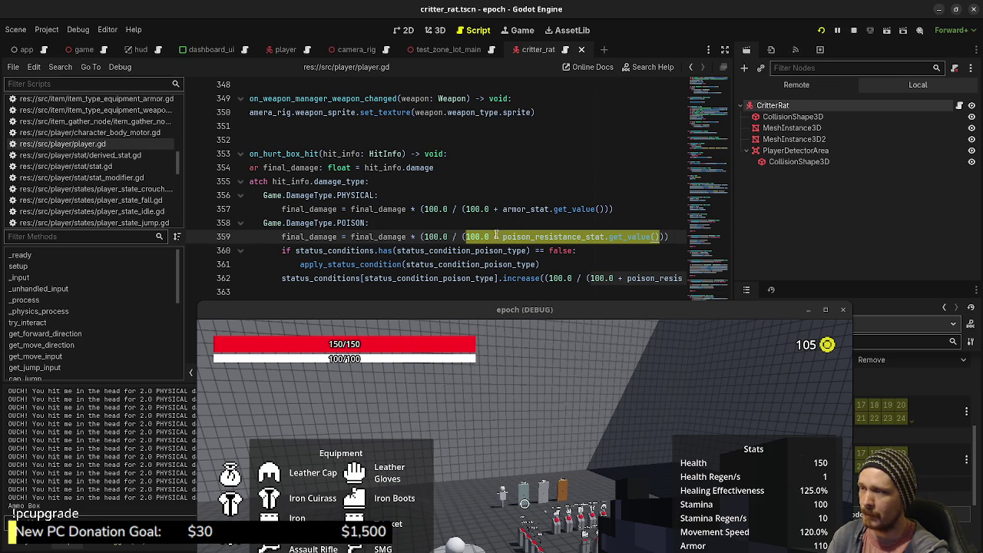
left_click(382, 237)
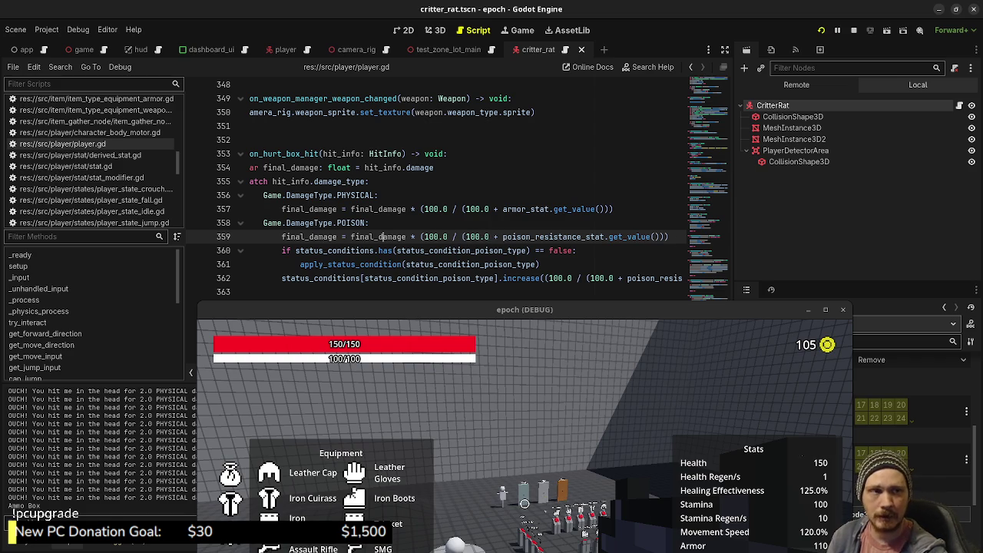
key("alt+Tab")
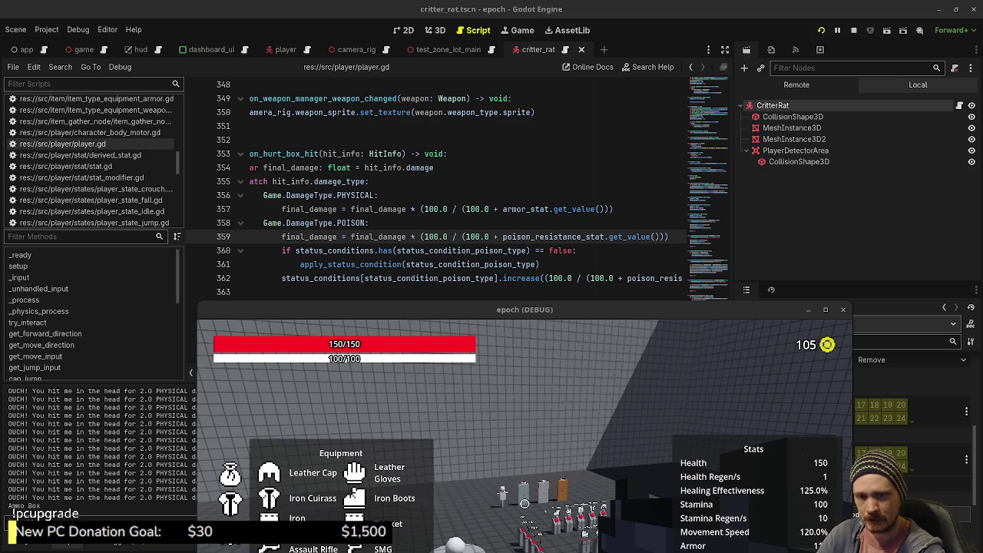
Raise the game window, close the inventory, and walk through the grid-walled room to the blue panel.
mouse_move(569, 311)
left_mouse_down()
mouse_move(579, 256)
mouse_move(569, 117)
left_mouse_up()
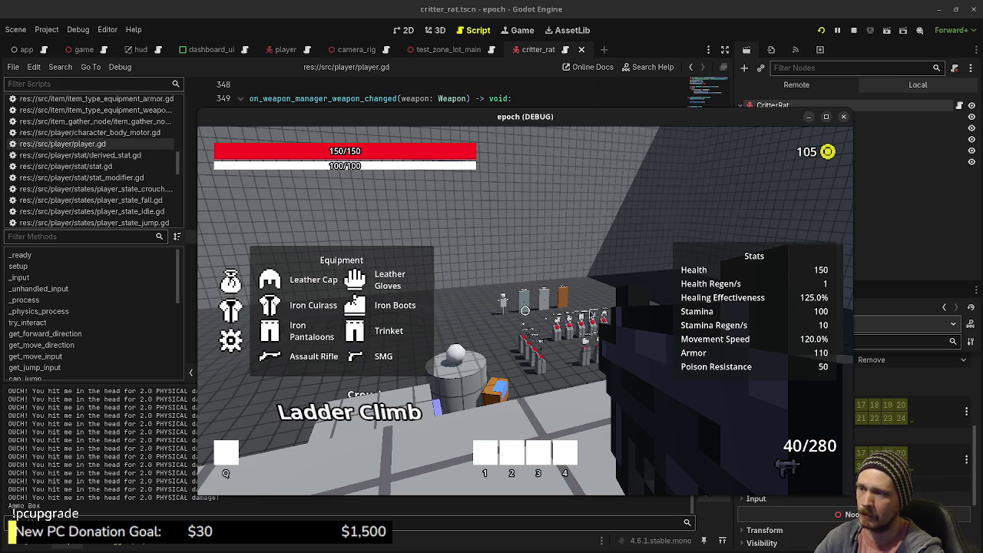
key("Tab")
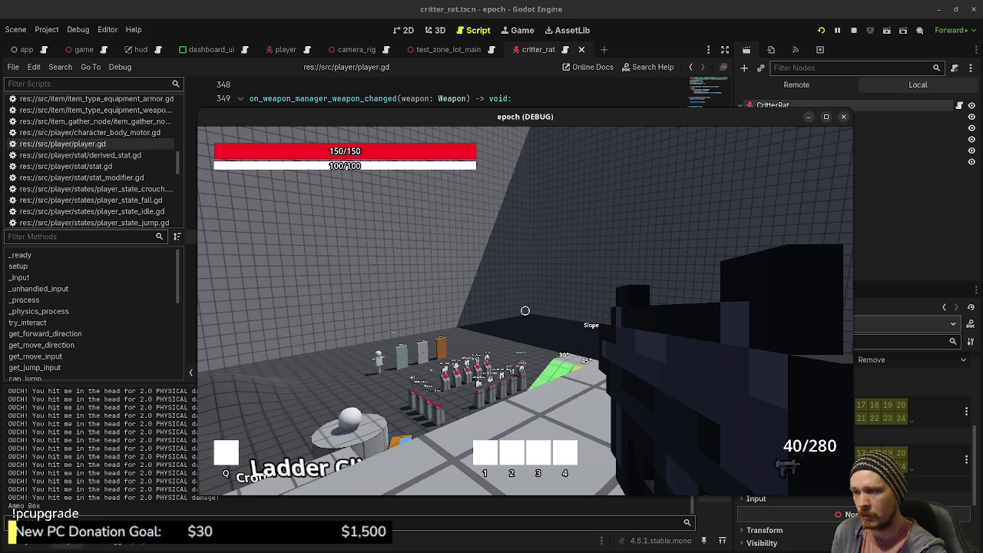
key("w")
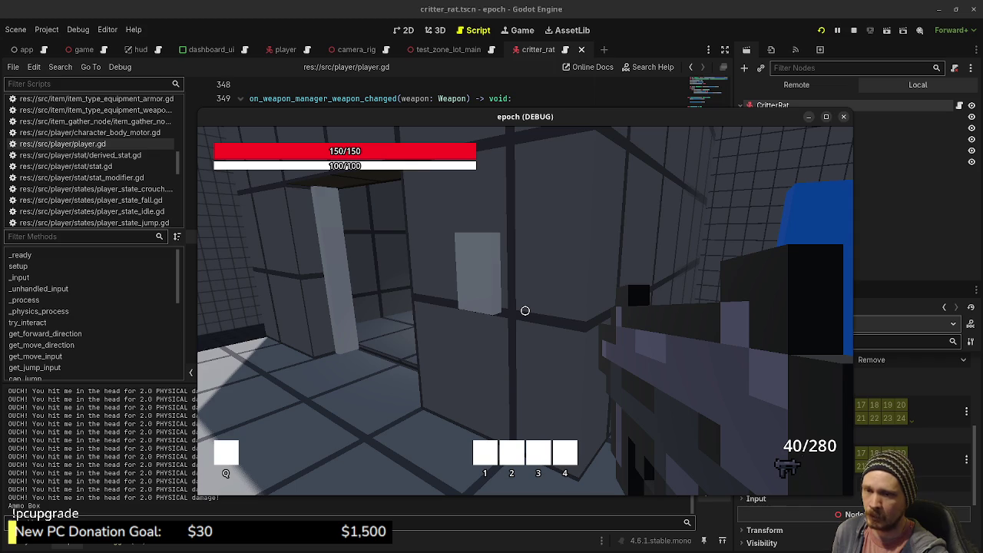
key("a")
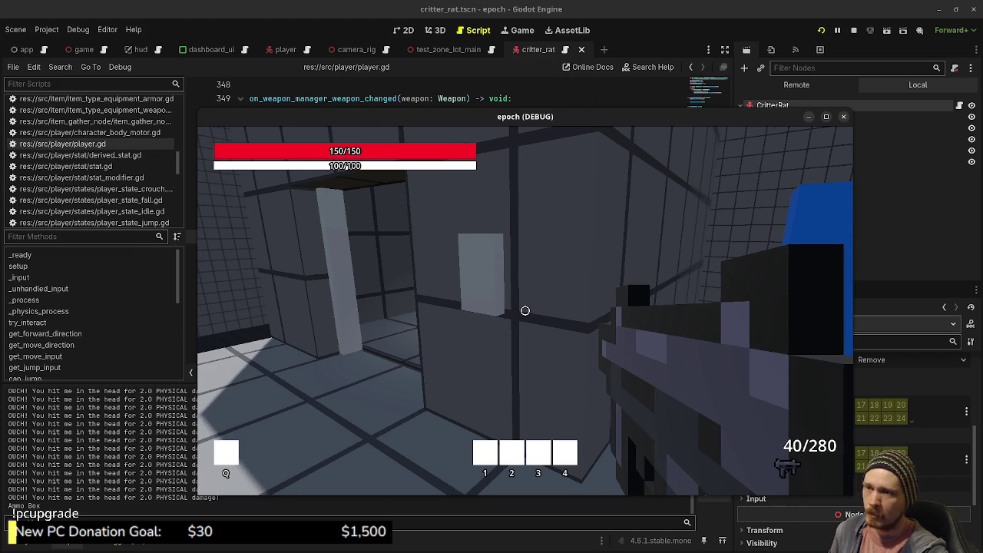
key("w")
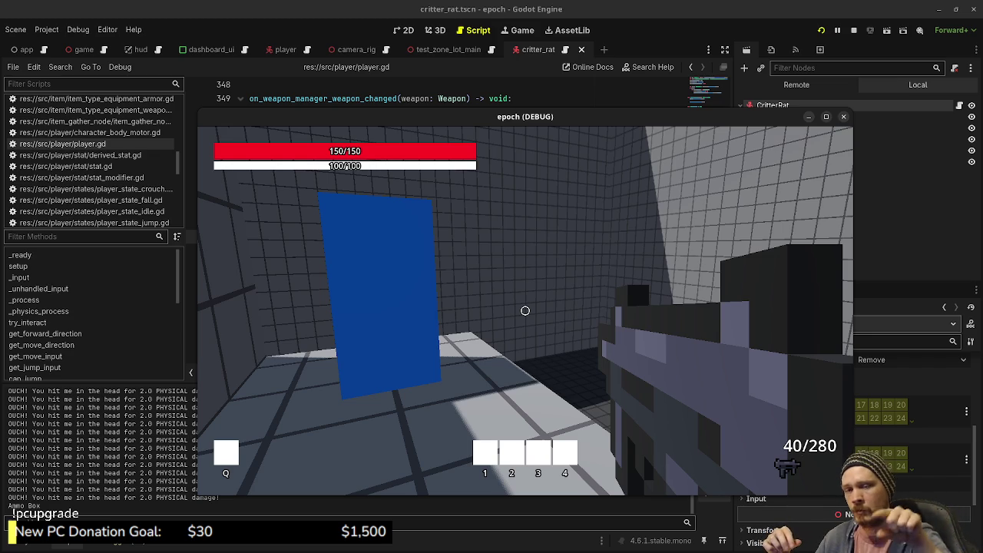
key("a")
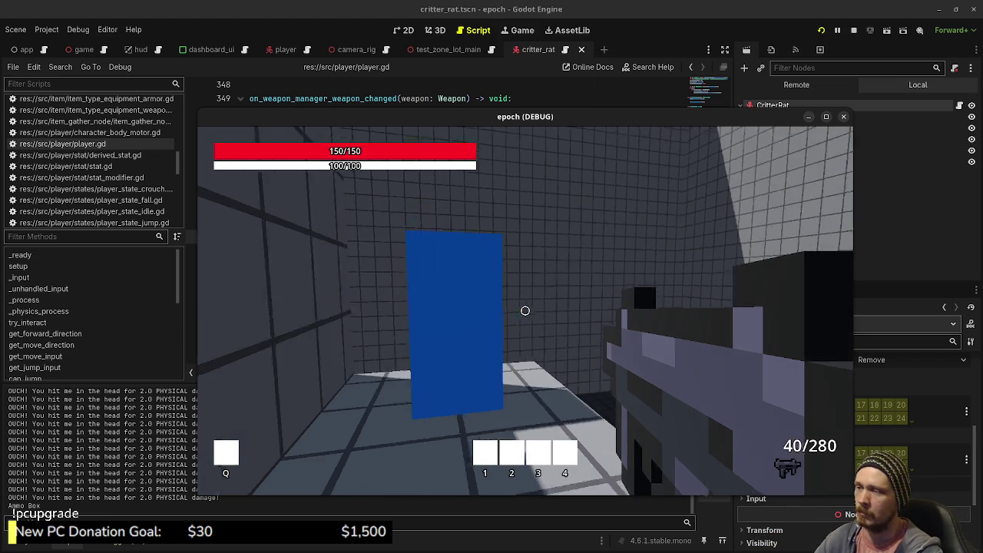
key("w")
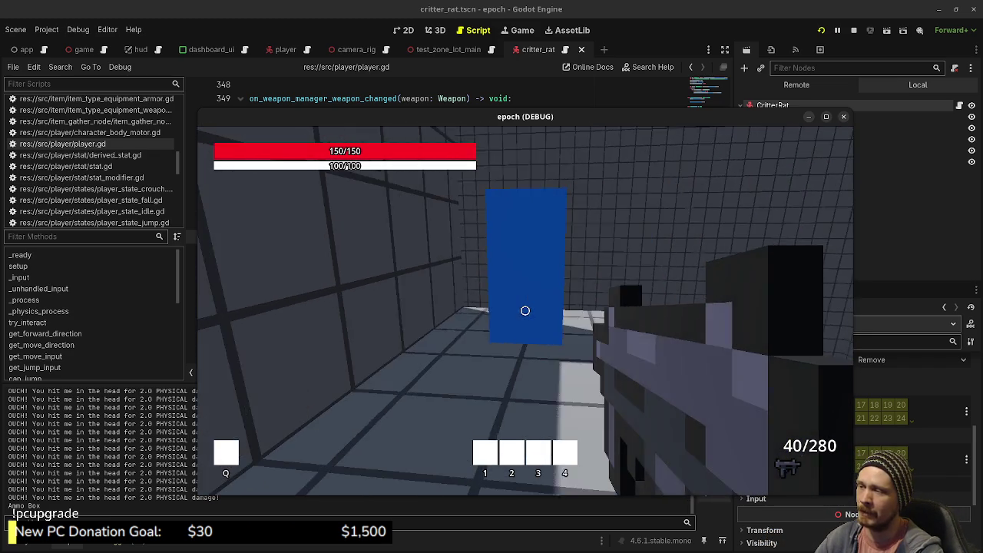
Walk from the blue panel past the storage boxes and craft pillars, down the corridor to the forest.
key("w")
key("s")
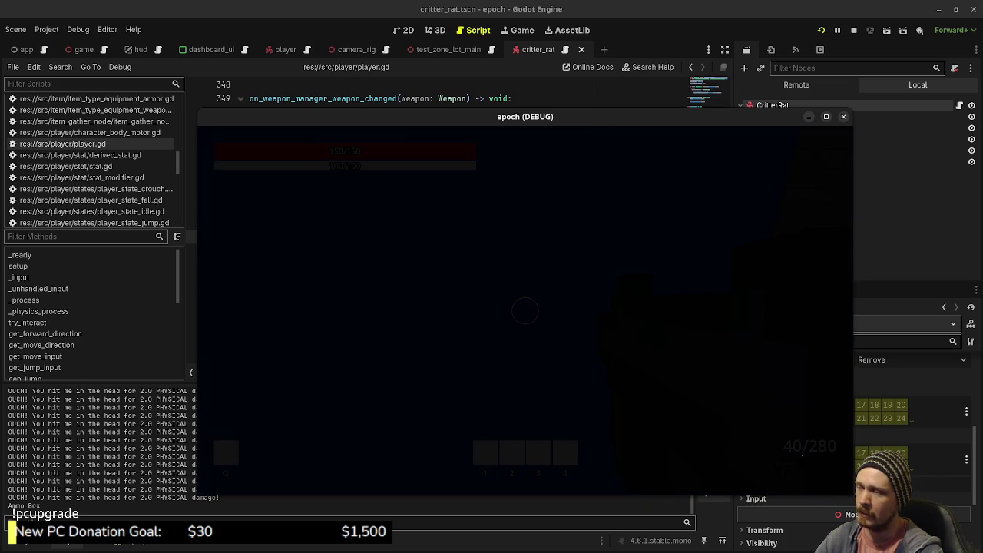
key("w")
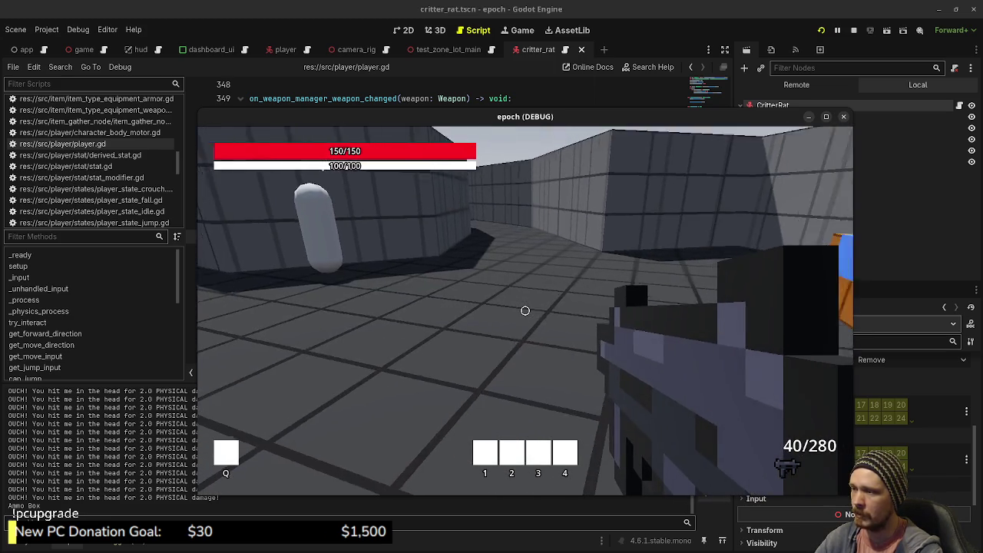
key("w")
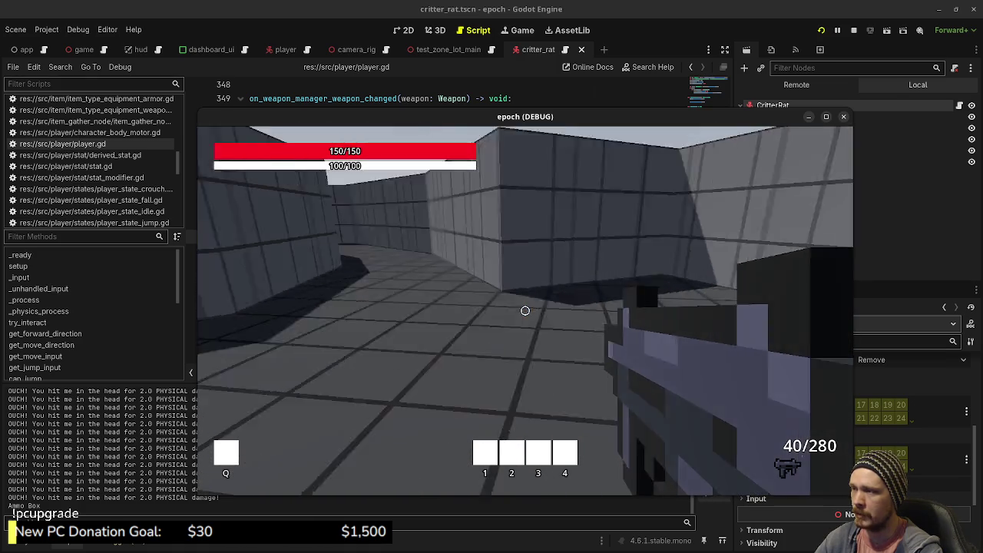
key("w")
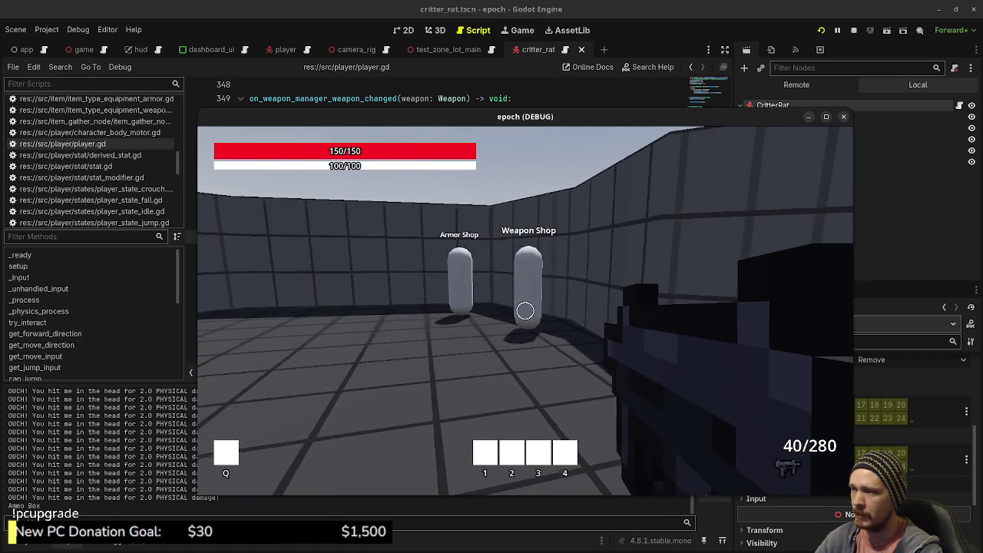
key("w")
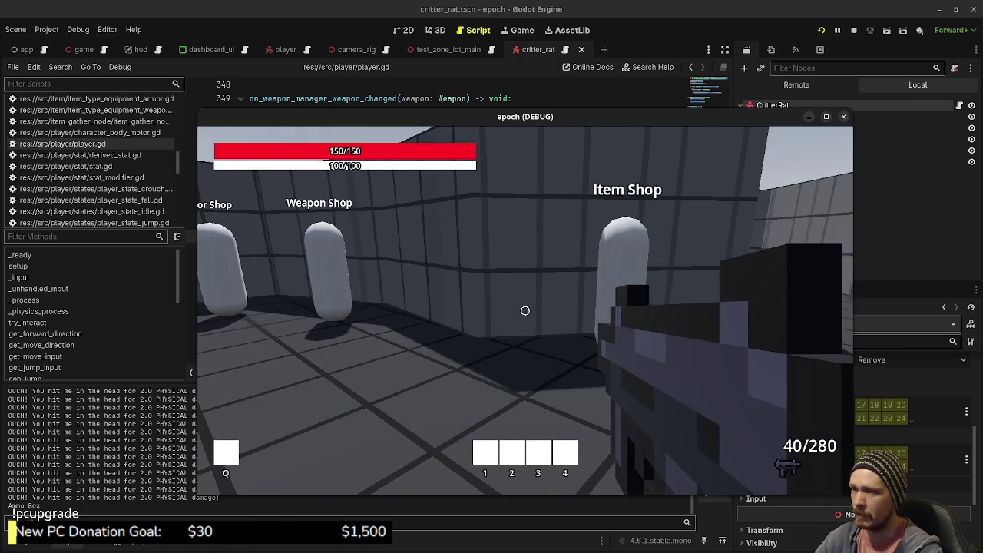
key("w")
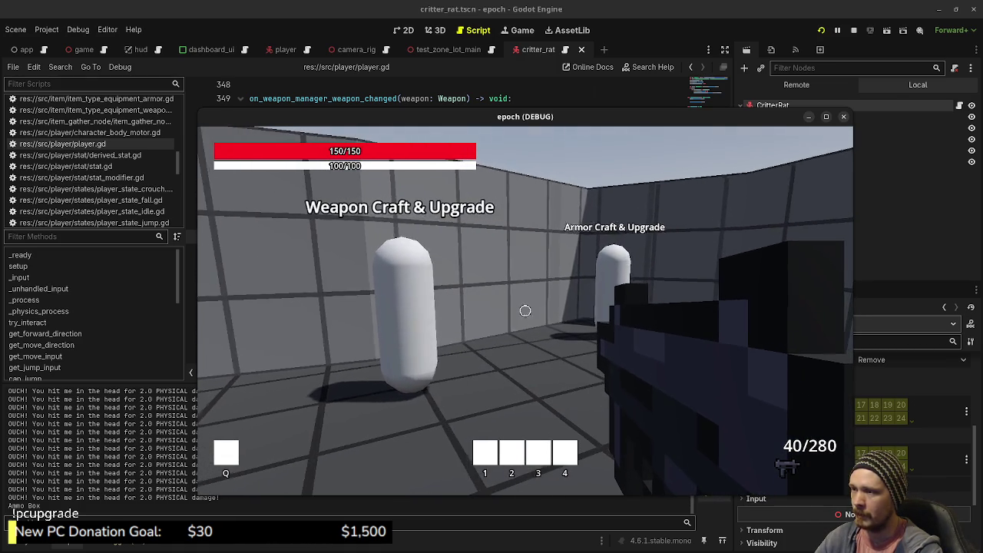
key("w")
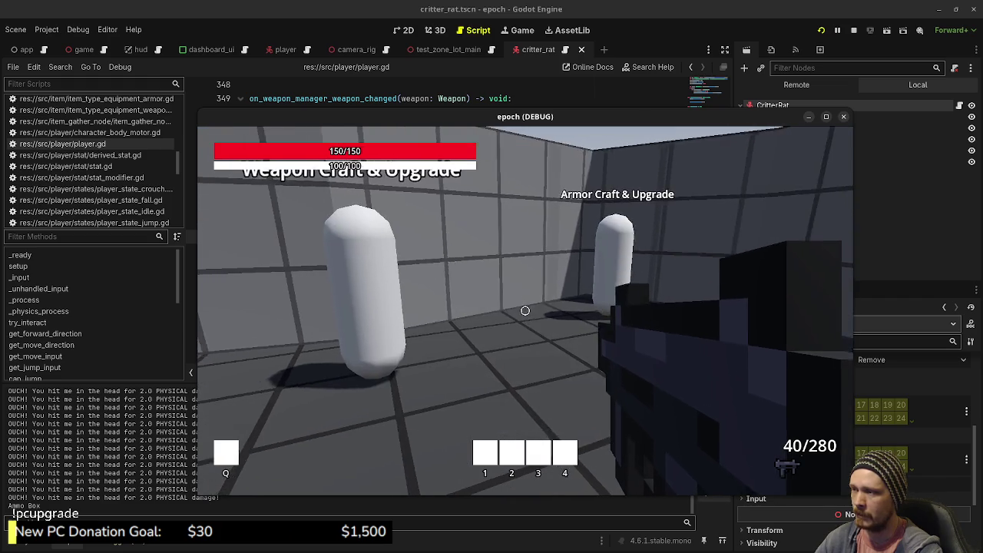
key("w")
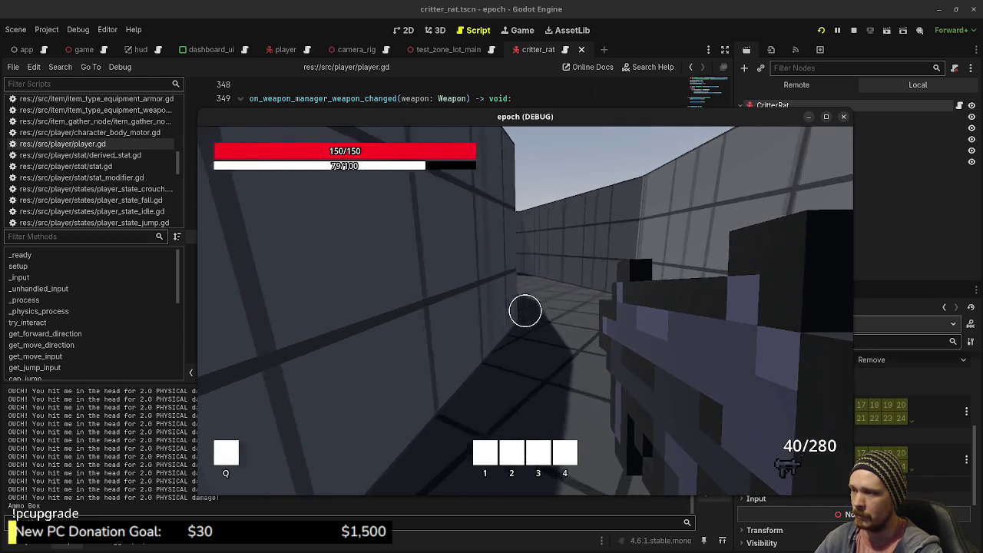
key("w")
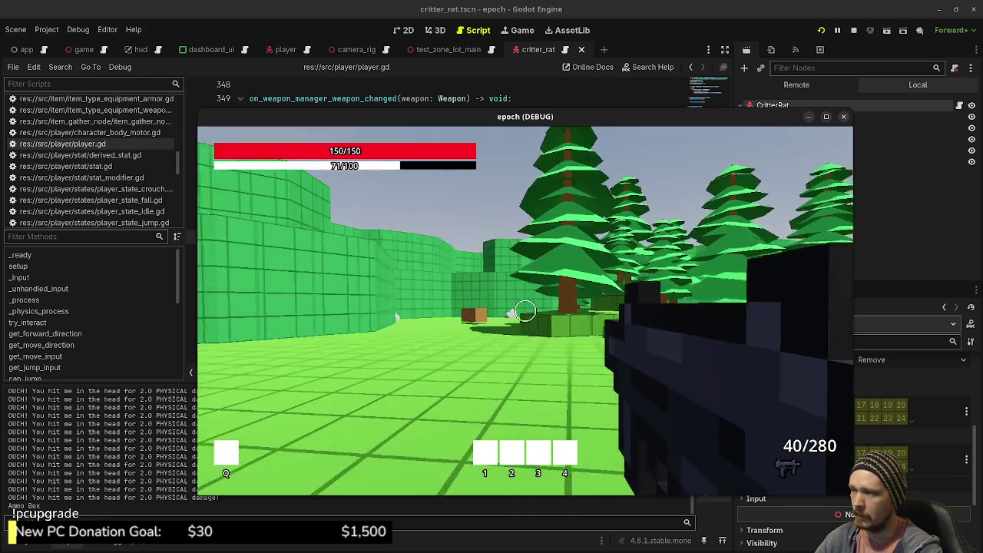
Walk through the forest to the brown crate, shoot it repeatedly, then head to the white rock.
key("w")
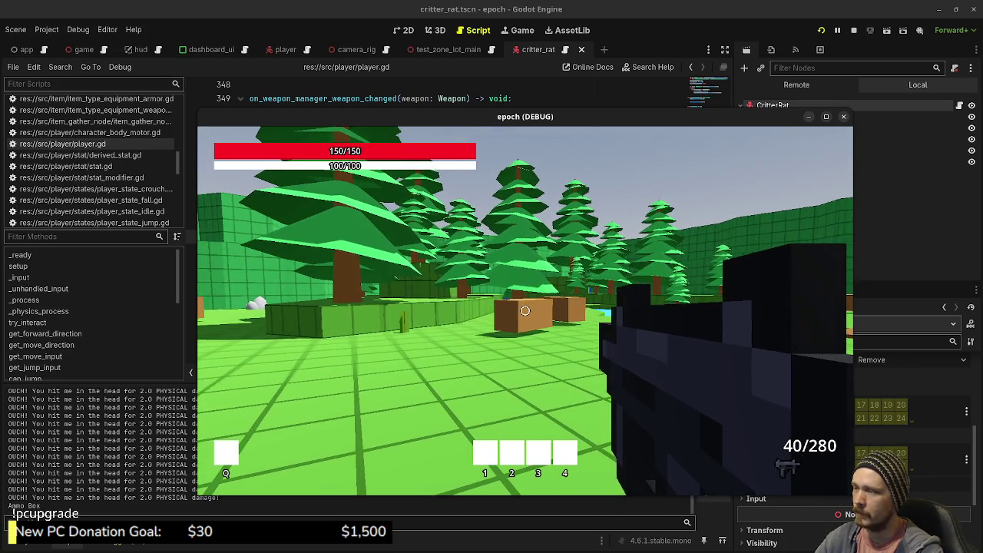
key("shift+w")
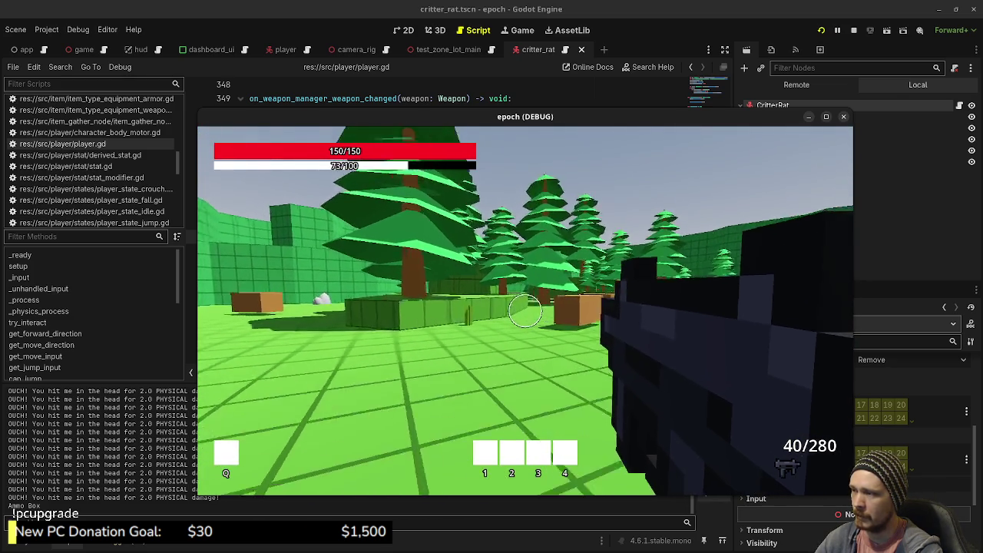
key("w")
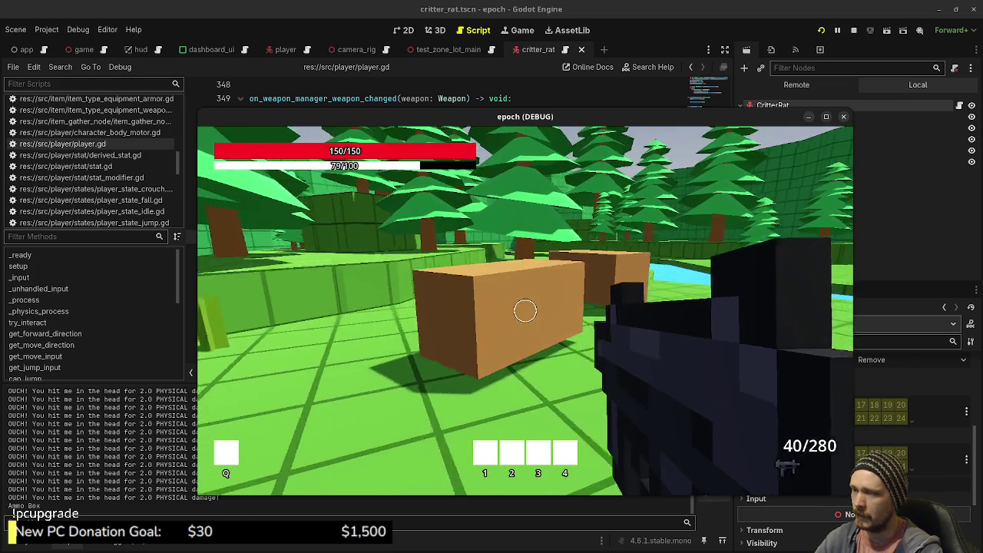
key("s")
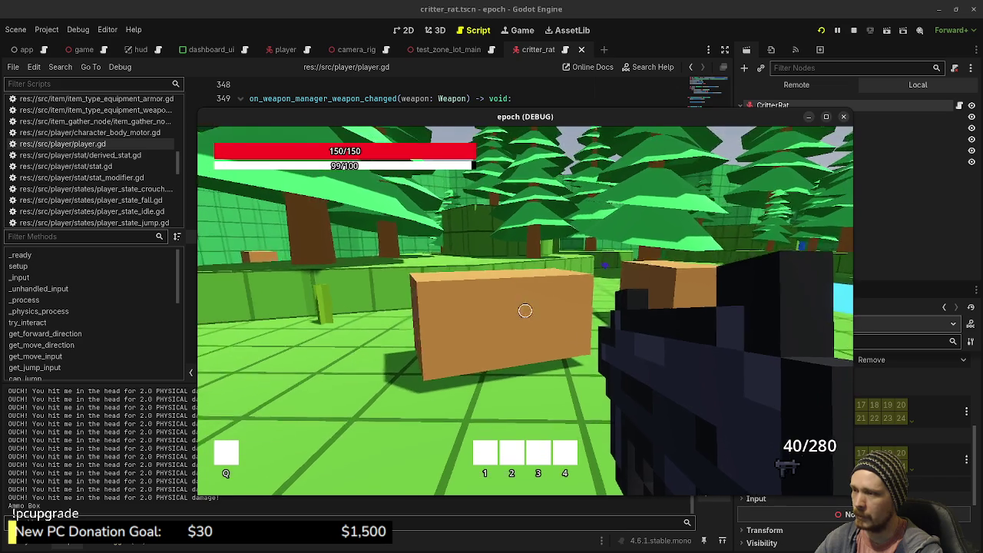
left_click_drag(524, 310, 525, 310)
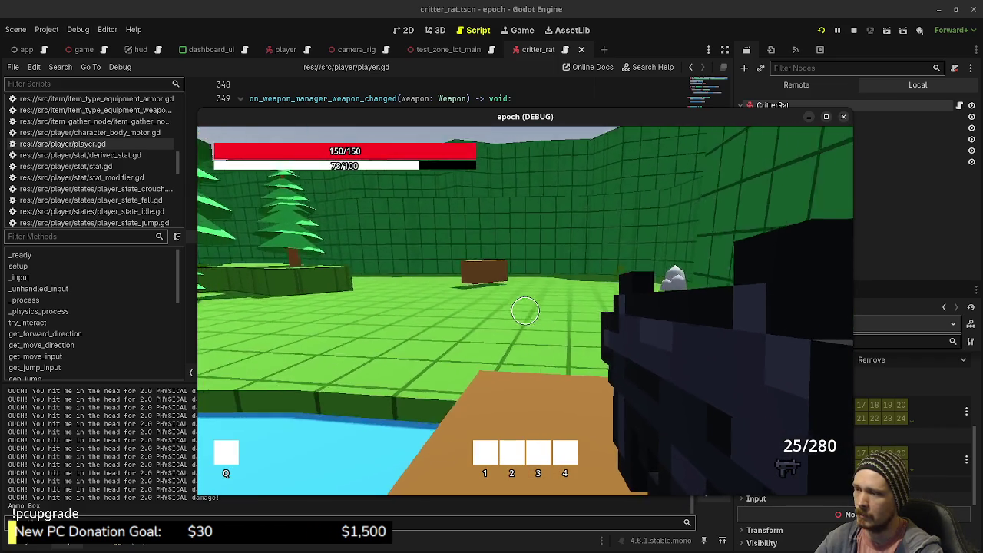
key("w")
key("w")
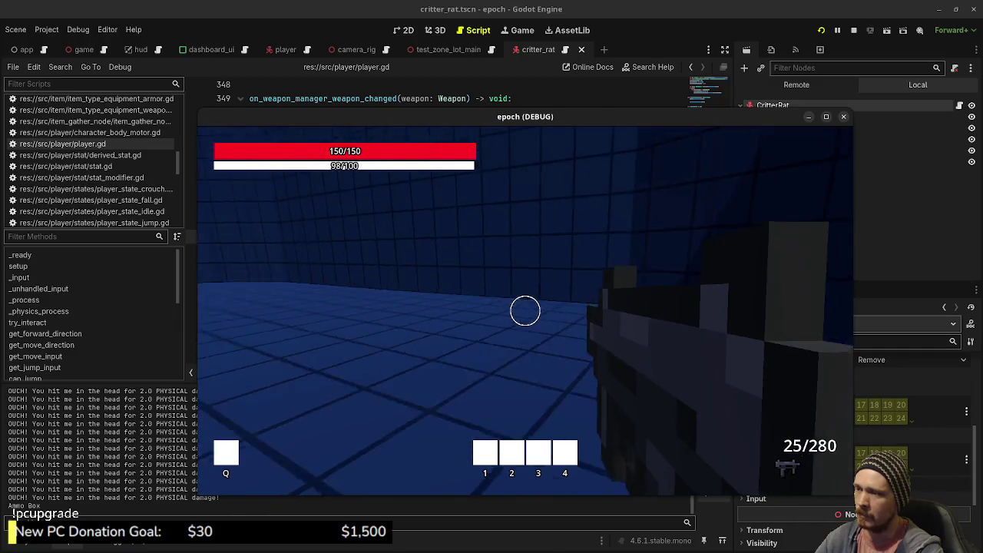
key("space")
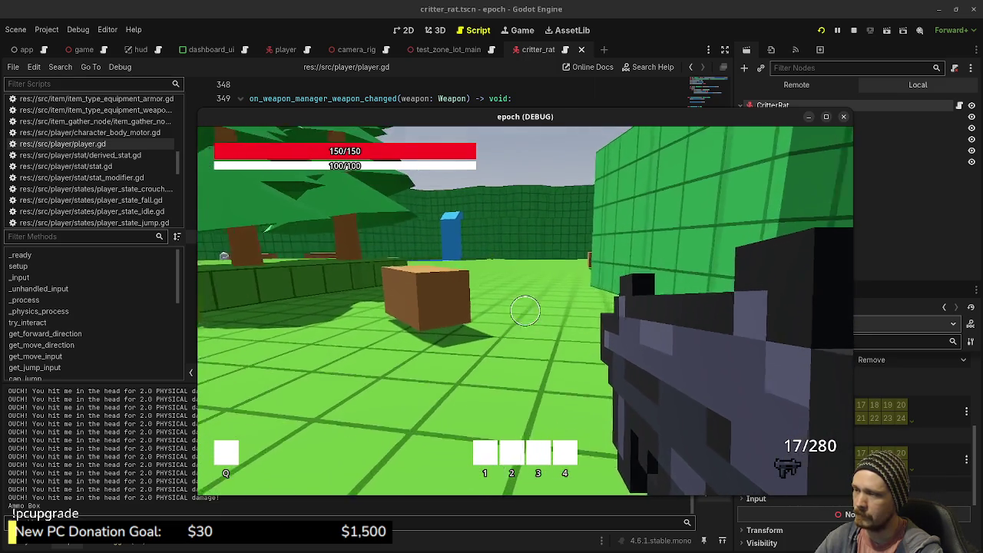
Look around the forest toward the trees and green walls, strafe, and walk toward the blue cube.
key("w")
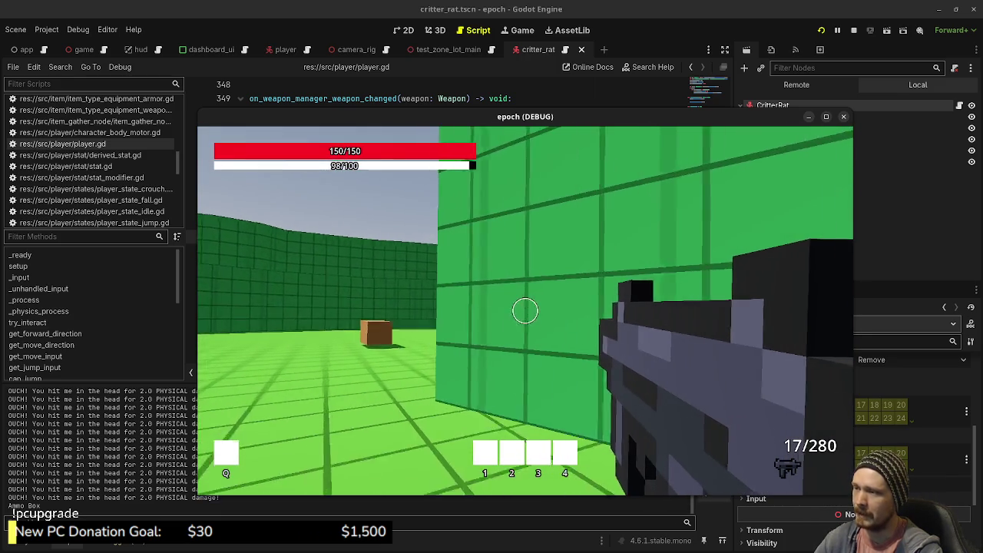
key("w")
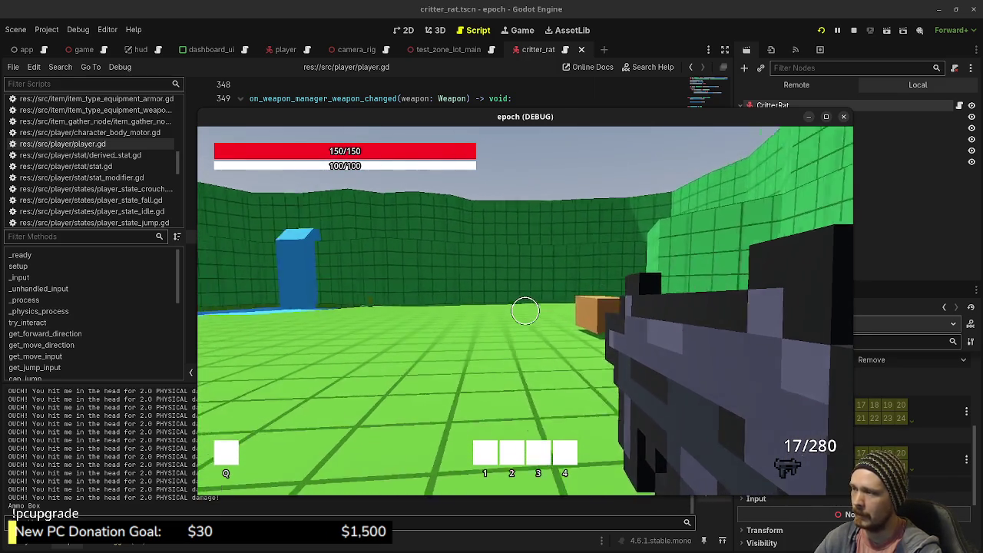
key("w")
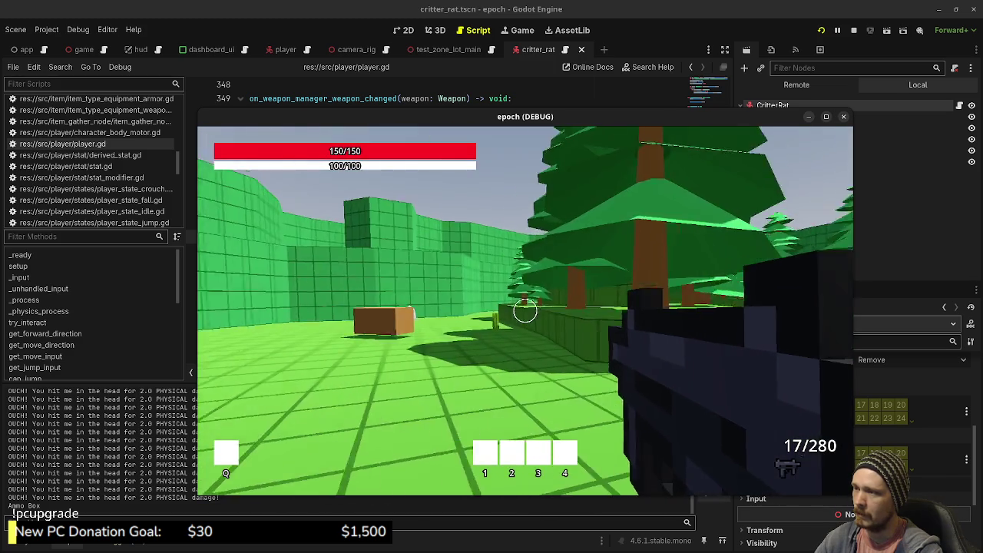
key("w")
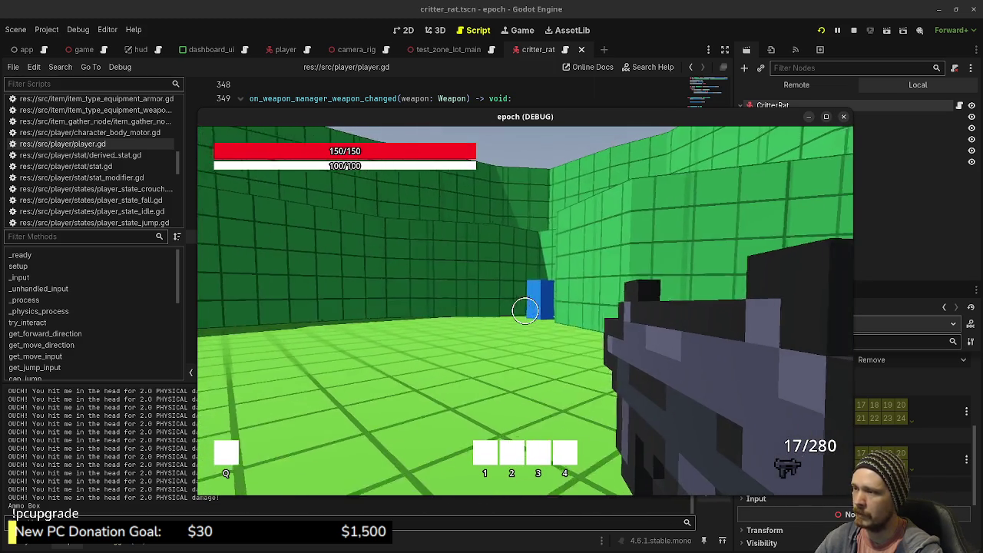
key("a")
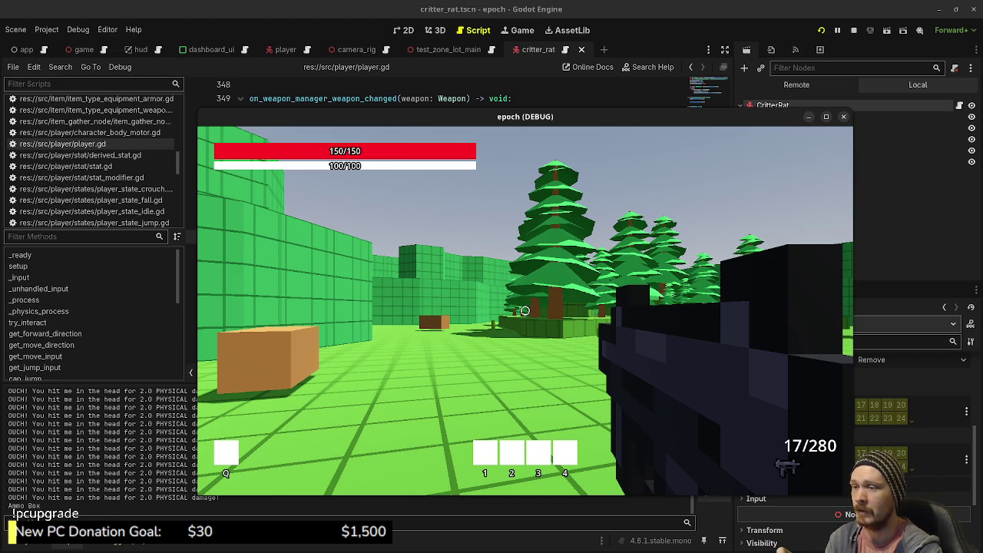
mouse_move(524, 310)
key("w")
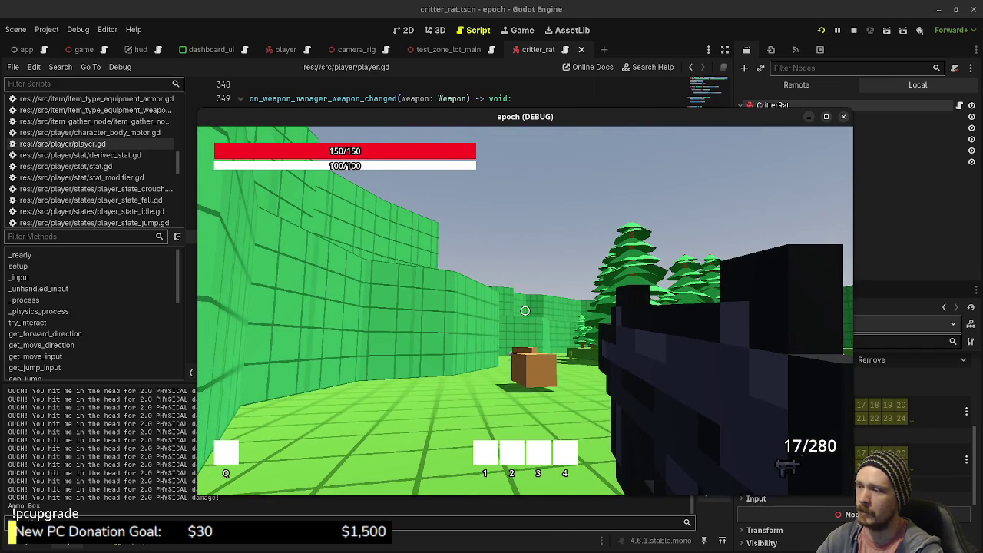
key("w")
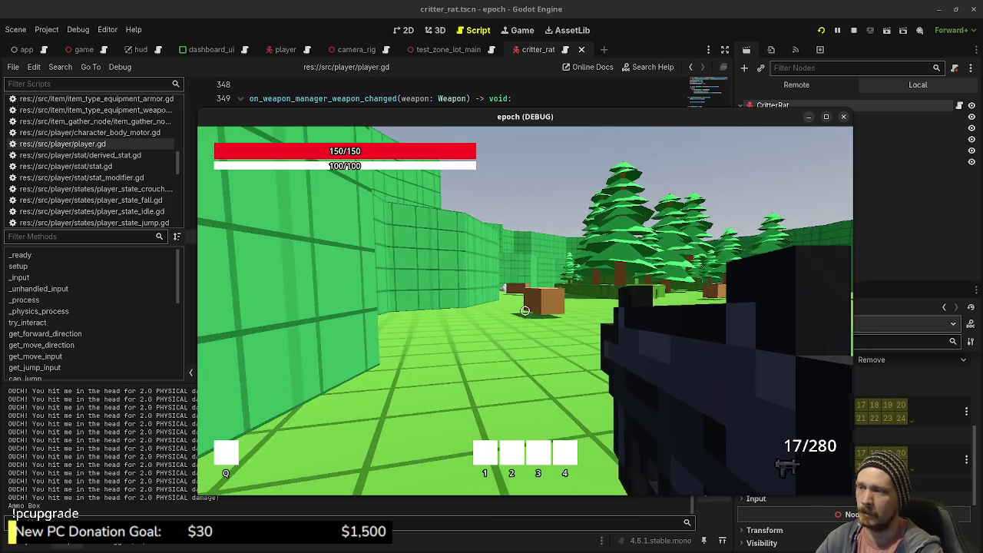
key("Escape")
key("Escape")
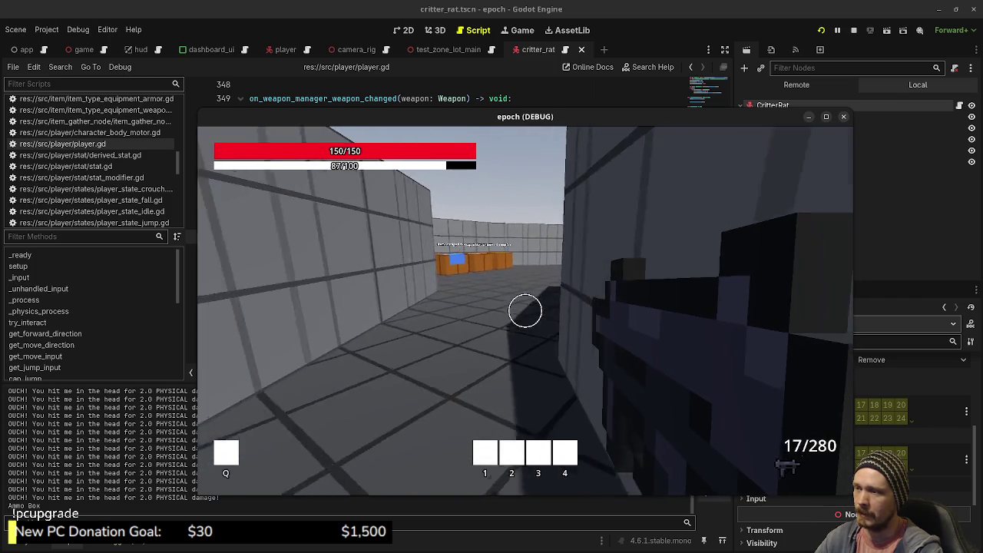
Run down the corridor and across the arena to find the wandering rats, then stop the game.
key("shift+w")
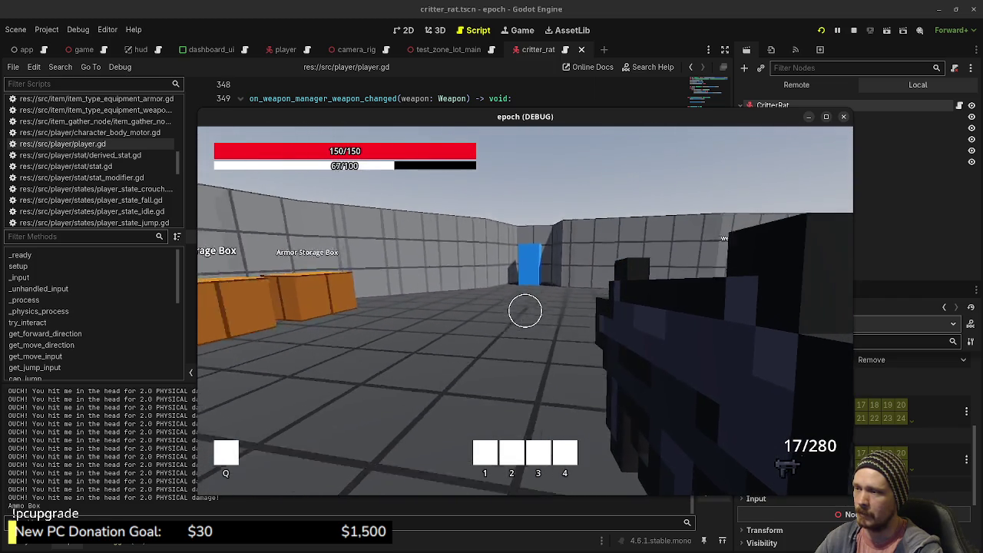
key("w")
key("w")
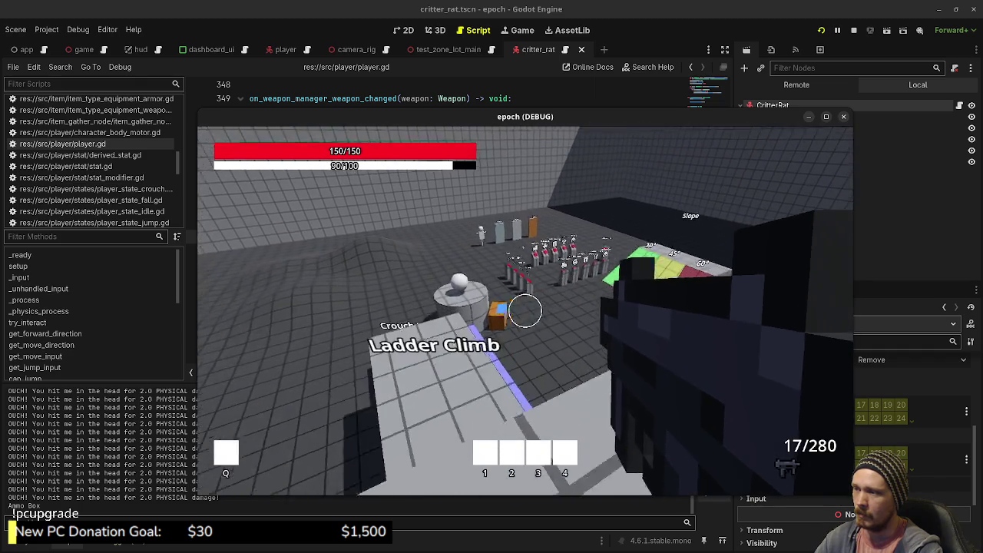
key("w")
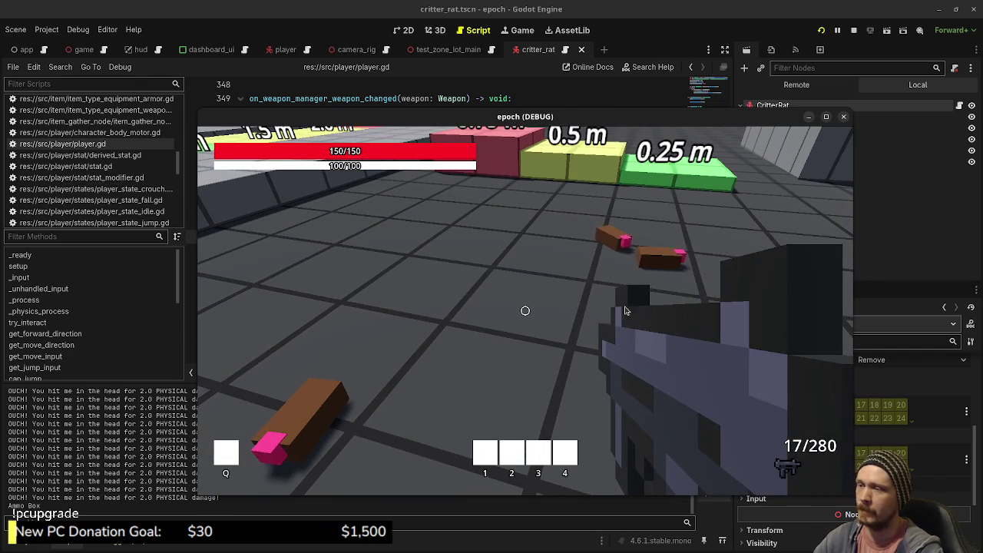
key("F8")
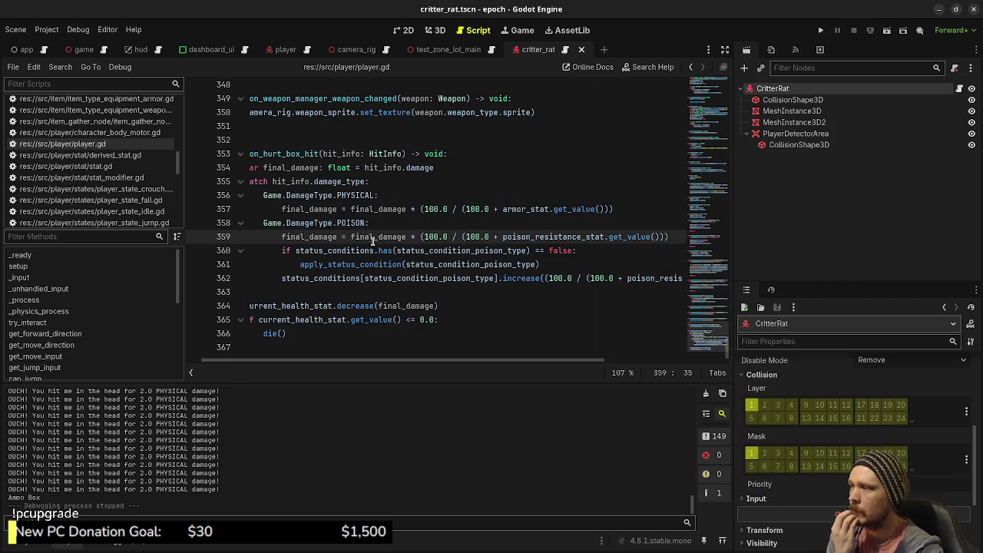
Open critter_rat.gd, then switch to the 3D view and select the CritterRat root node.
left_click(959, 88)
mouse_move(526, 225)
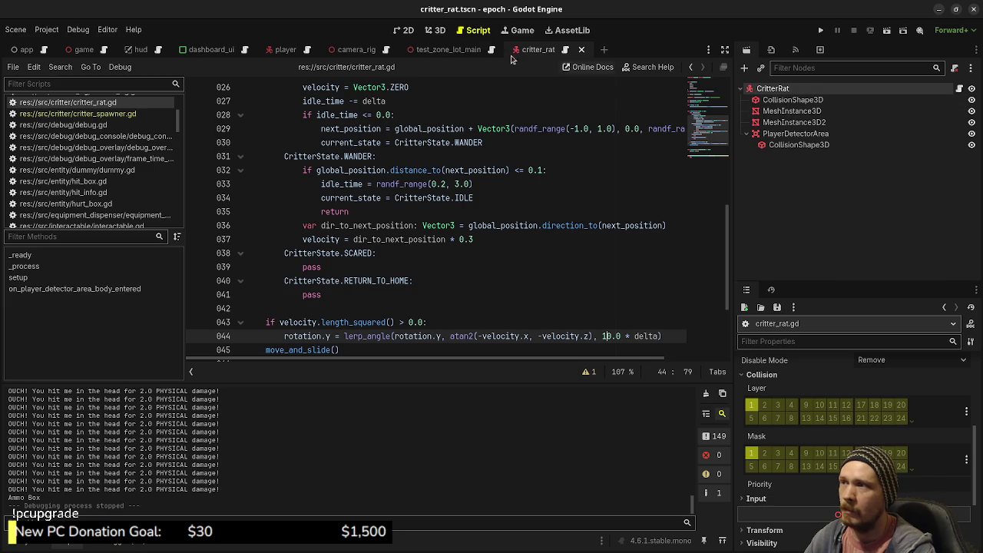
left_click(430, 30)
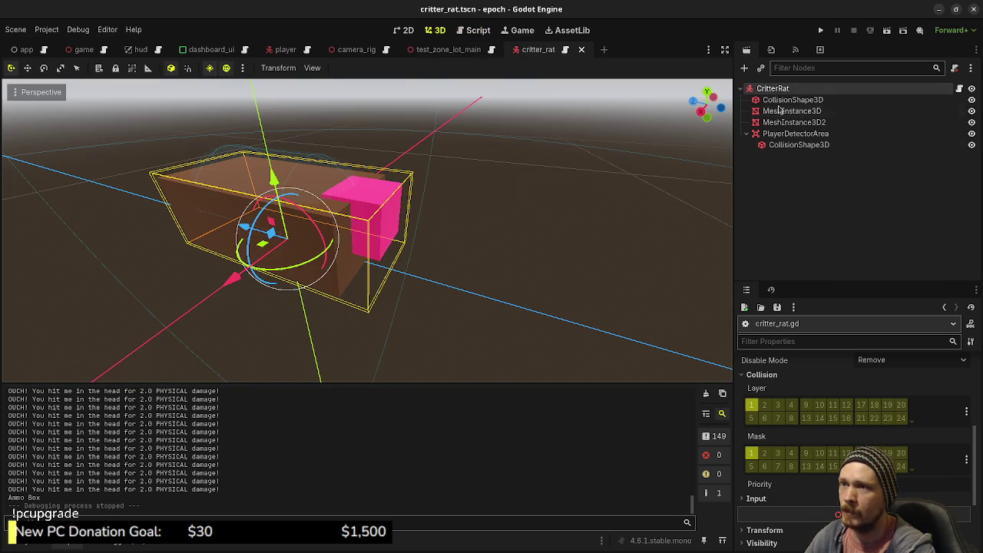
left_click(780, 187)
left_click(774, 87)
Add a RayCast3D child to CritterRat, rotate it 90 degrees and raise it slightly.
key("ctrl+a")
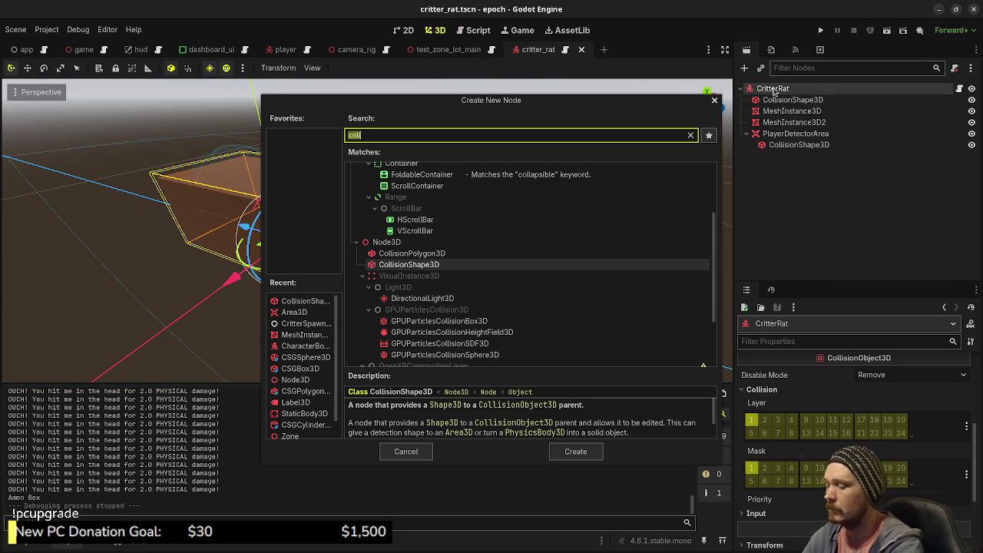
type("rayca")
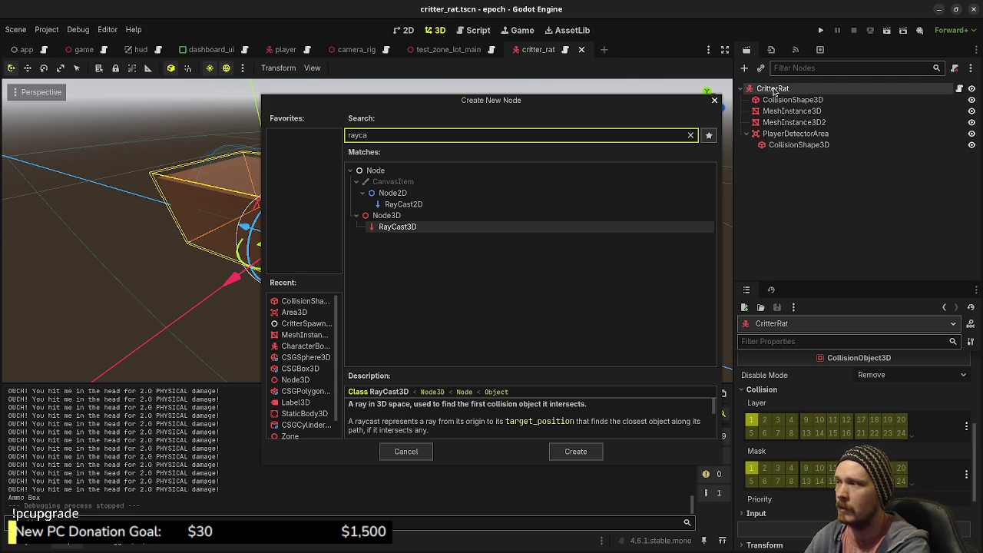
key("Return")
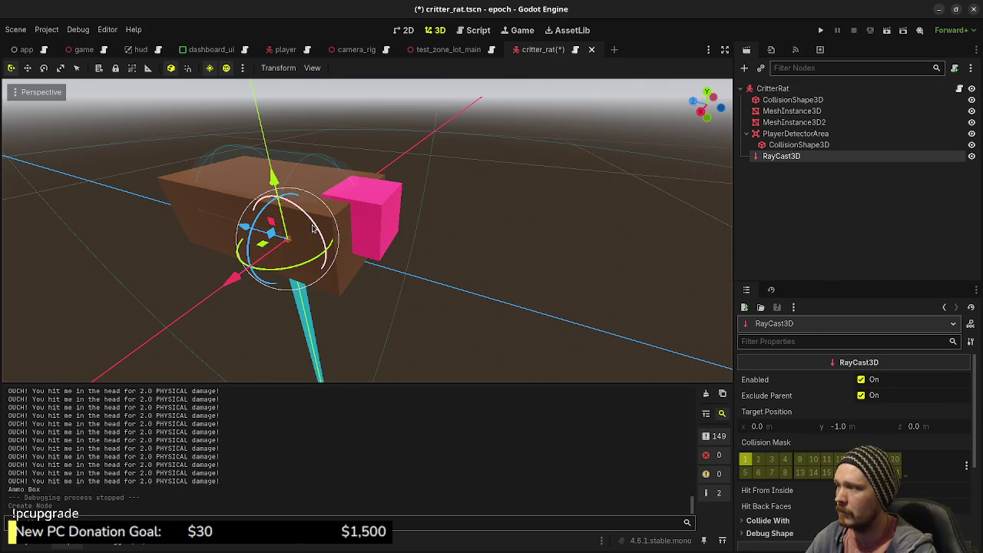
mouse_move(315, 230)
left_mouse_down()
mouse_move(232, 156)
mouse_move(450, 226)
mouse_move(437, 205)
left_mouse_up()
left_click_drag(301, 321, 301, 290)
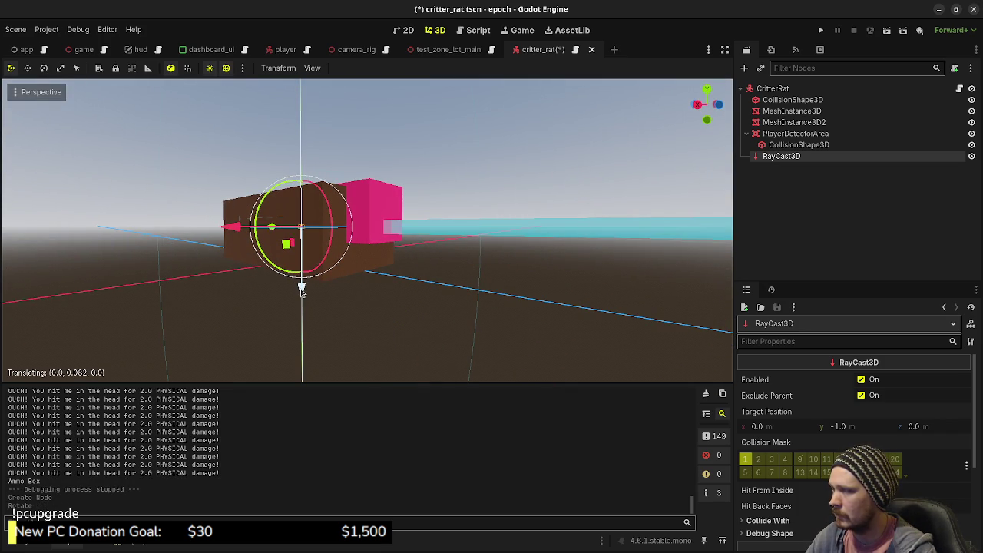
left_click_drag(301, 290, 301, 289)
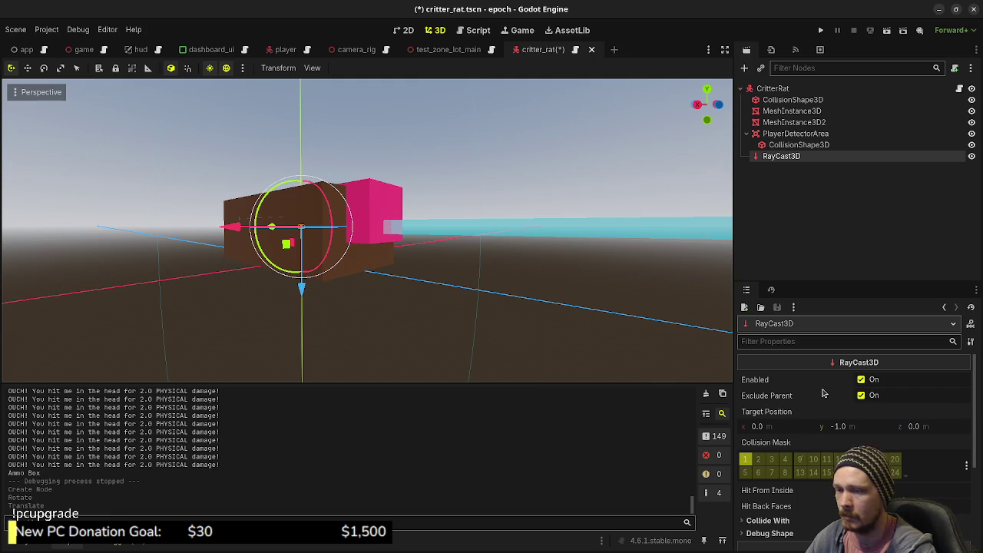
scroll(800, 421, "down", 5)
Check the MeshInstance3D's Y position and set the RayCast3D's Position Y to 0.075.
left_click(800, 422)
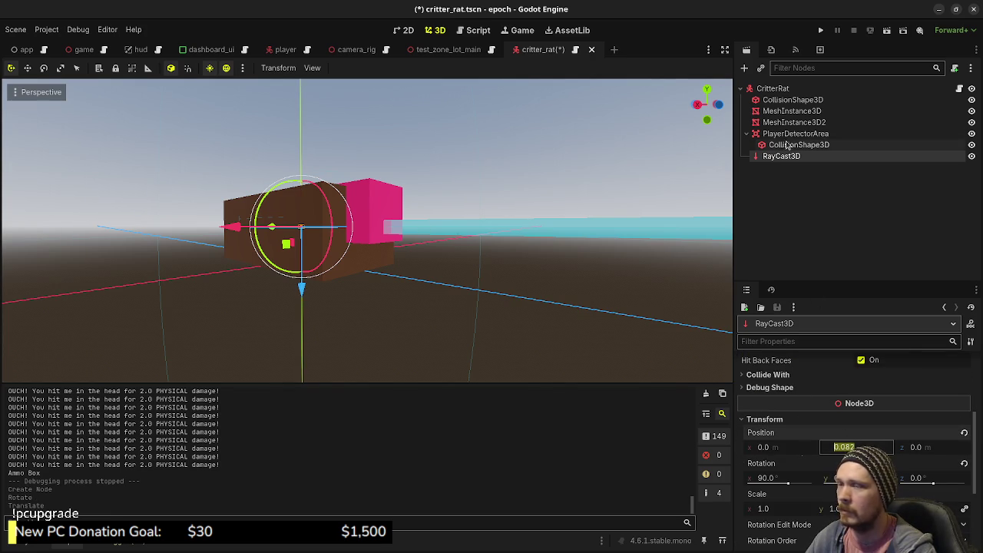
left_click(783, 112)
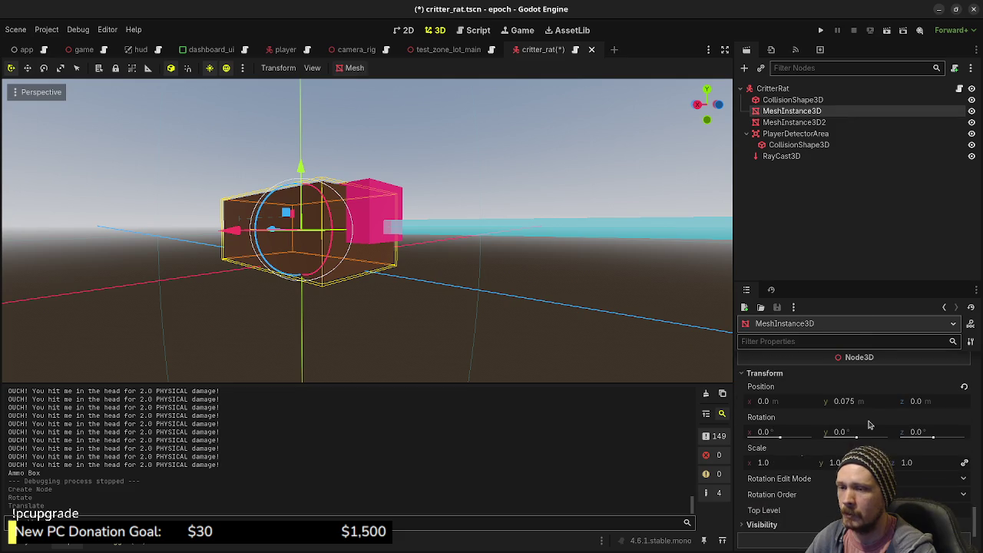
scroll(868, 425, "up", 10)
scroll(862, 411, "up", 3)
scroll(834, 436, "down", 2)
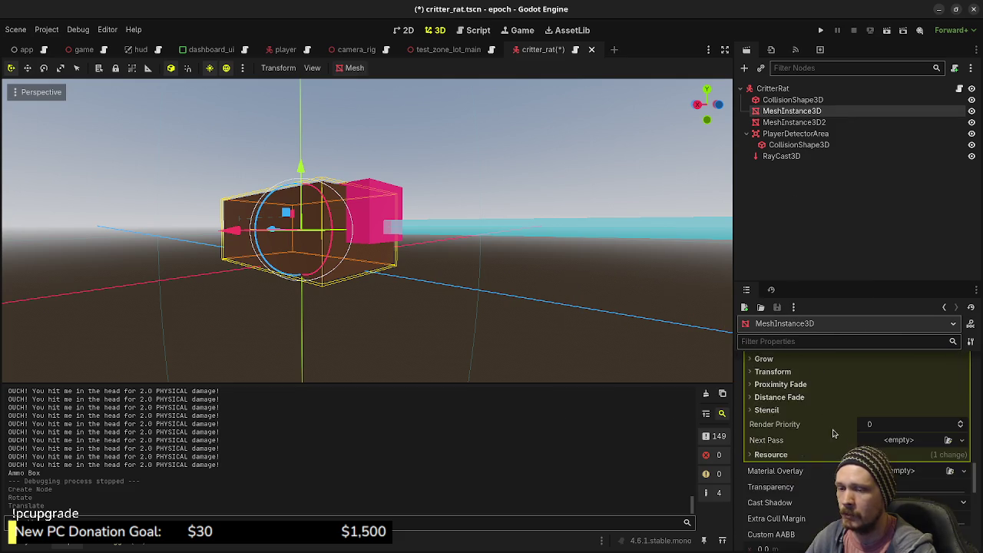
scroll(834, 436, "down", 5)
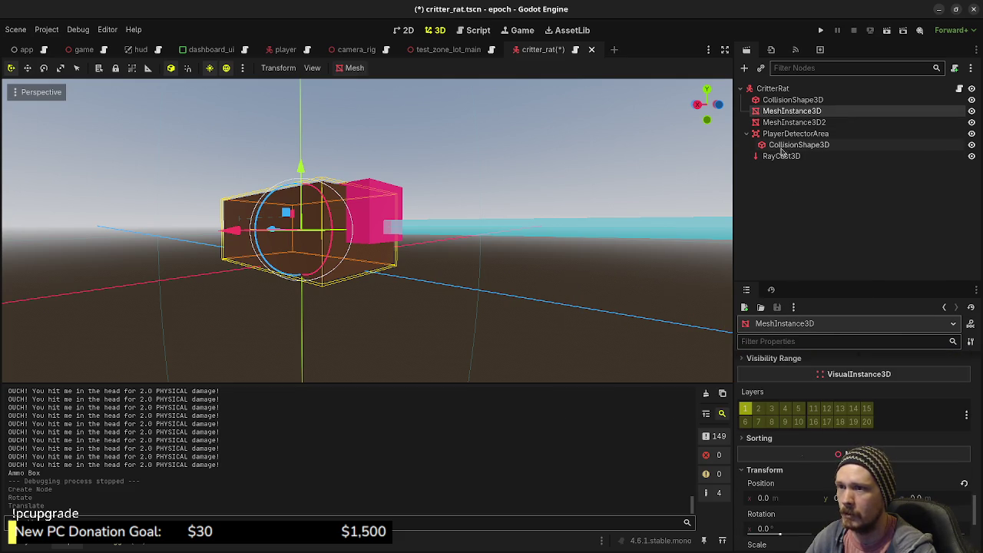
left_click(782, 154)
left_click(845, 447)
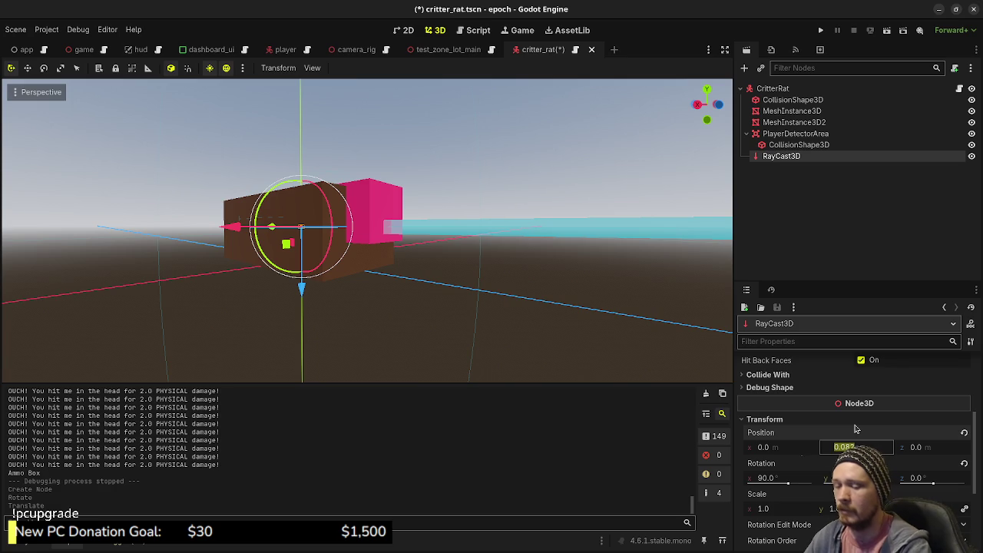
type("0.075")
key("Return")
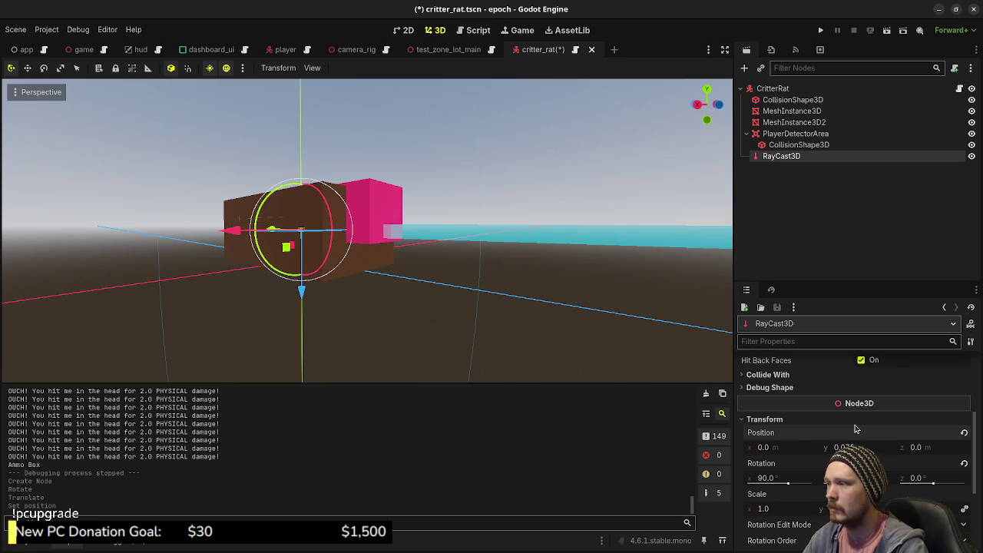
mouse_move(604, 253)
left_mouse_down()
mouse_move(534, 262)
mouse_move(466, 254)
mouse_move(491, 208)
mouse_move(551, 266)
left_mouse_up()
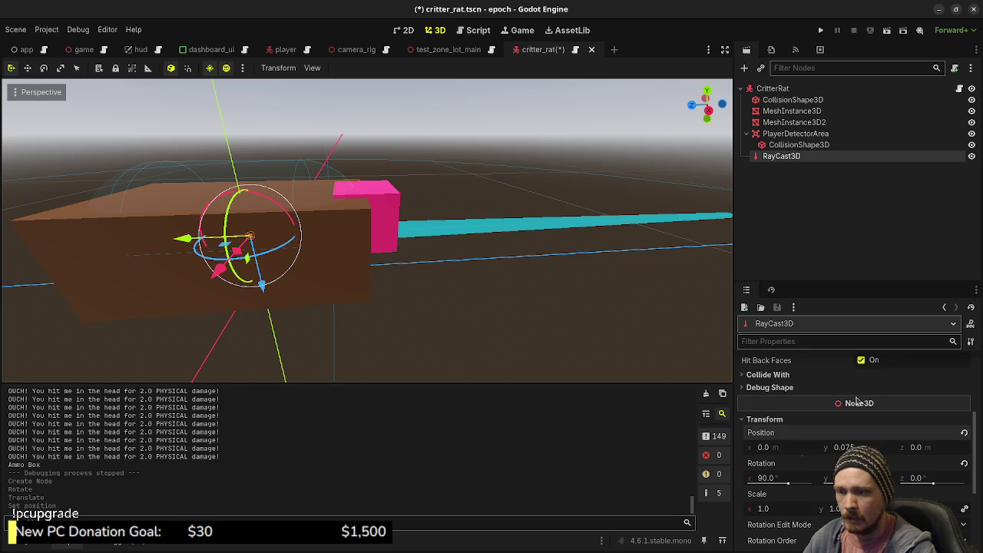
scroll(858, 413, "up", 5)
Reset the RayCast3D's rotation back to zero.
left_click(855, 424)
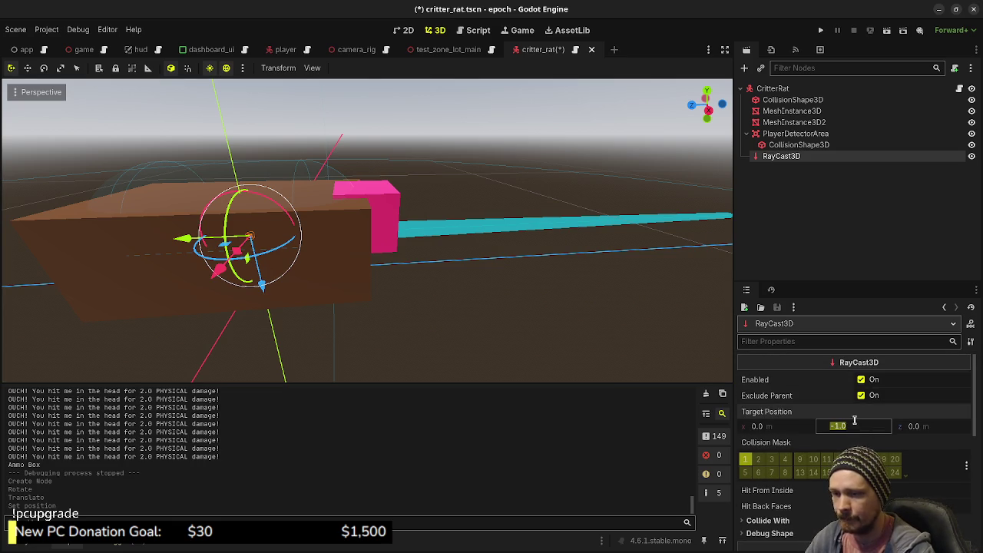
scroll(854, 423, "down", 10)
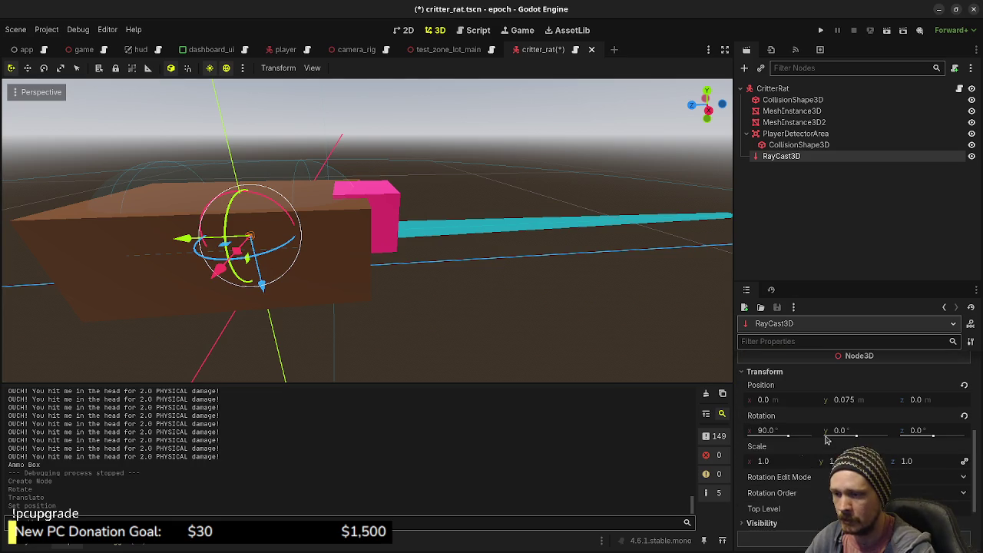
left_click(963, 415)
scroll(867, 414, "up", 3)
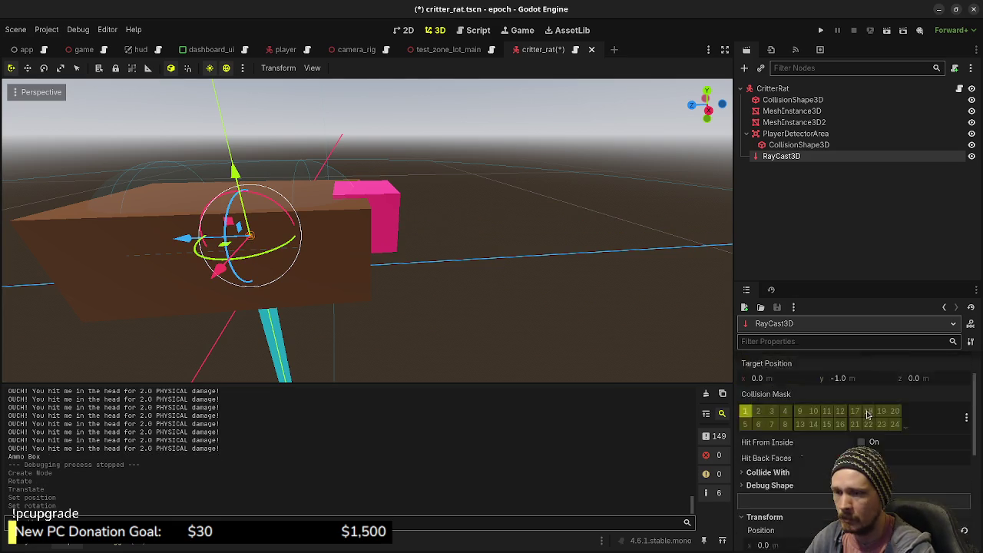
scroll(864, 421, "up", 3)
Set the RayCast3D Target Position to (0, 0, -0.3) and save critter_rat.tscn.
left_click(856, 430)
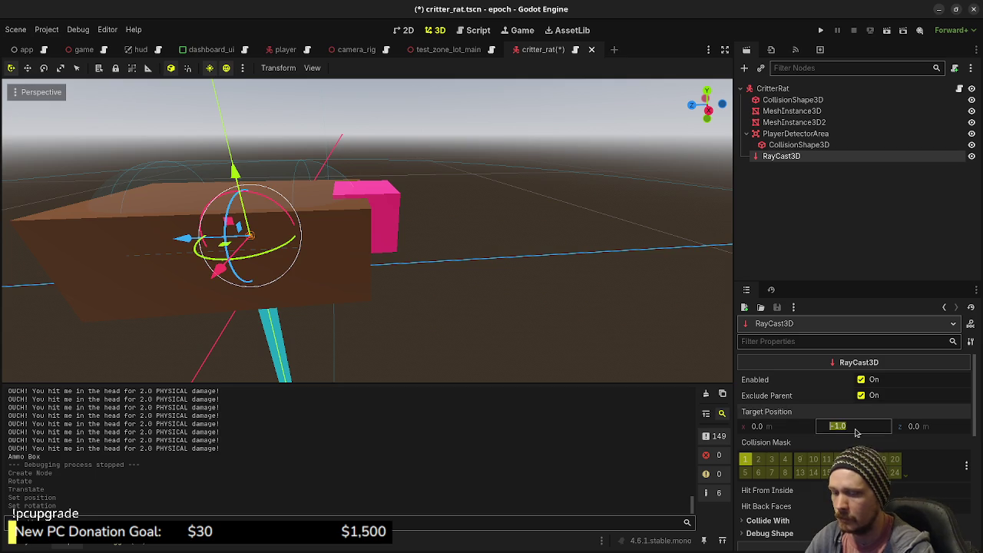
left_click(932, 431)
type("2")
key("Return")
left_click(932, 433)
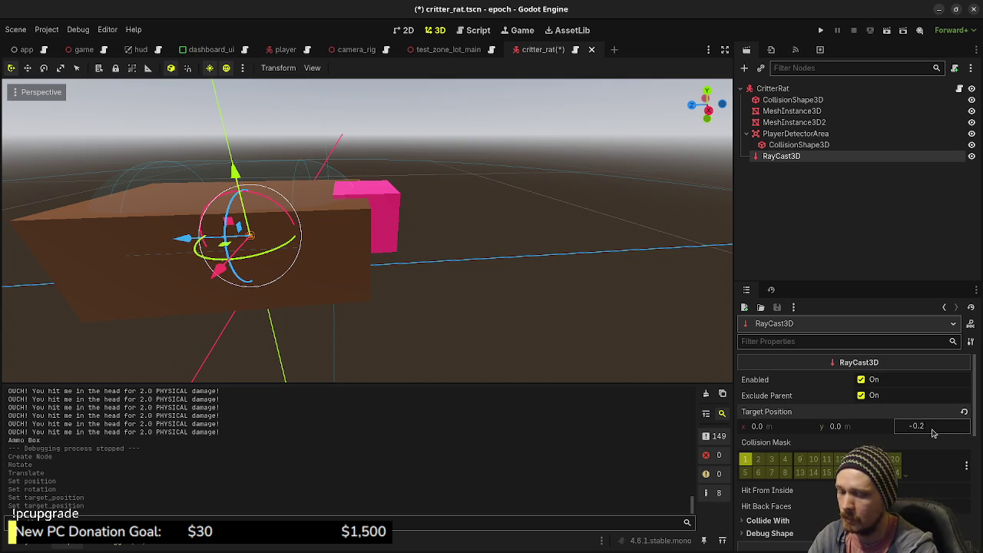
type("5")
key("Return")
left_click_drag(925, 430, 910, 431)
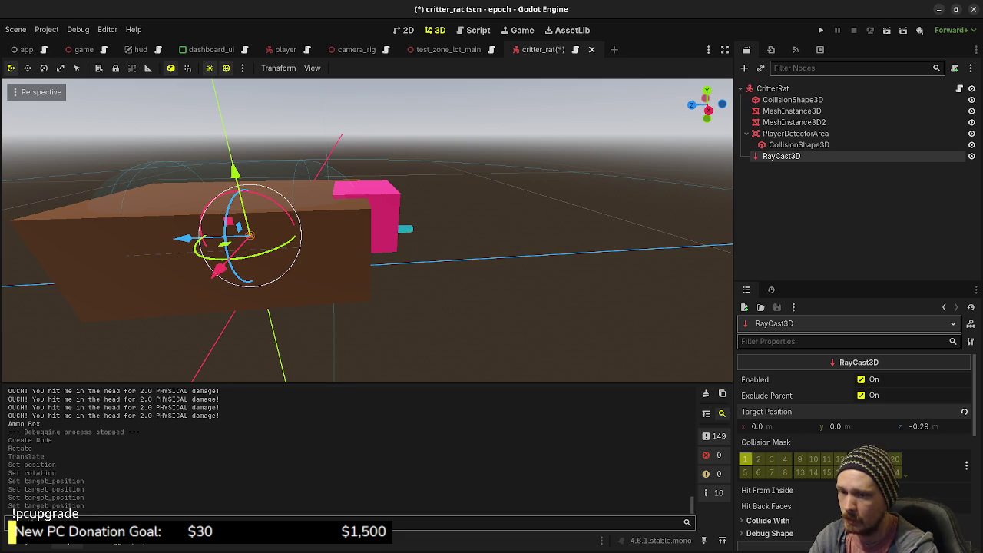
left_click(938, 429)
type("-0.3")
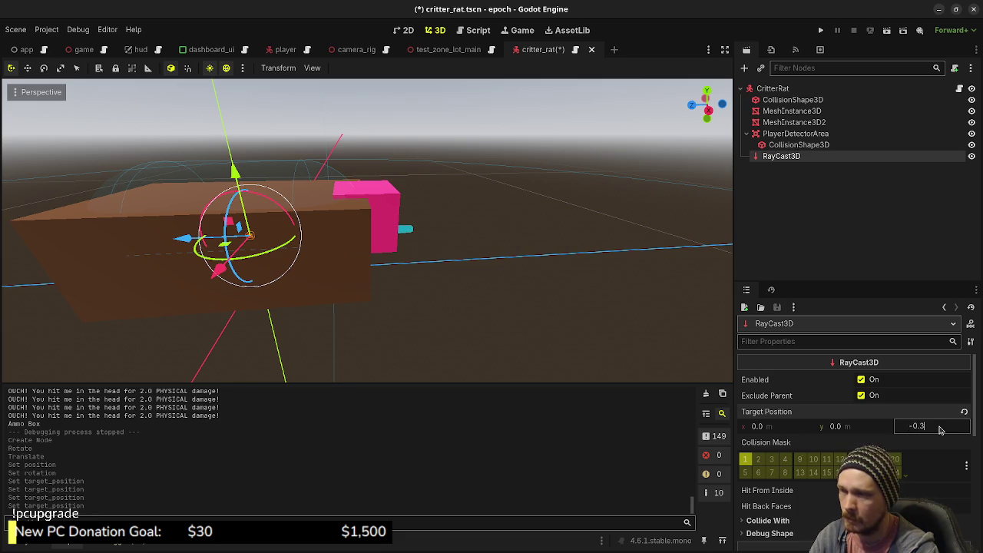
key("Return")
mouse_move(548, 268)
left_mouse_down()
mouse_move(489, 292)
mouse_move(482, 310)
left_mouse_up()
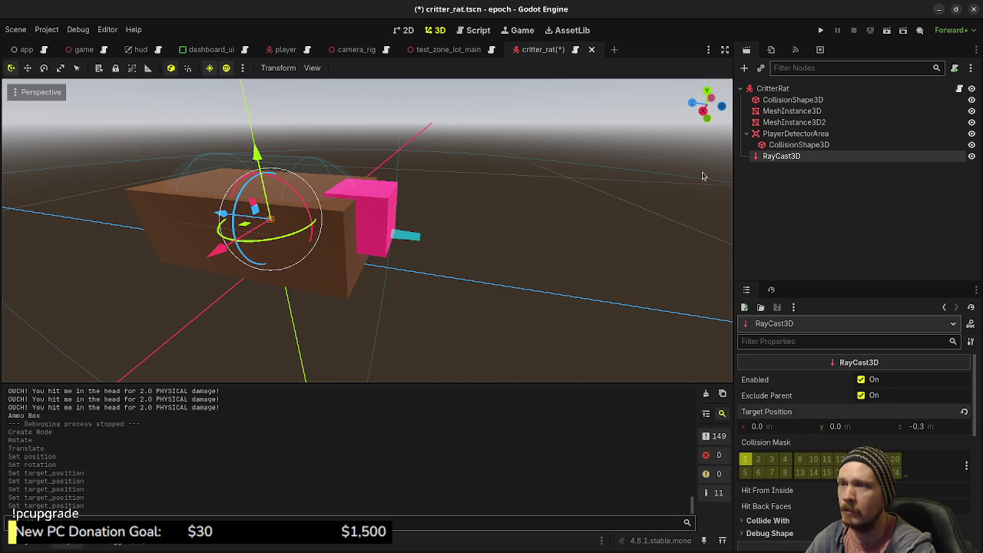
key("ctrl+s")
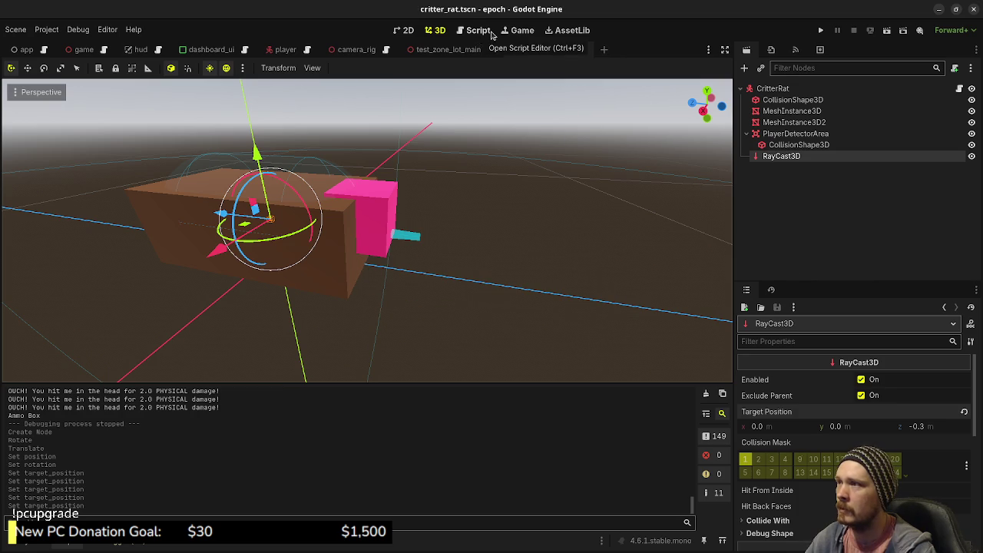
At the top of _process, add 'if $RayCast3D.is_colliding() == true:' setting current_state = CritterState.IDLE.
left_click(477, 34)
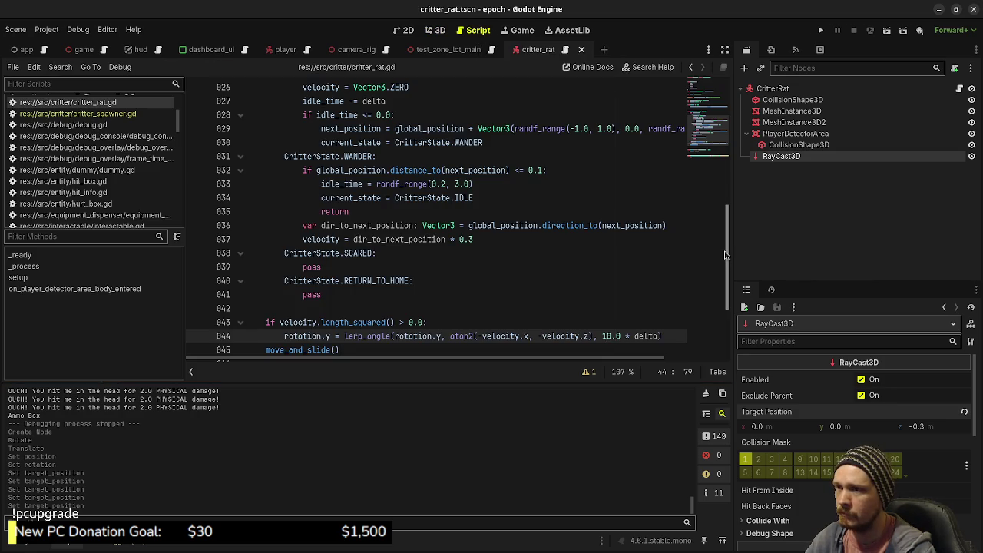
scroll(680, 328, "down", 3)
scroll(441, 291, "up", 9)
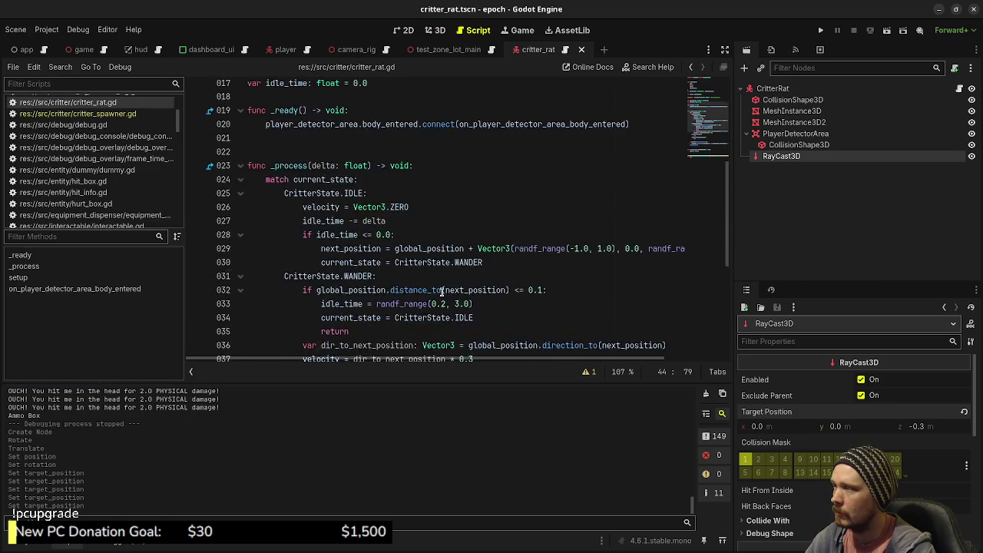
scroll(442, 291, "down", 2)
left_click(446, 208)
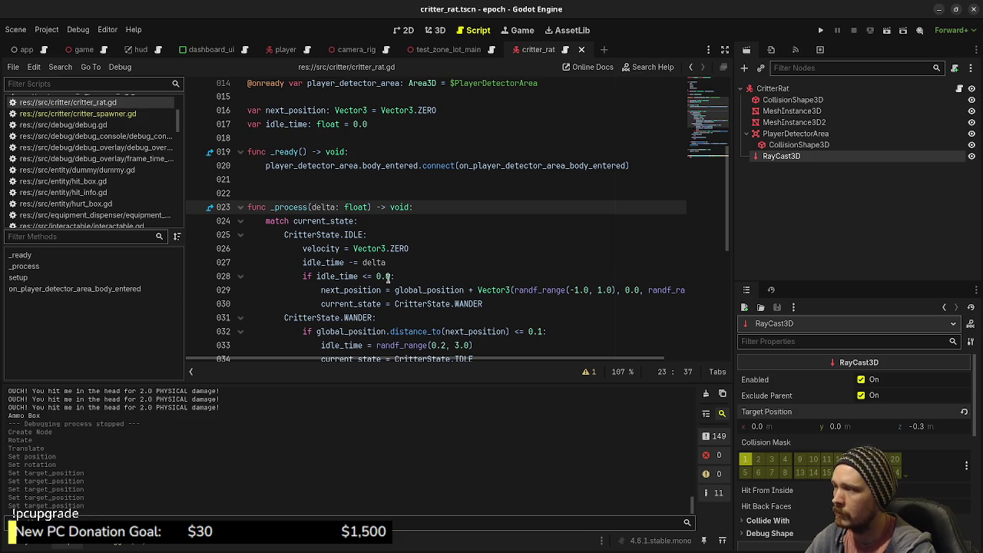
key("Return")
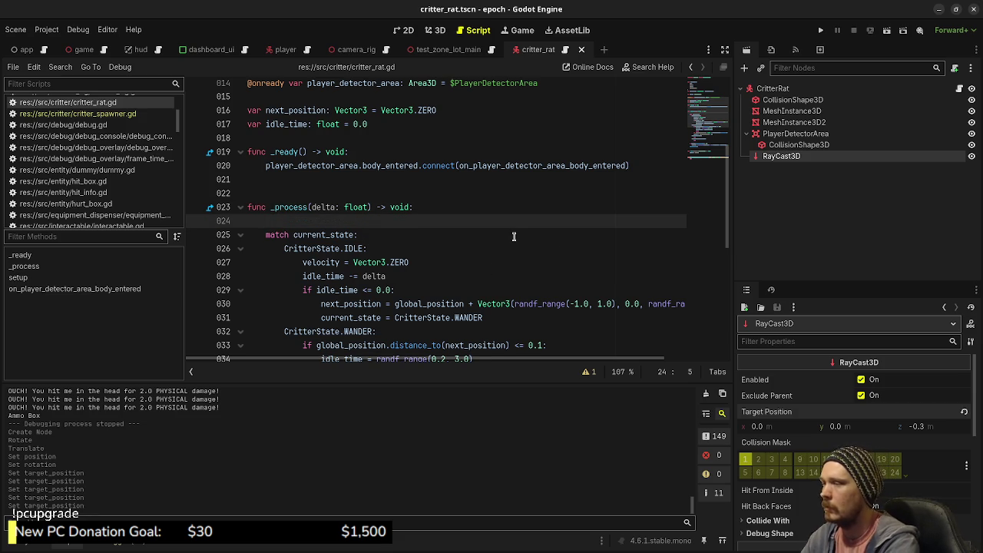
type("if $R")
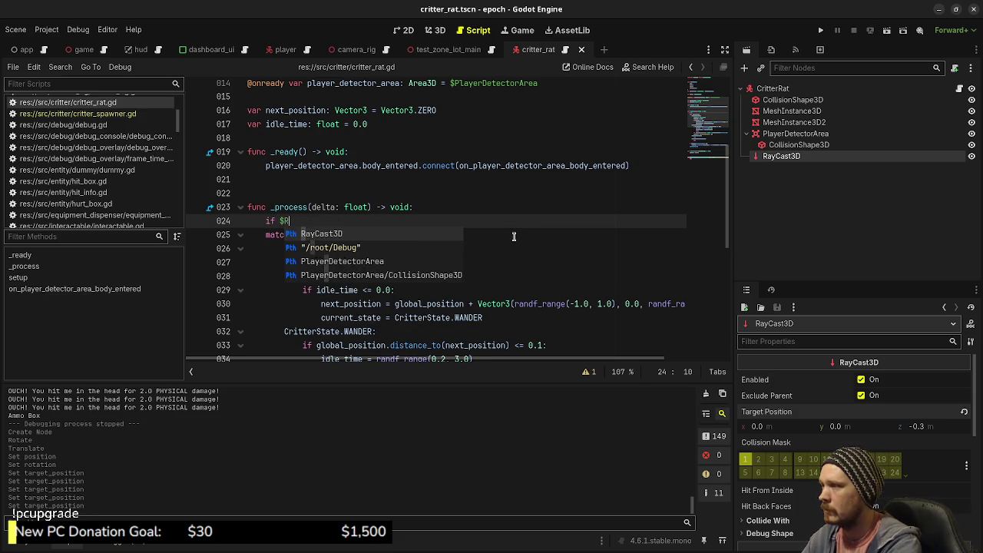
type("ayCast3D.is_")
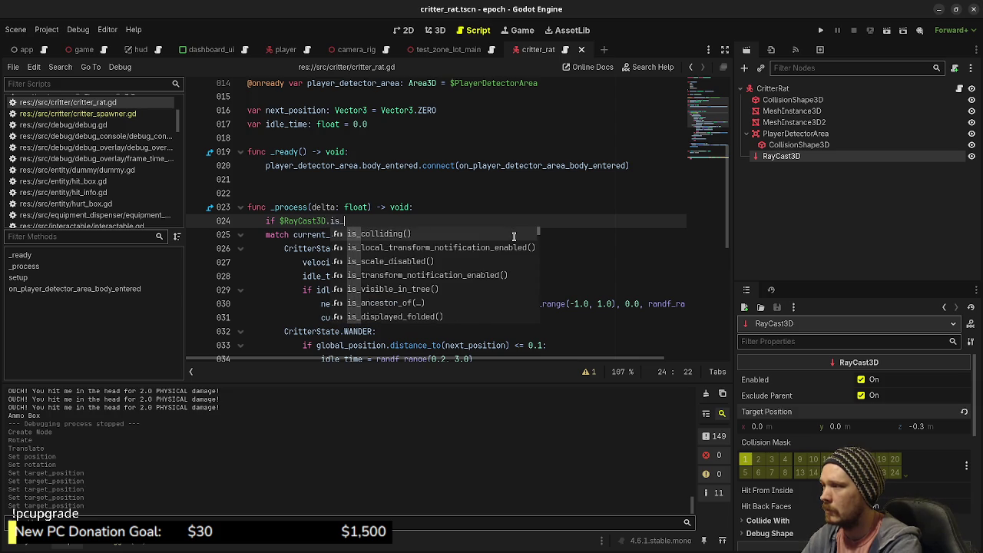
key("Return")
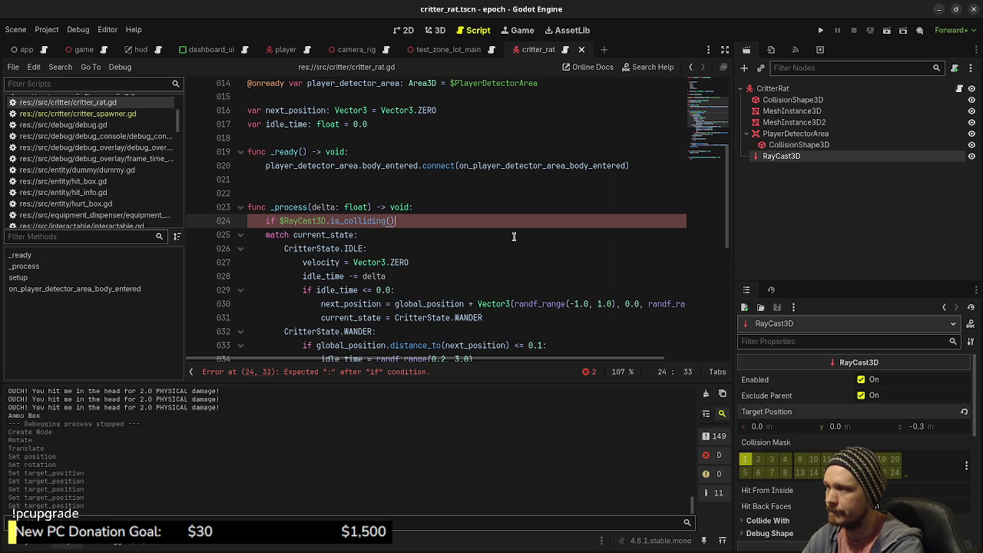
type("== tre:")
key("BackSpace")
key("BackSpace")
type("ue:")
key("Return")
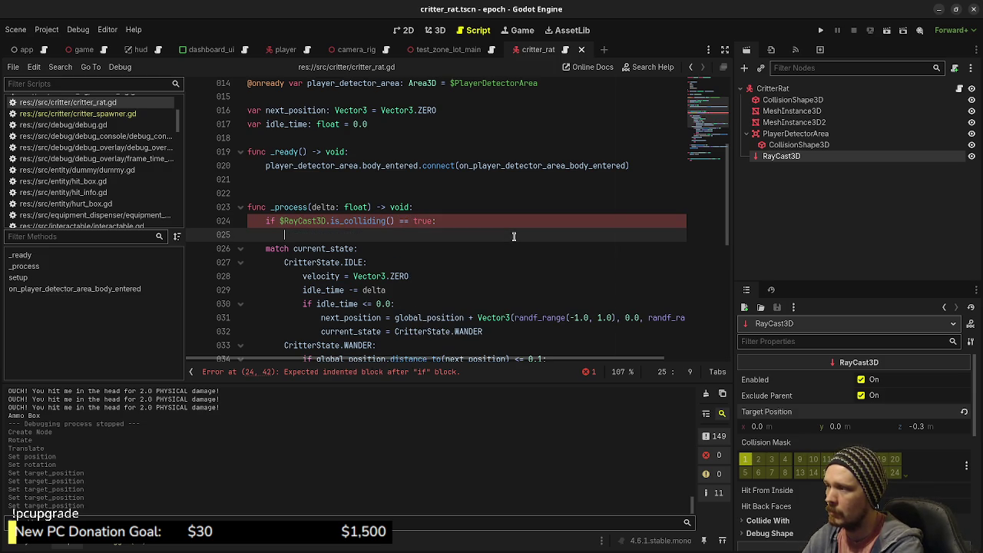
type("cur")
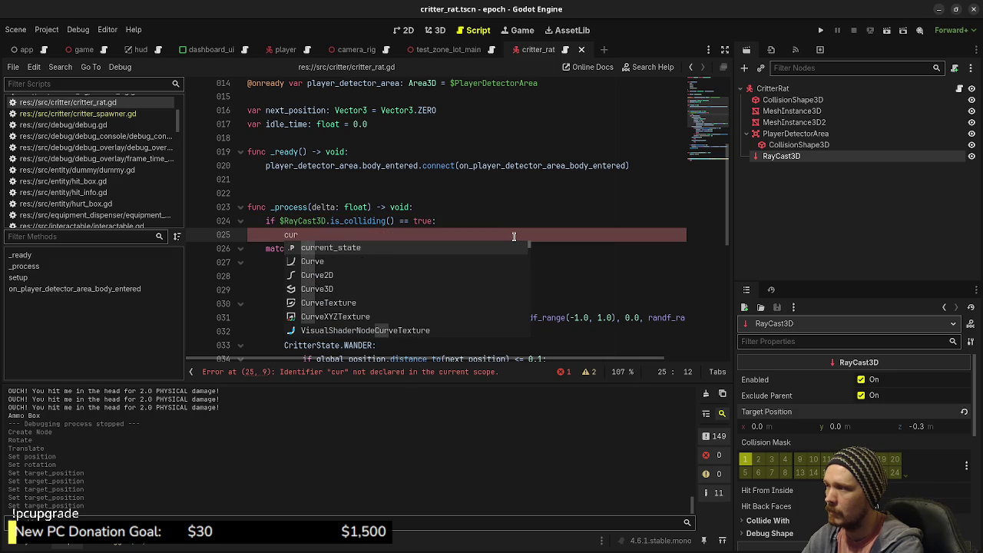
type("rent_state = ")
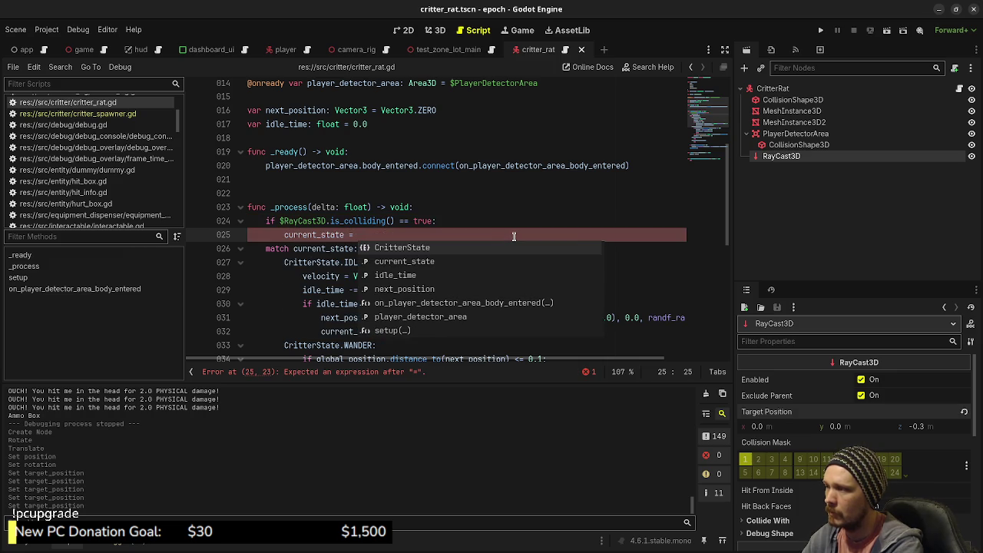
type("CritterState.IDLE")
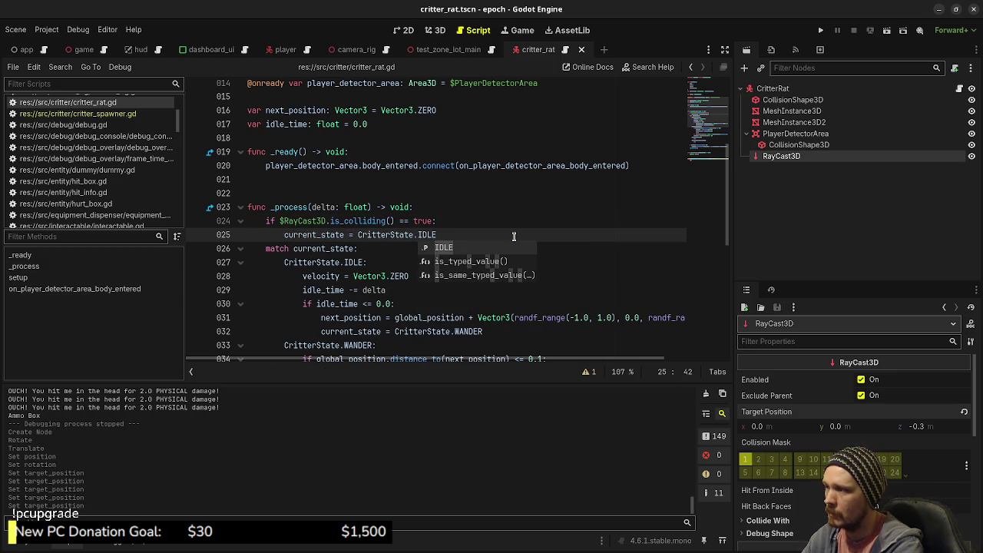
Add 'idle_time = 0.0' inside the RayCast3D collision check.
left_click(320, 306)
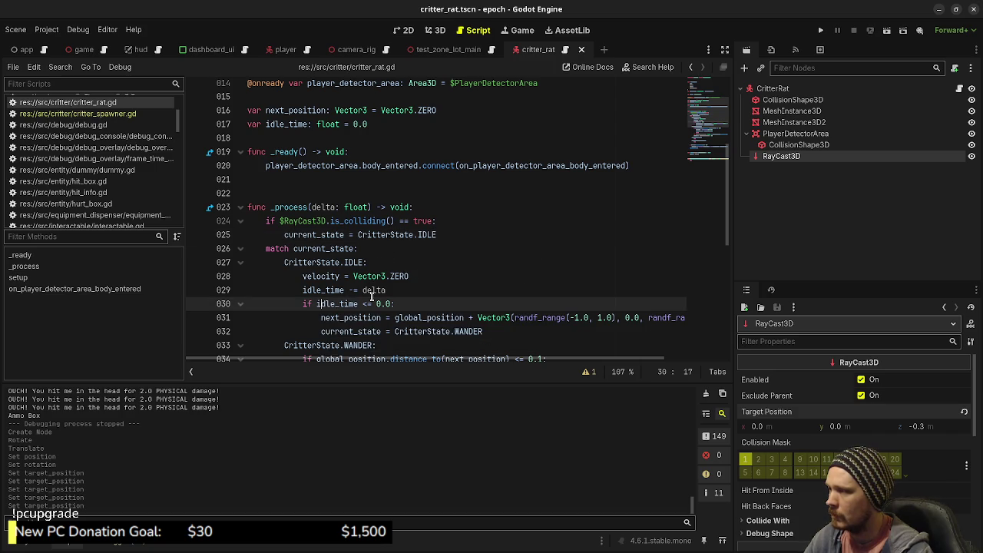
left_click(452, 223)
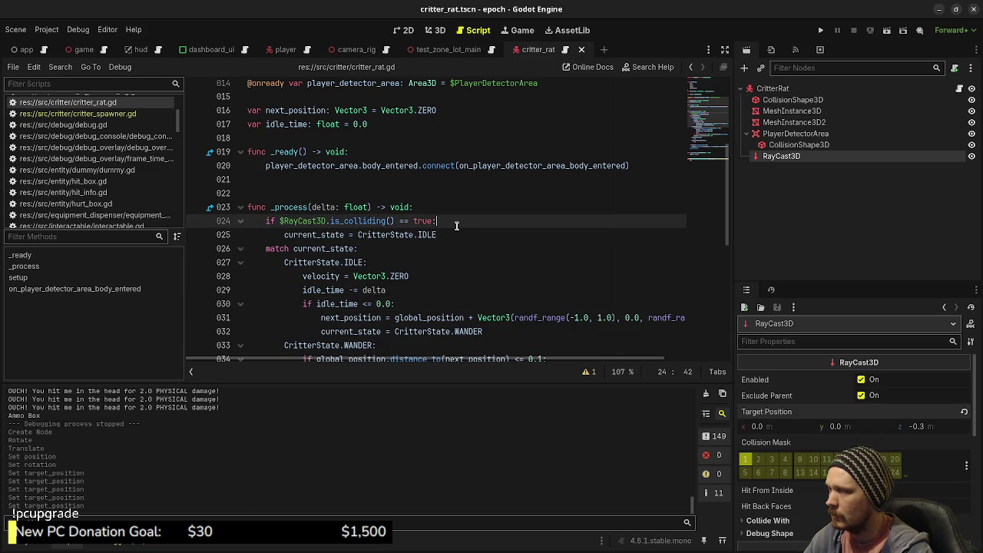
key("Return")
type("idle_")
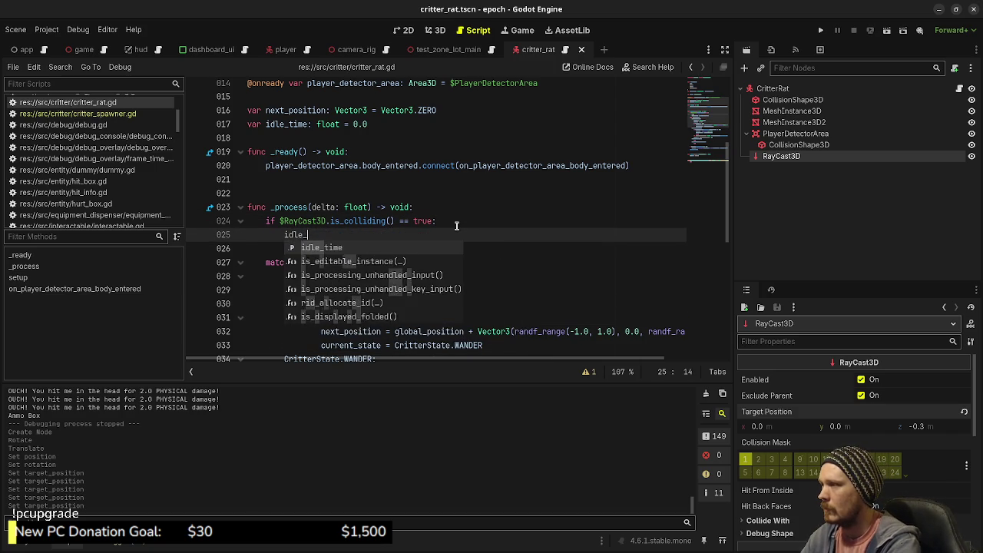
type("time = 0.0")
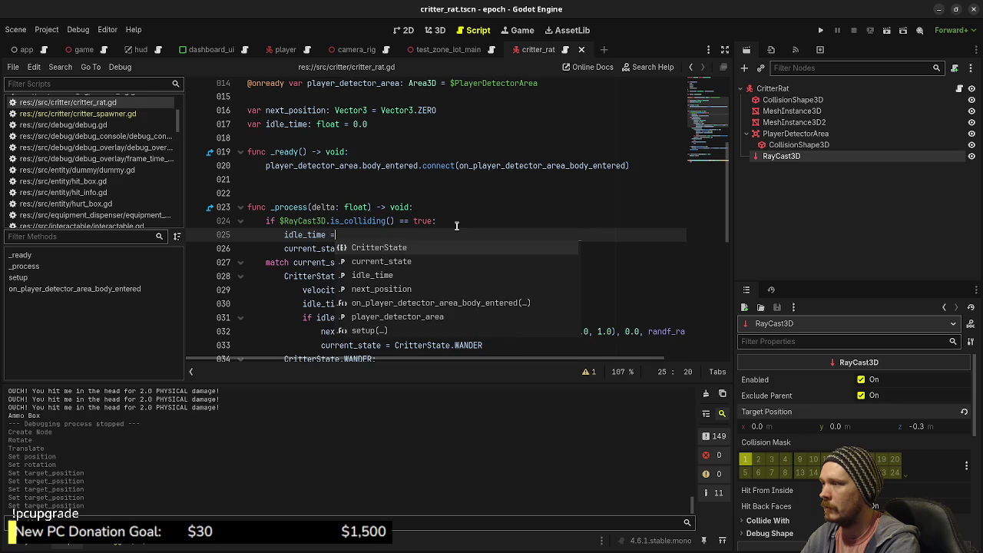
Save critter_rat.gd and run the project to test the rats.
key("ctrl+s")
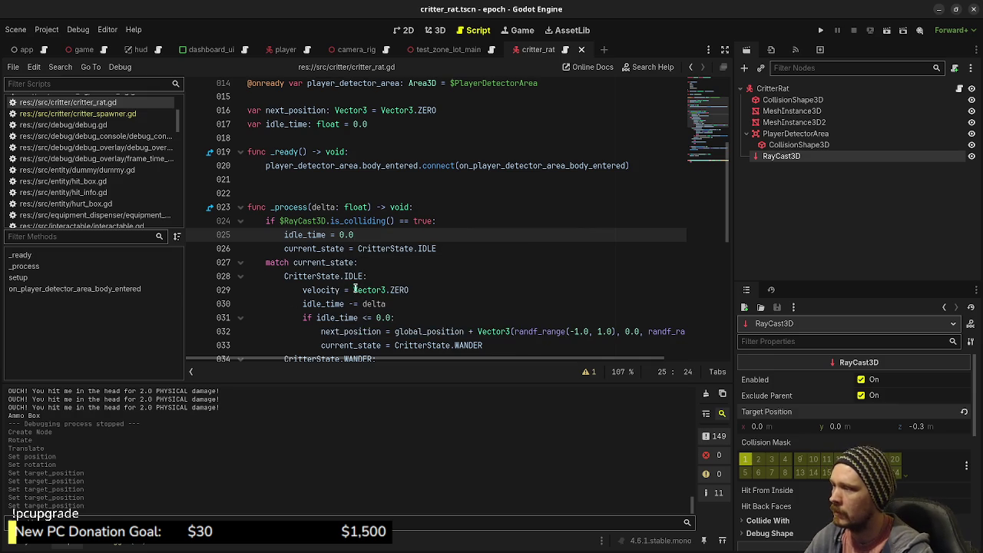
scroll(355, 297, "down", 1)
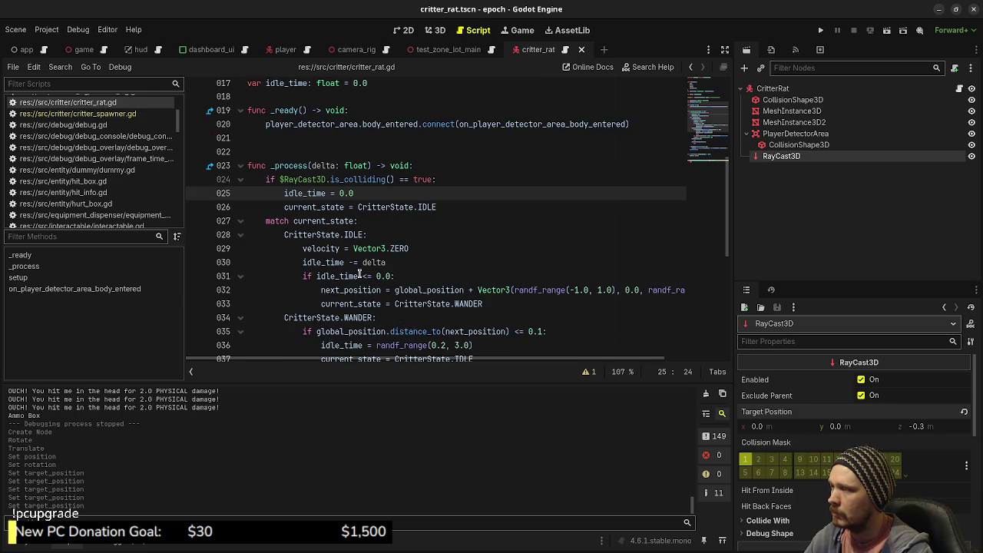
scroll(414, 286, "down", 2)
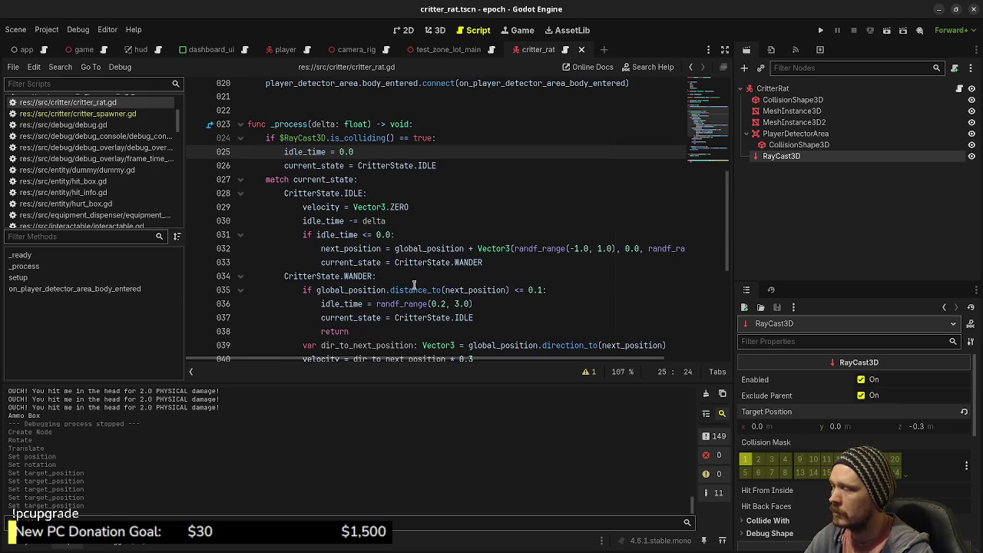
left_click(821, 30)
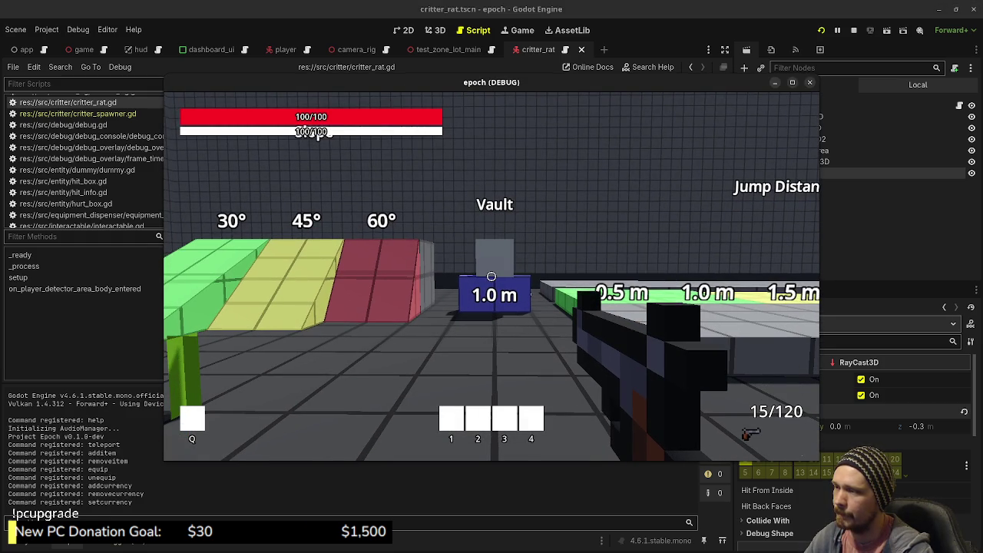
Stop the running test game with F8.
mouse_move(558, 187)
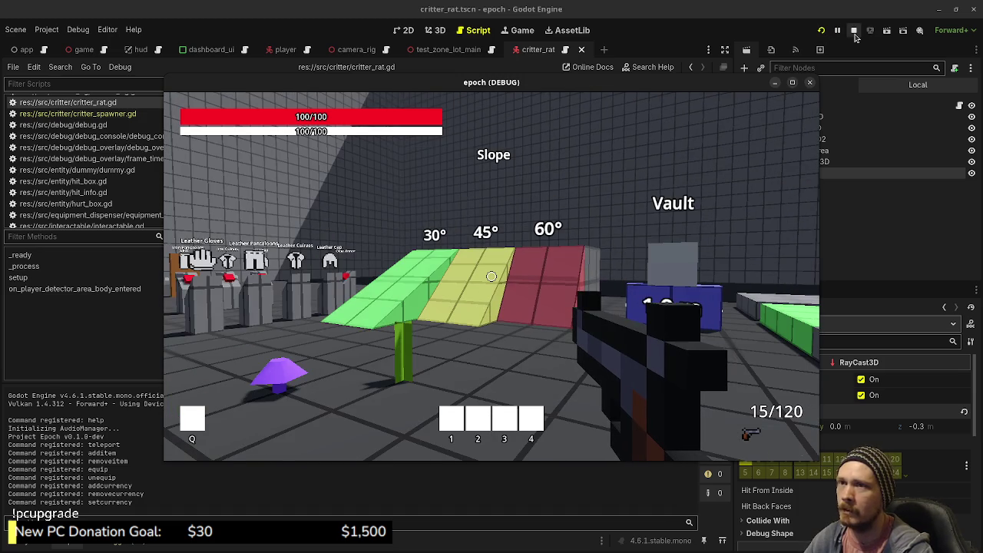
key("F8")
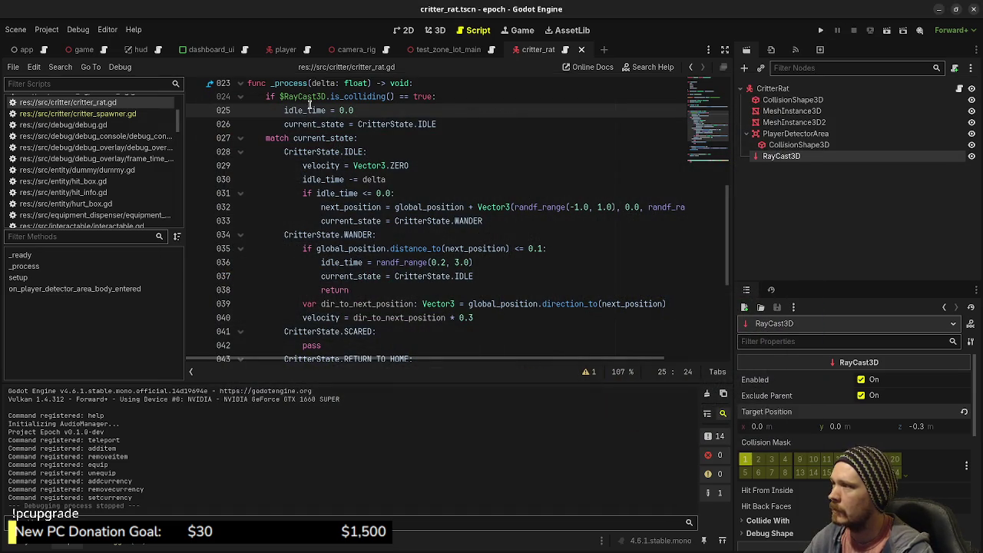
Extend line 24's condition with a current_state != CritterState.IDLE check, save, and rerun the game.
left_click(436, 96)
key("Left")
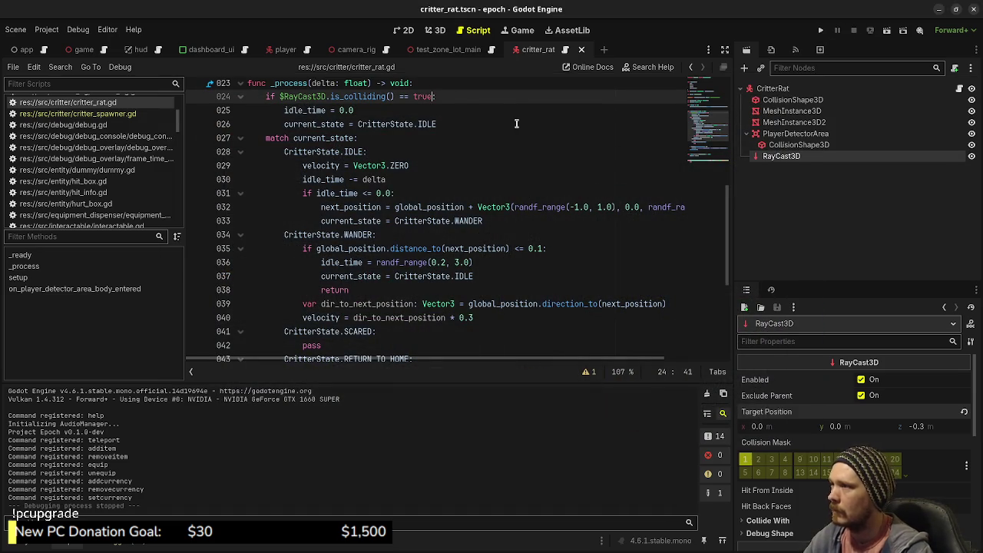
type("&& ")
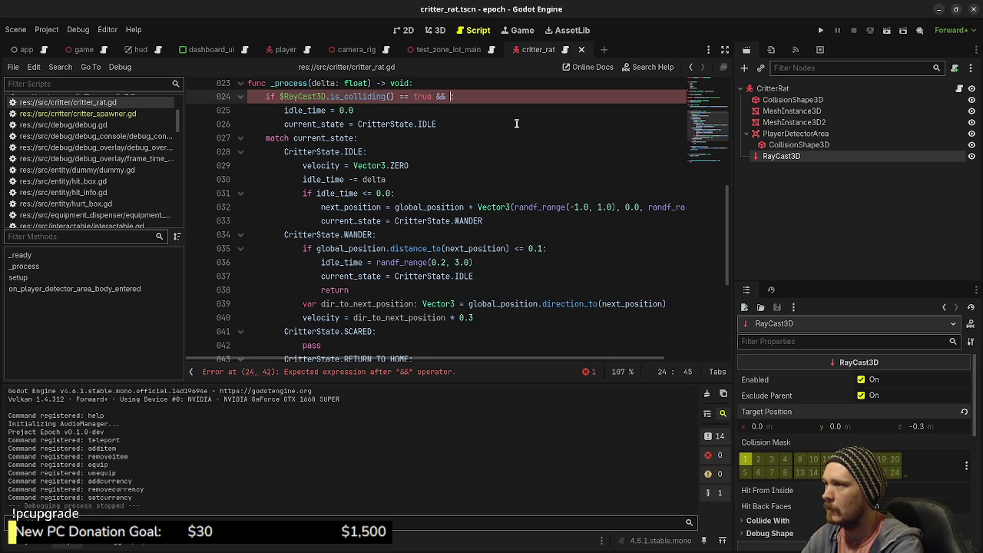
type("current_state == Critter")
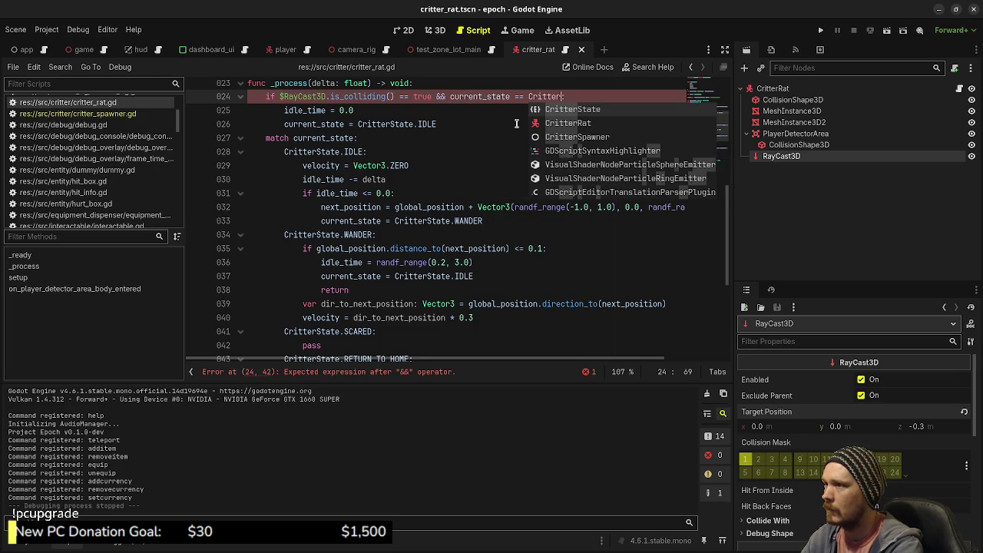
type("State.IDLE:")
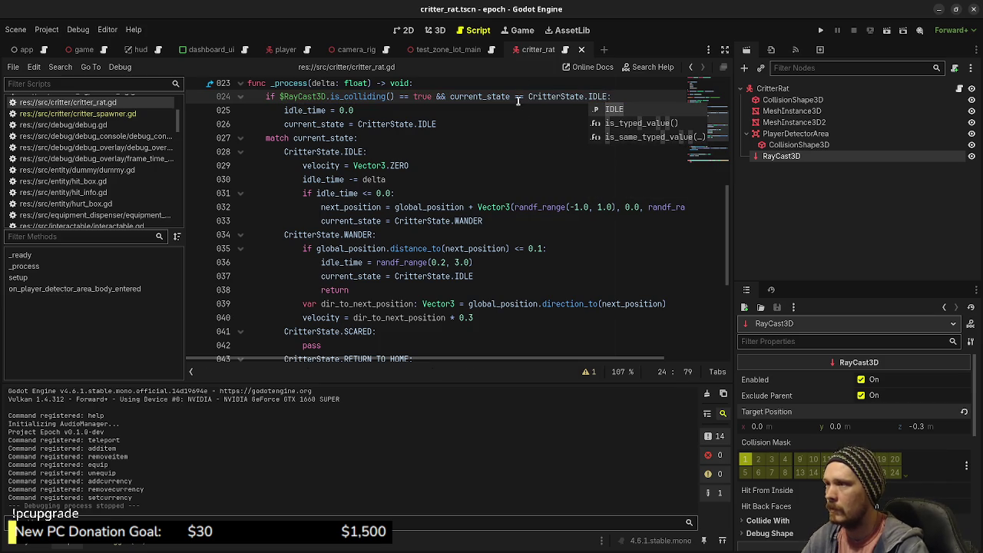
left_click(518, 97)
key("ctrl+s")
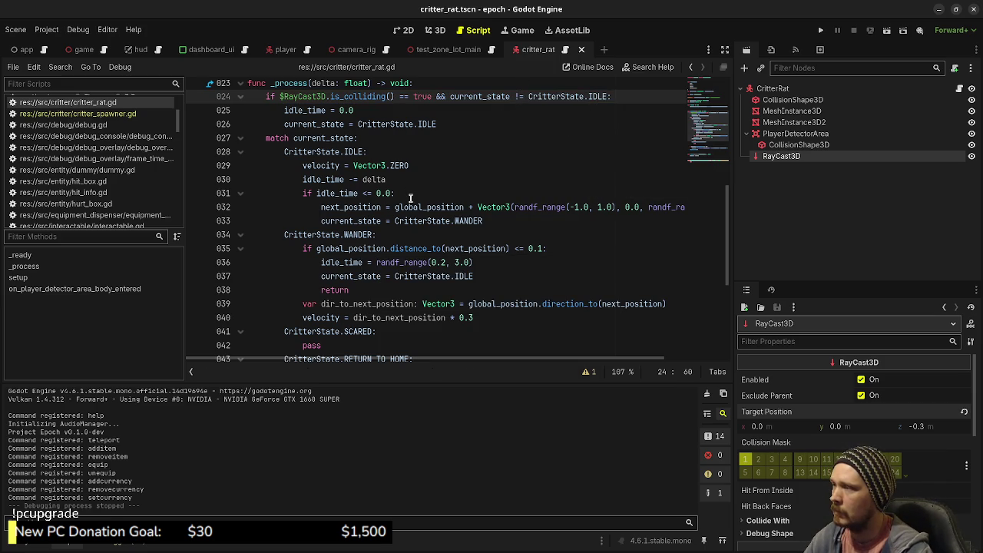
key("F5")
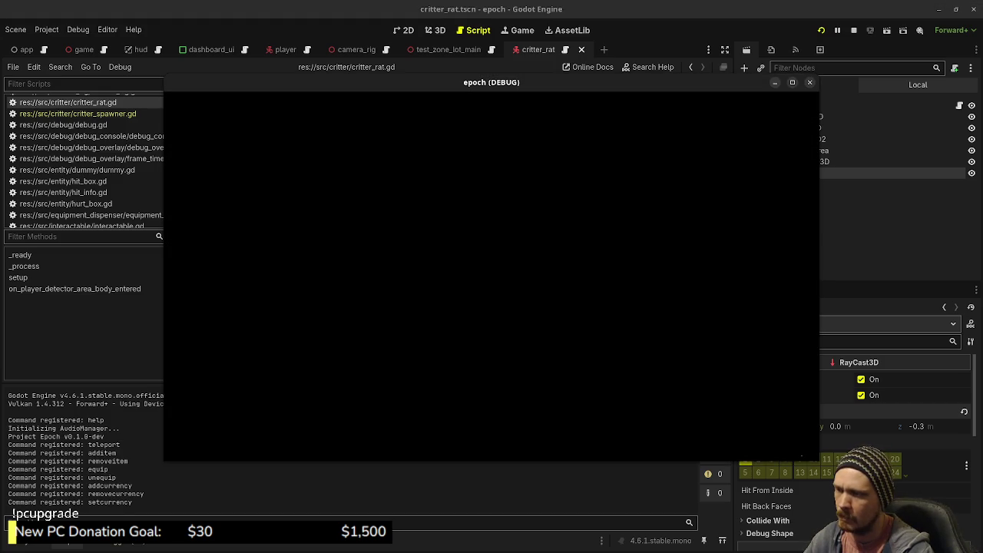
Walk toward the coloured blocks to watch the rats wander, then stop the game.
key("w")
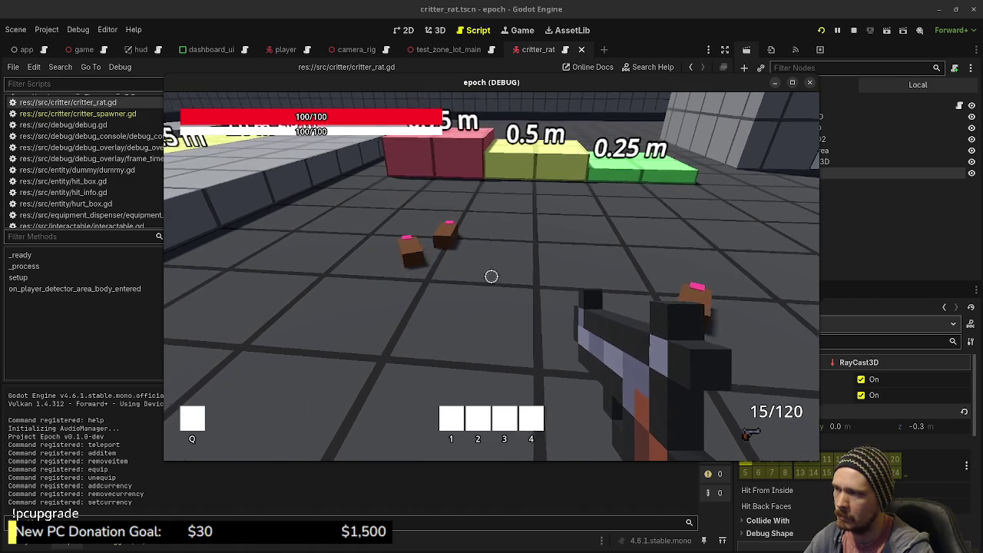
key("w")
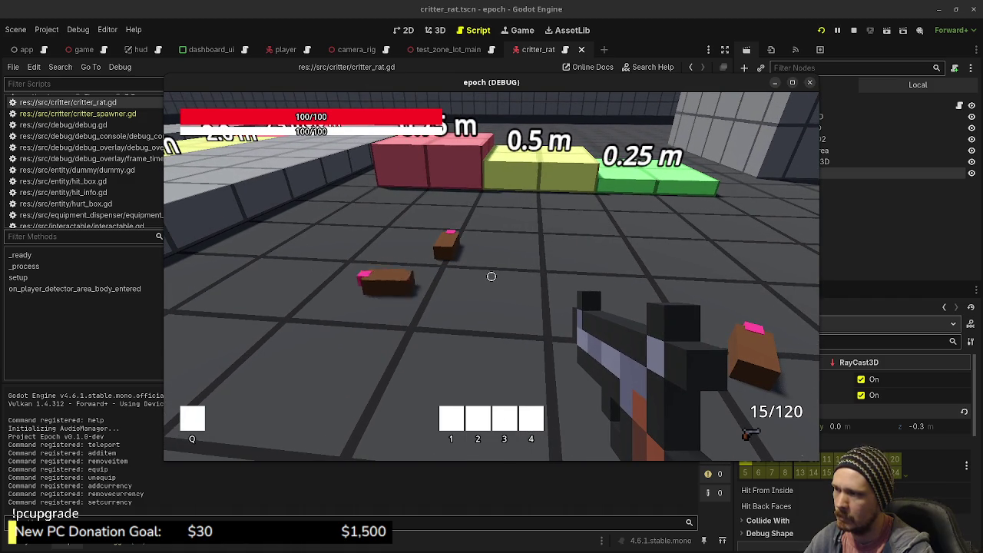
key("w")
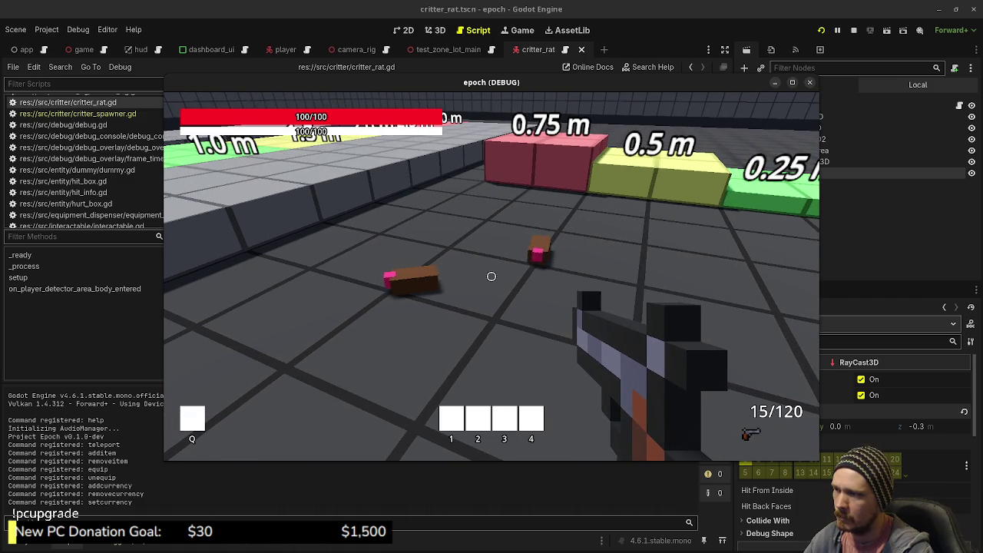
key("w")
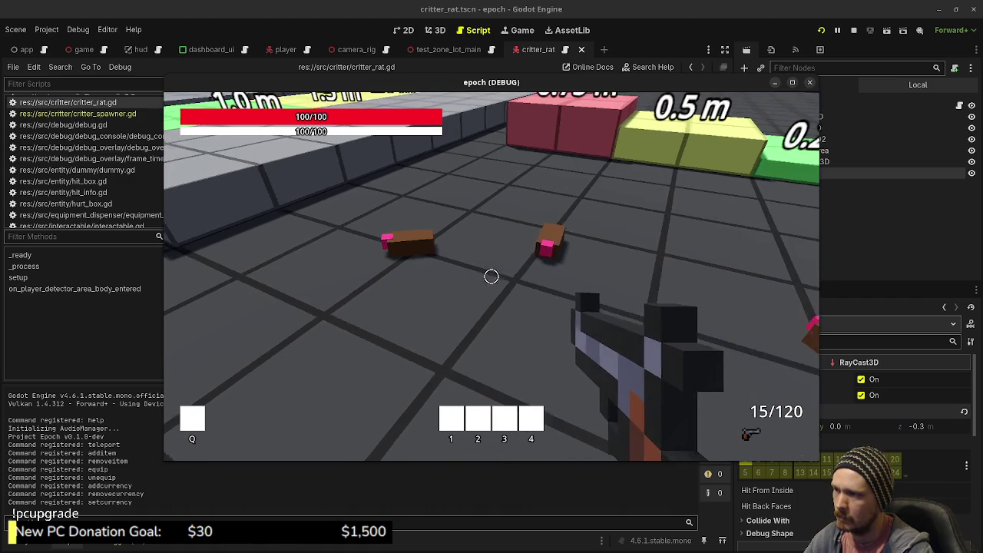
key("w")
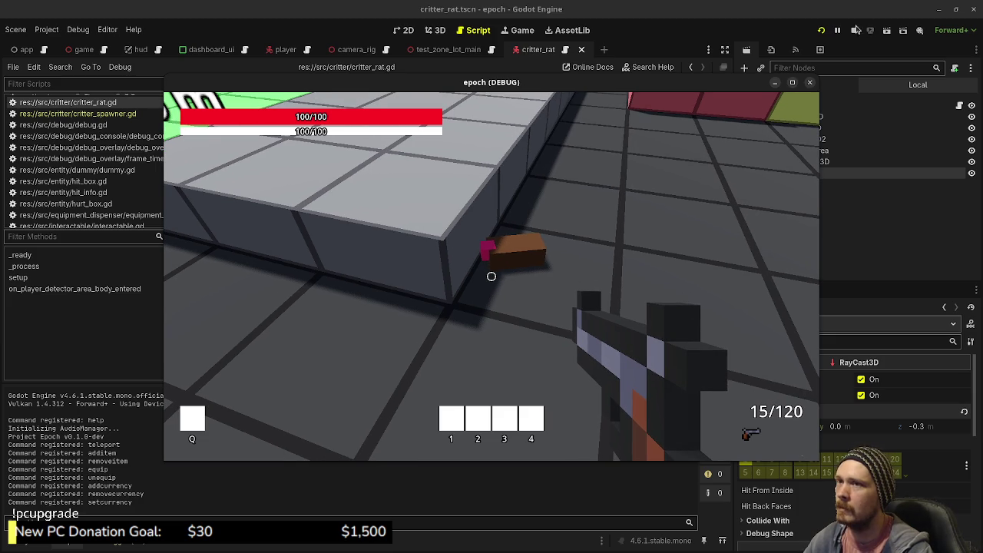
left_click(853, 30)
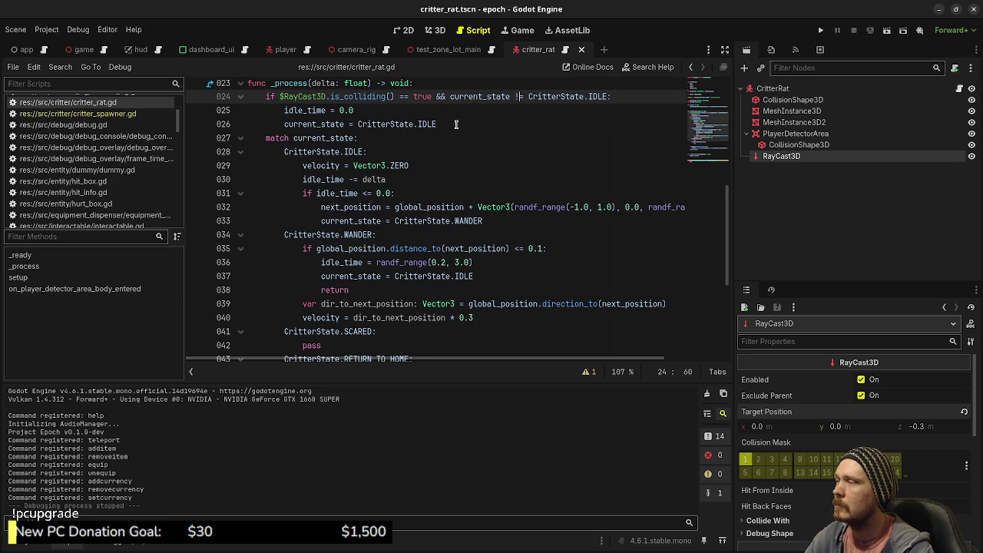
Replace the idle_time and IDLE lines in the collision block with the random next_position and WANDER lines.
scroll(453, 146, "up", 2)
scroll(443, 171, "down", 1)
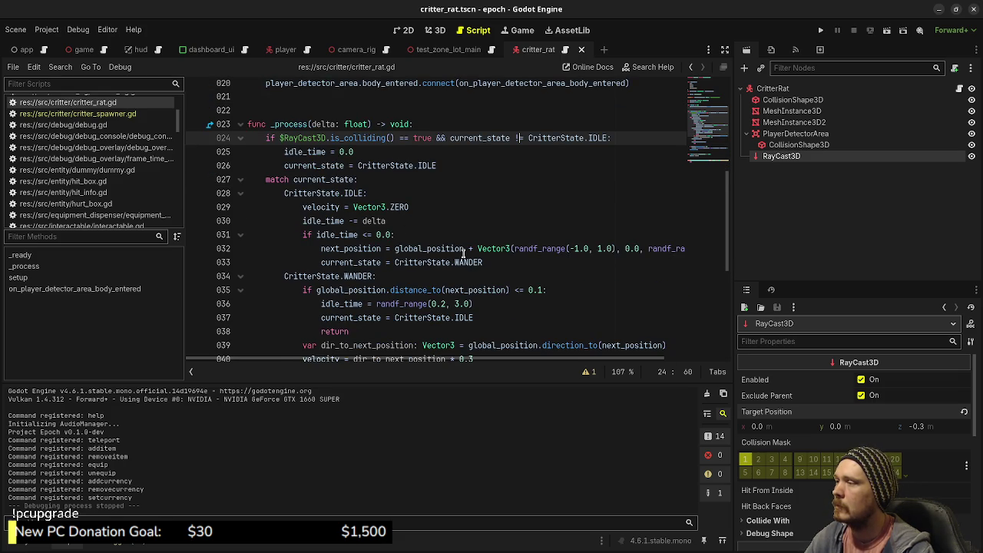
left_click_drag(486, 262, 315, 251)
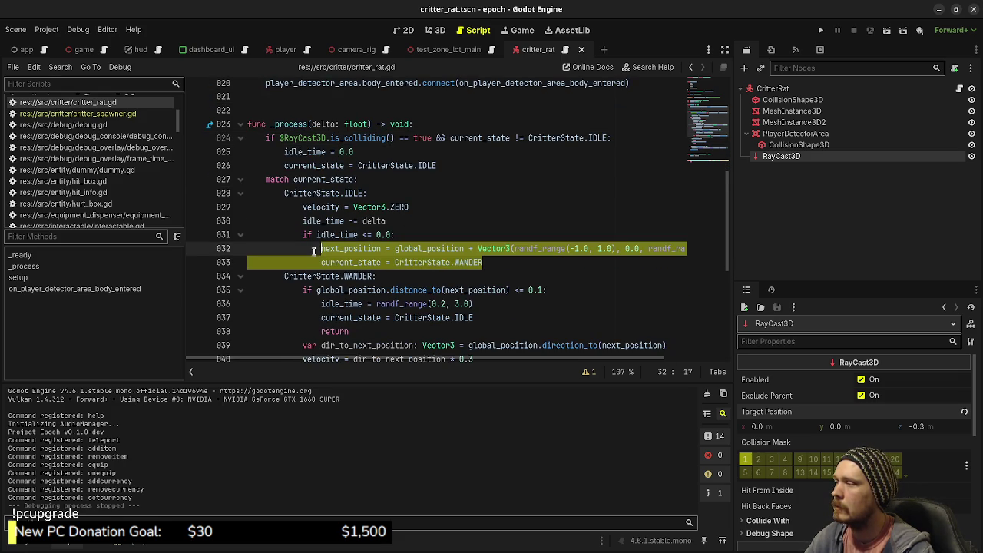
left_click_drag(453, 166, 286, 151)
key("ctrl+v")
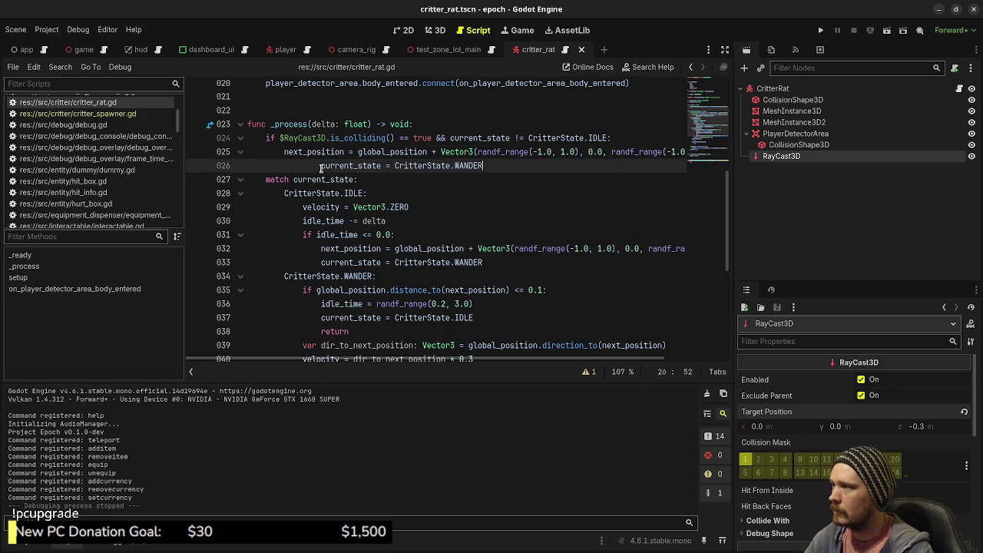
left_click(318, 167)
key("BackSpace")
key("BackSpace")
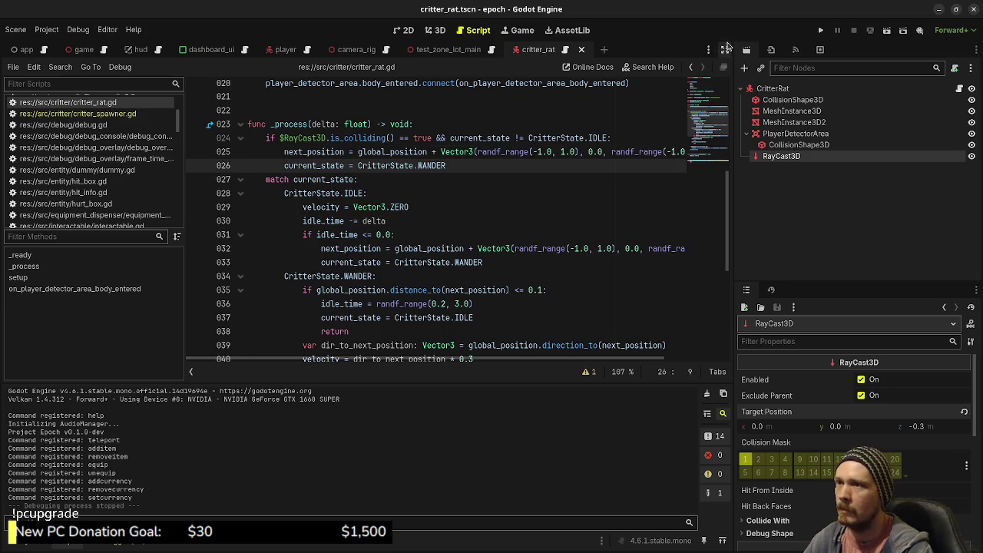
Add 'var normal: Vector3 = $RayCast3D.get_collision_normal()' and 'var point: Vector3 = $RayCast3D.get_collision_point()' under line 24.
left_click(724, 49)
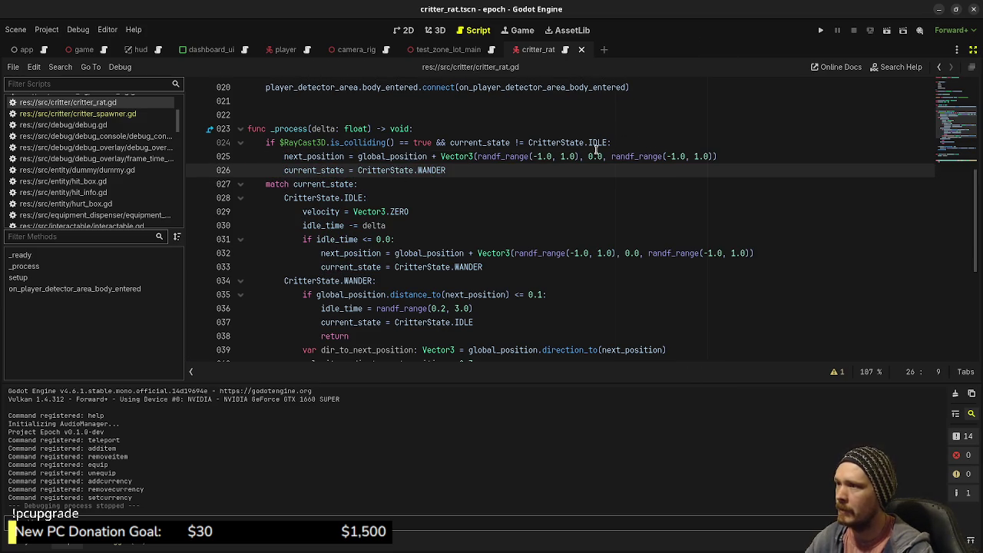
left_click(626, 144)
key("Return")
type("var n")
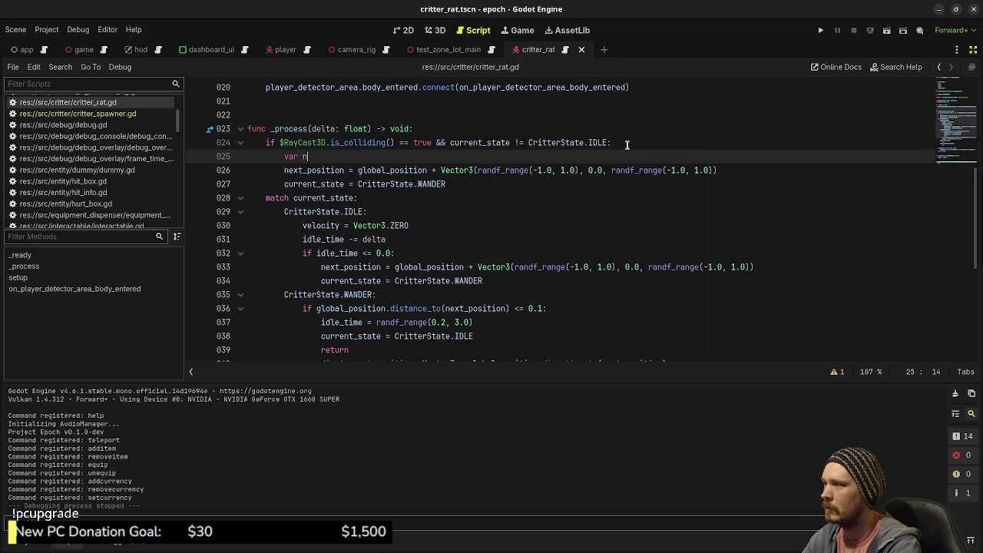
type("ormal: Ve")
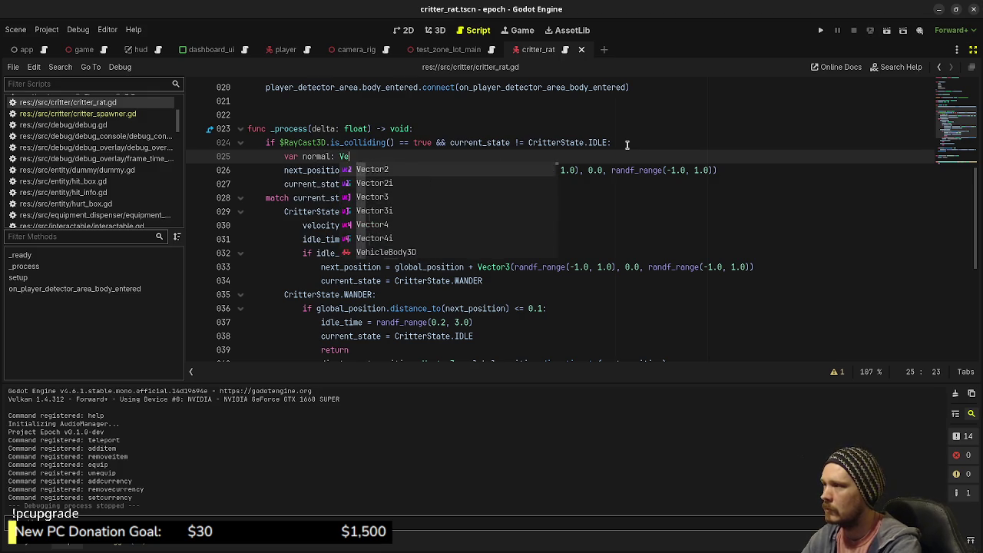
type("ctor3 = $")
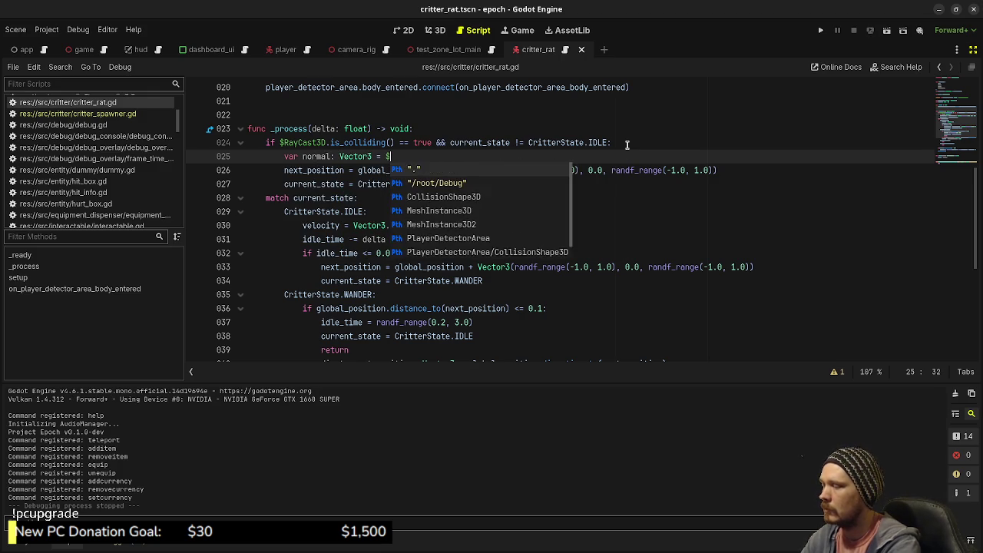
type("RayCast3D.nor")
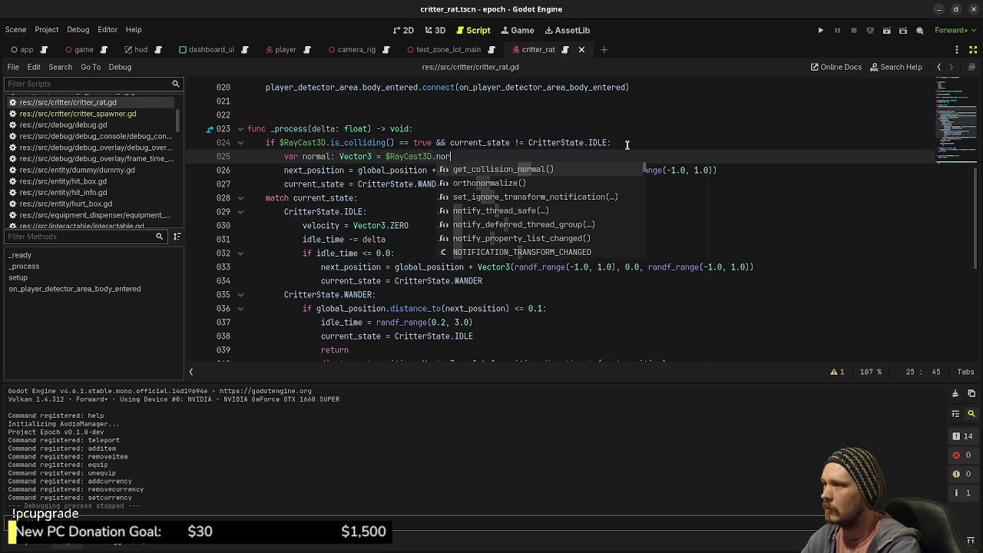
key("Return")
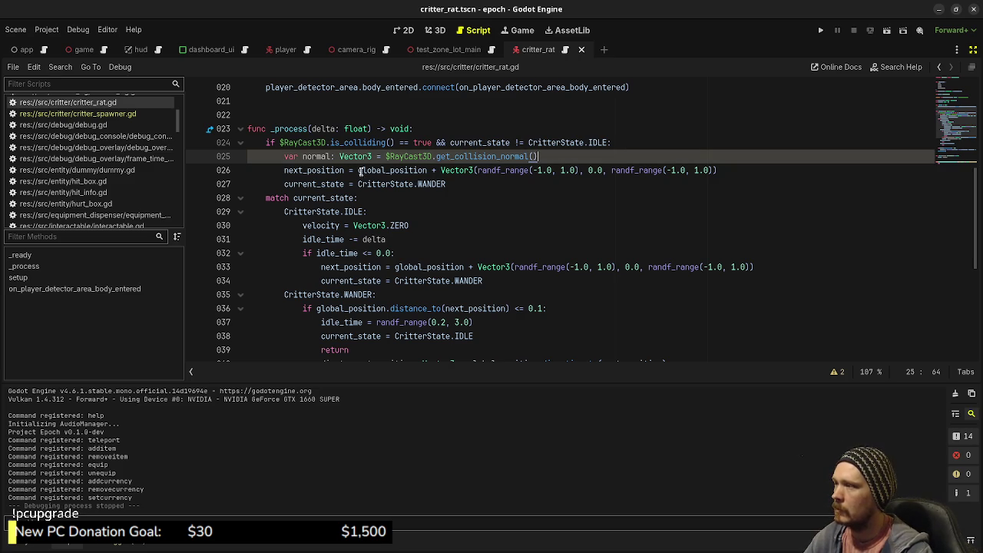
left_click_drag(357, 170, 753, 172)
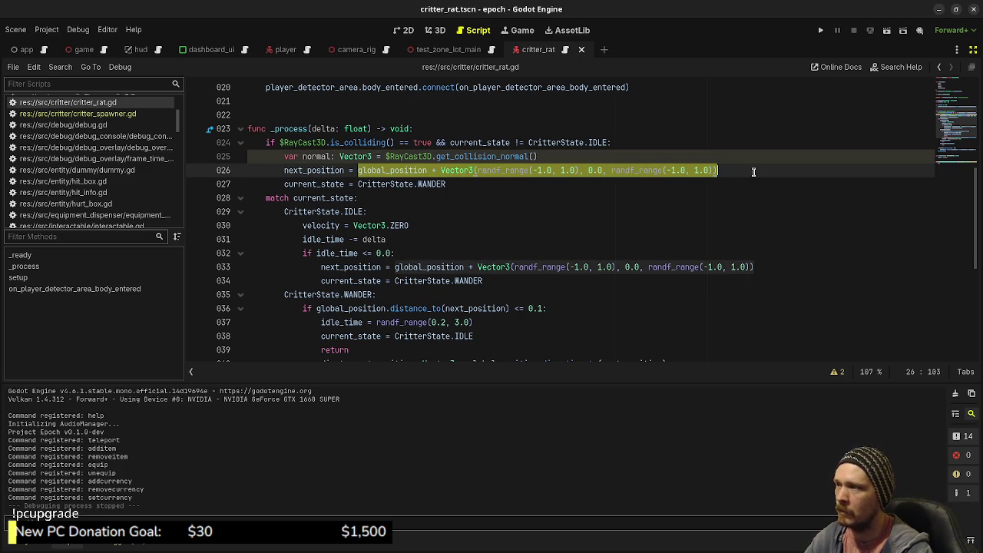
left_click(569, 159)
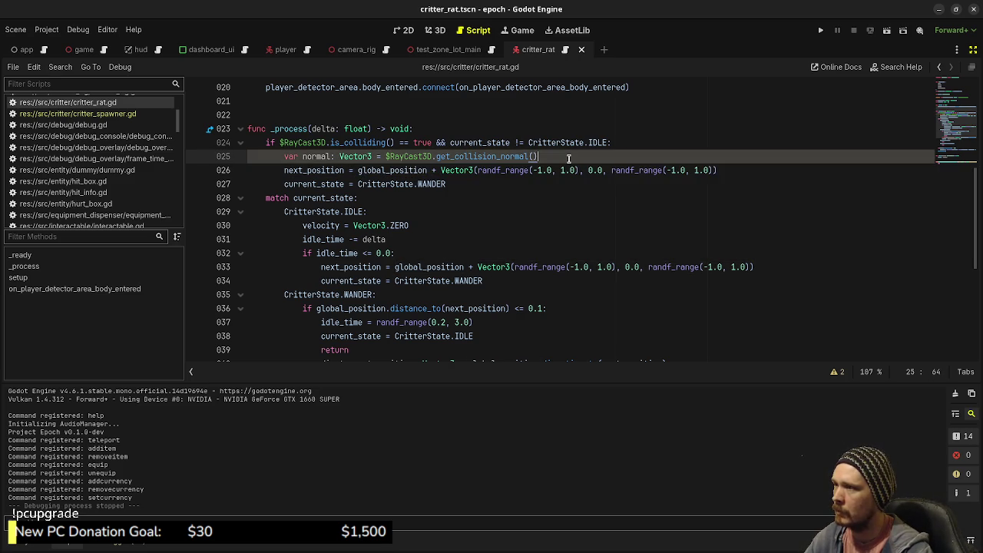
key("Return")
type("var point: ")
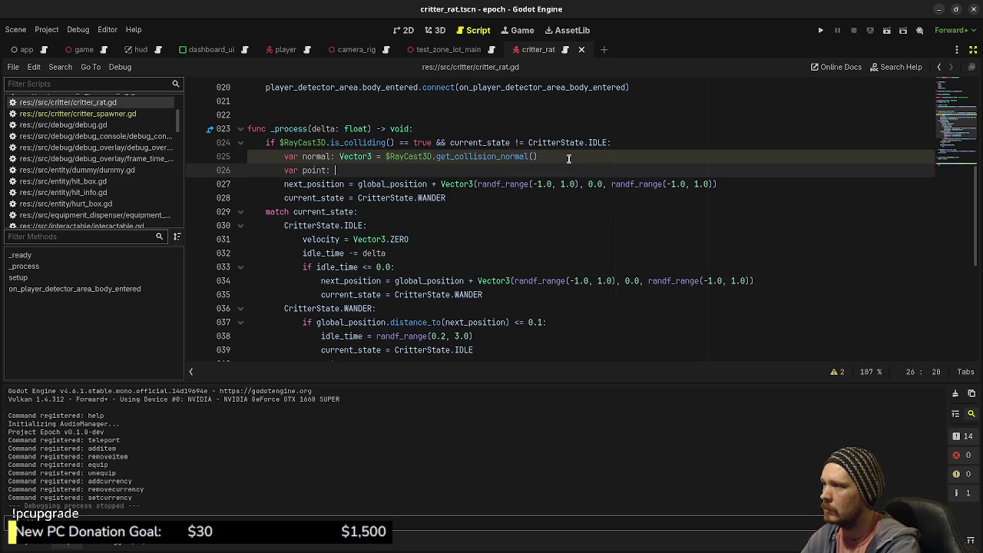
type("Vector3 = $RayCast3D.get_col")
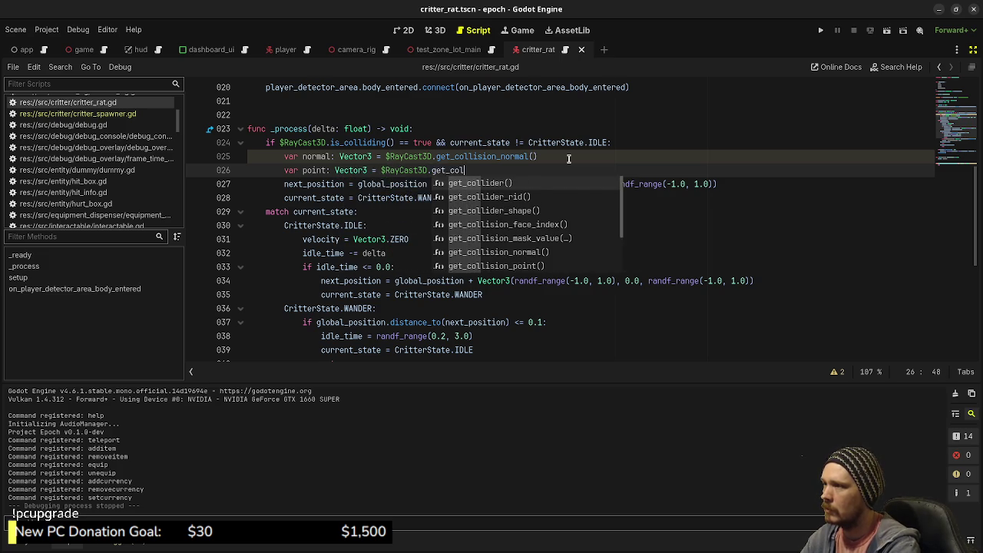
type("lision_poi")
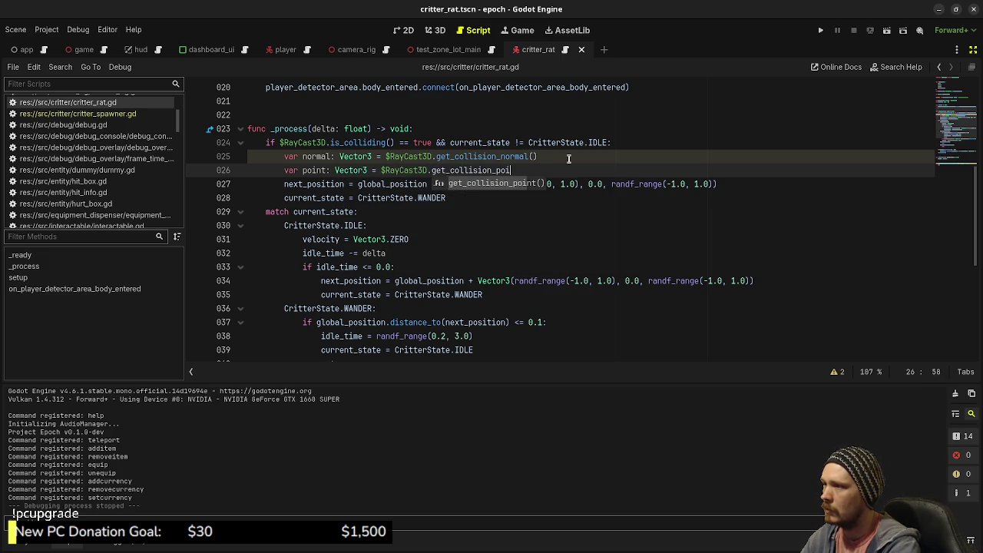
key("Return")
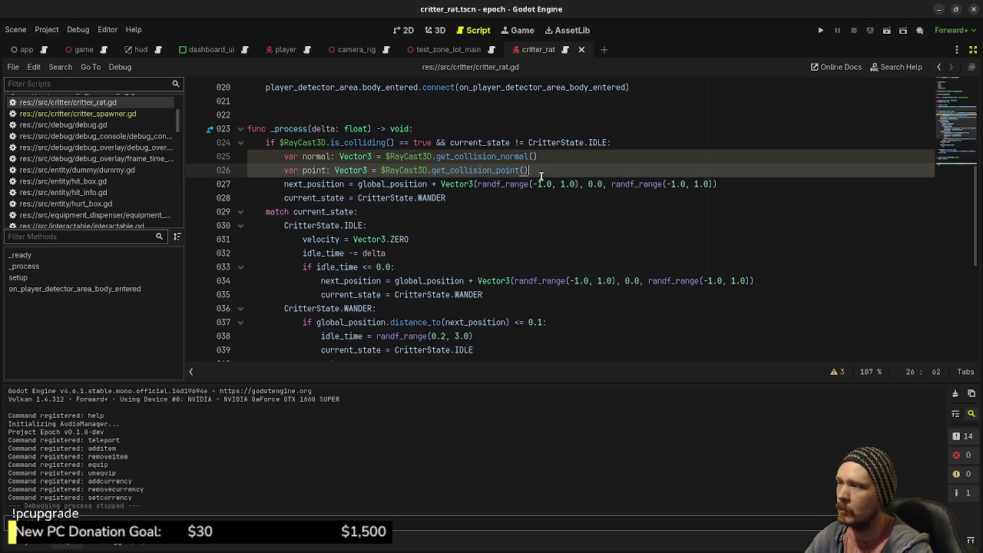
double_click(376, 183)
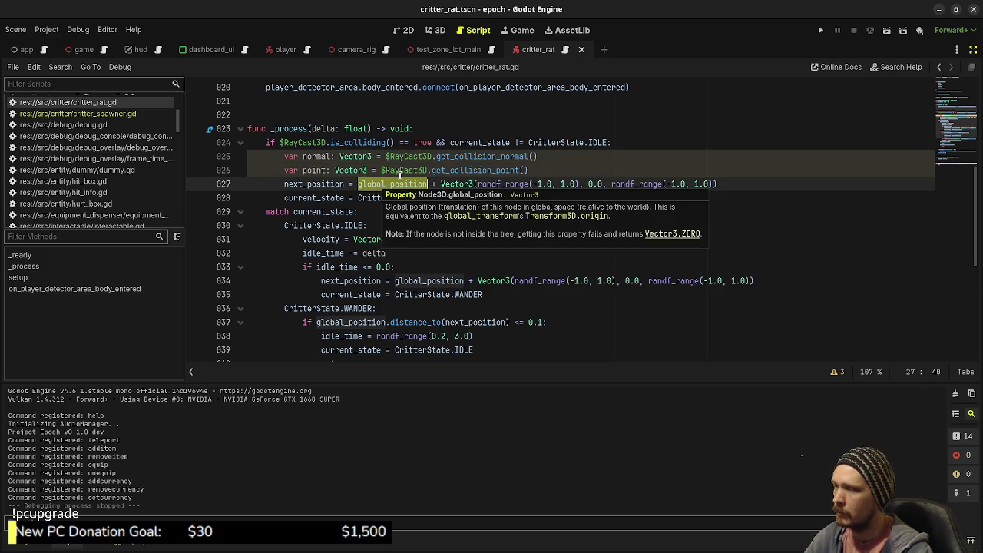
Change next_position to point + normal * randf_range(1.0, 3.0) and save the script.
type("point")
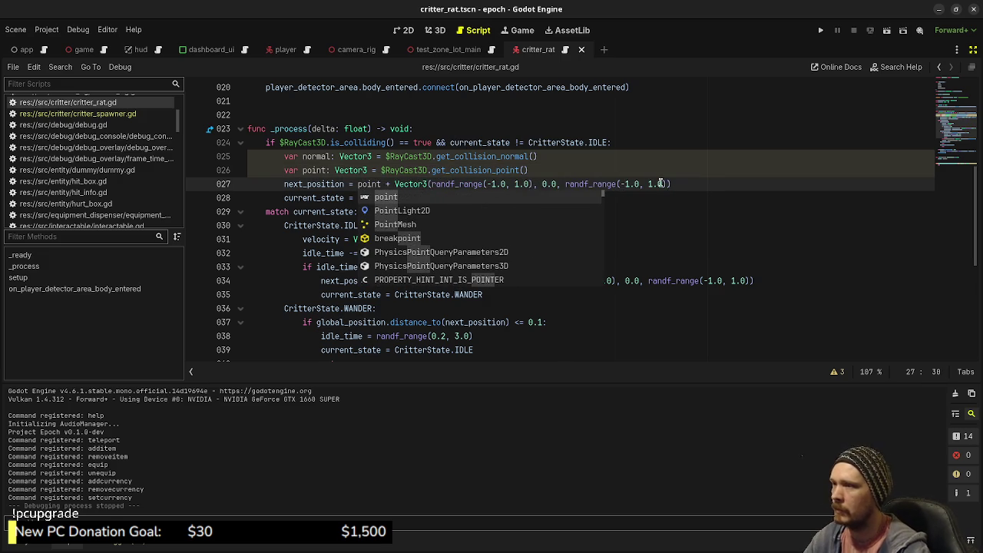
left_click(701, 186)
left_click_drag(702, 186, 395, 184)
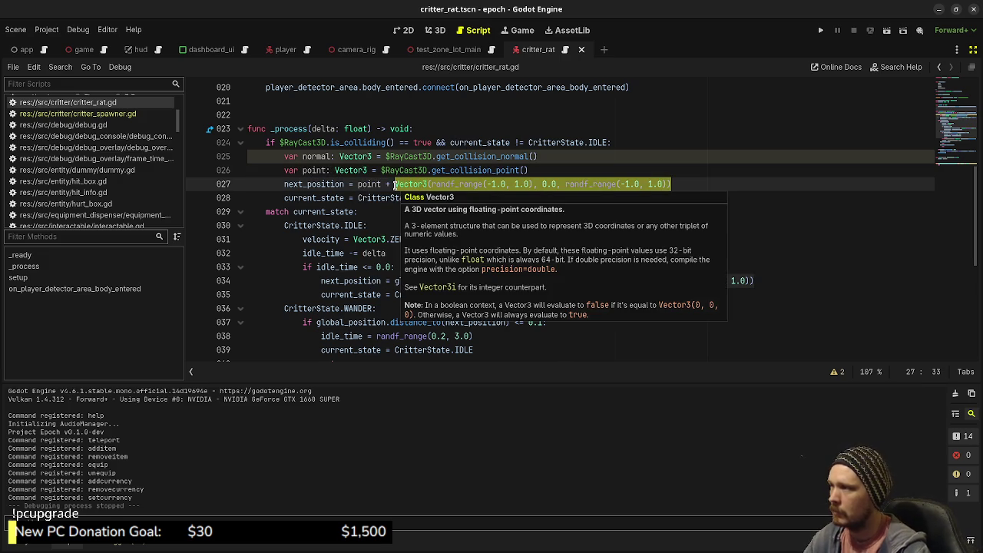
type("normal")
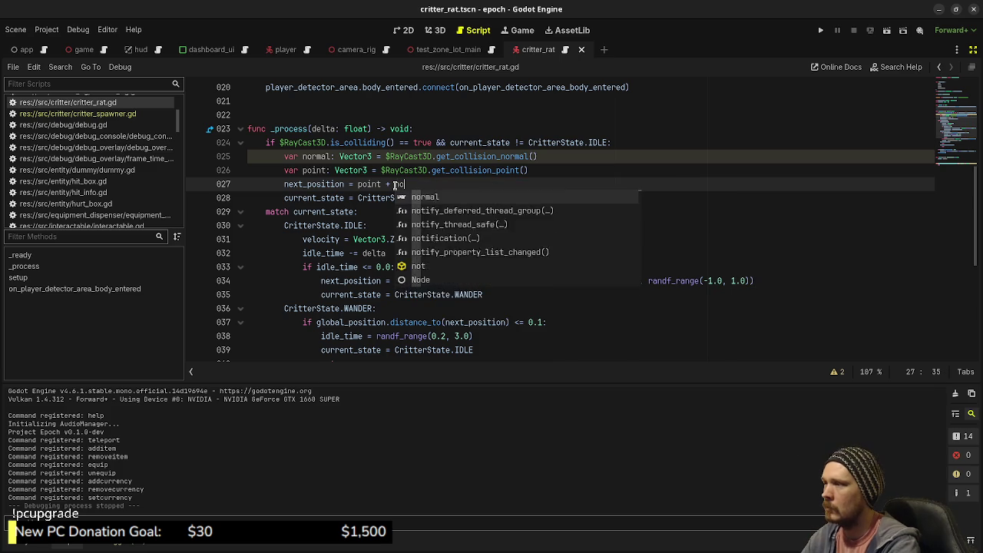
key("Escape")
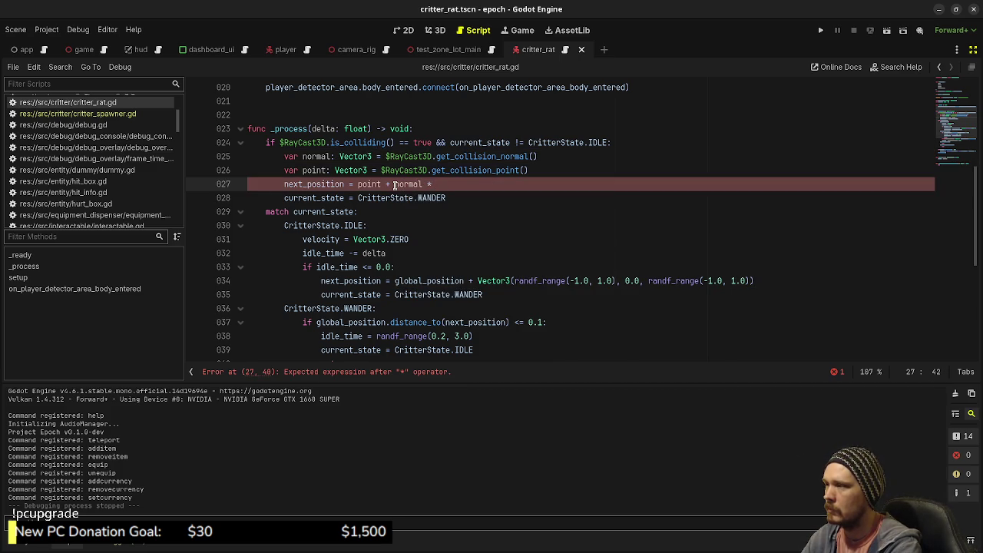
type("randf_ran")
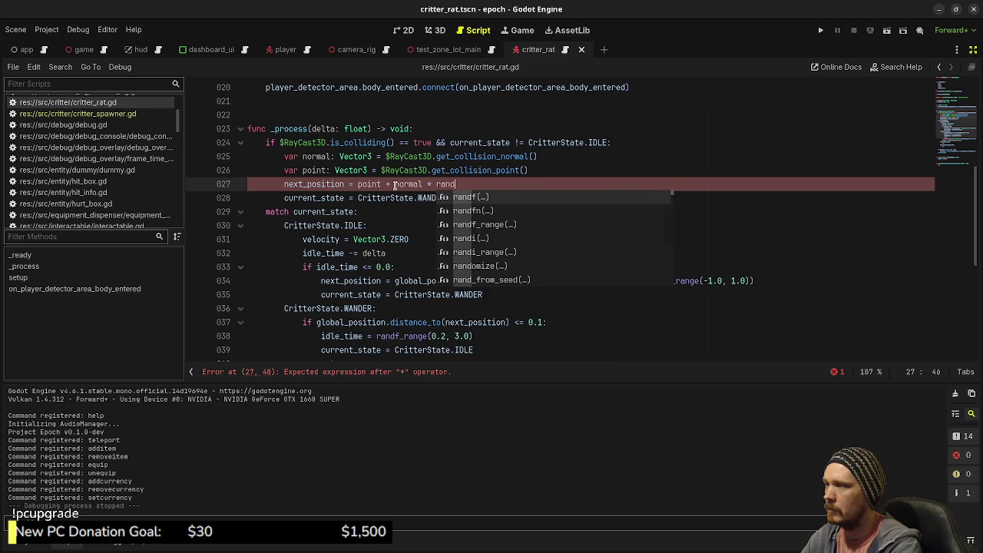
key("Return")
type("1.0")
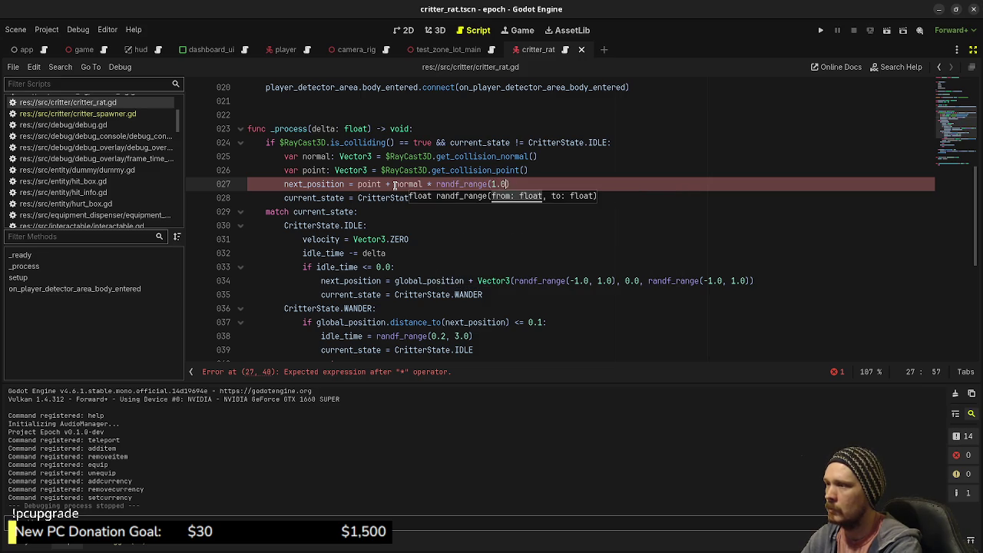
type(", 3.0")
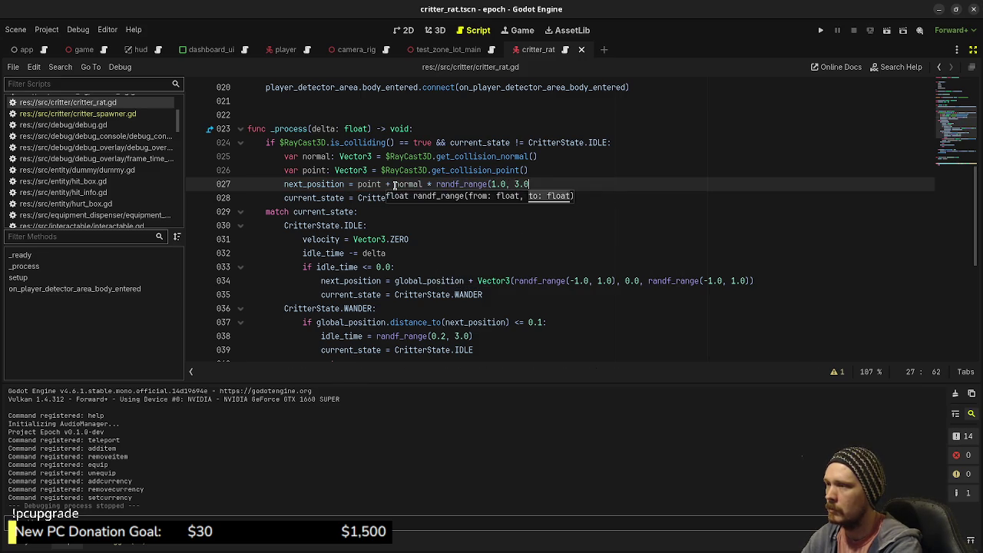
type(")")
key("ctrl+s")
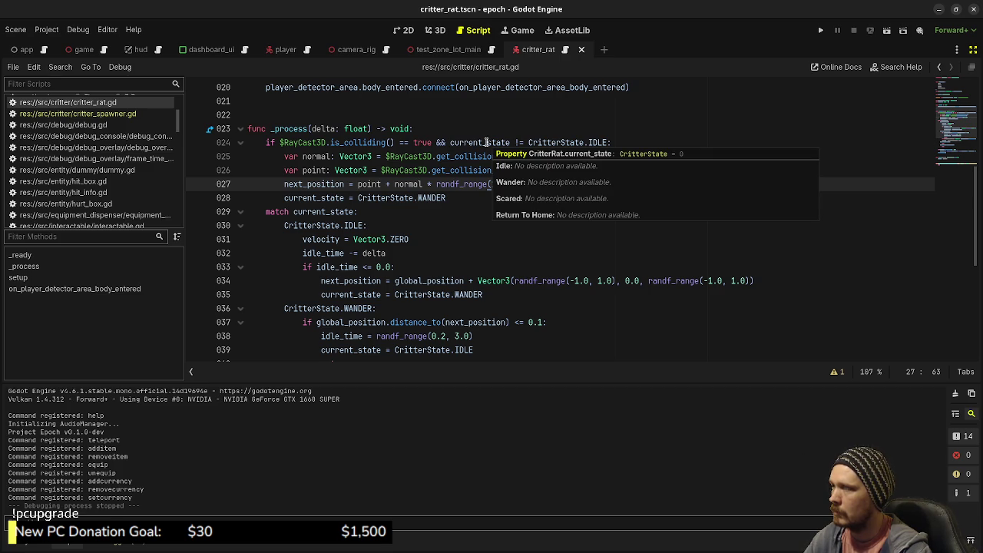
Remove the IDLE-state check from line 24's condition, save, and run the game.
left_click_drag(437, 143, 608, 143)
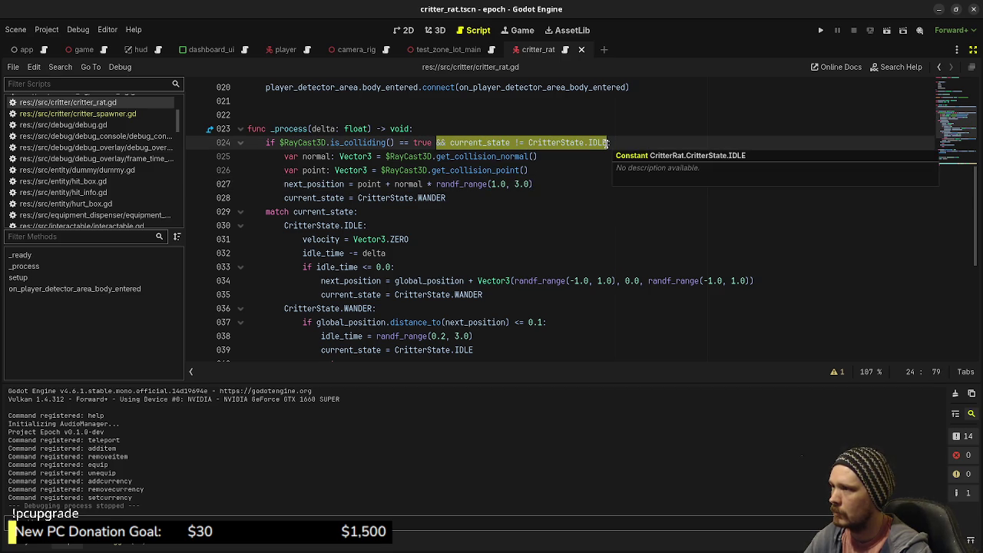
key("BackSpace")
key("ctrl+s")
key("F5")
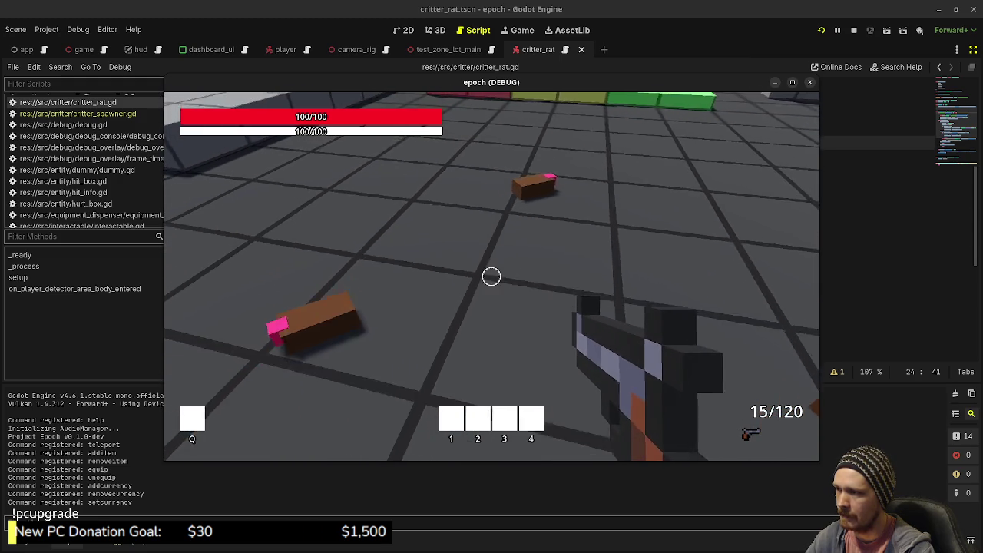
Release the mouse from the running game and stop the debug session.
key("Escape")
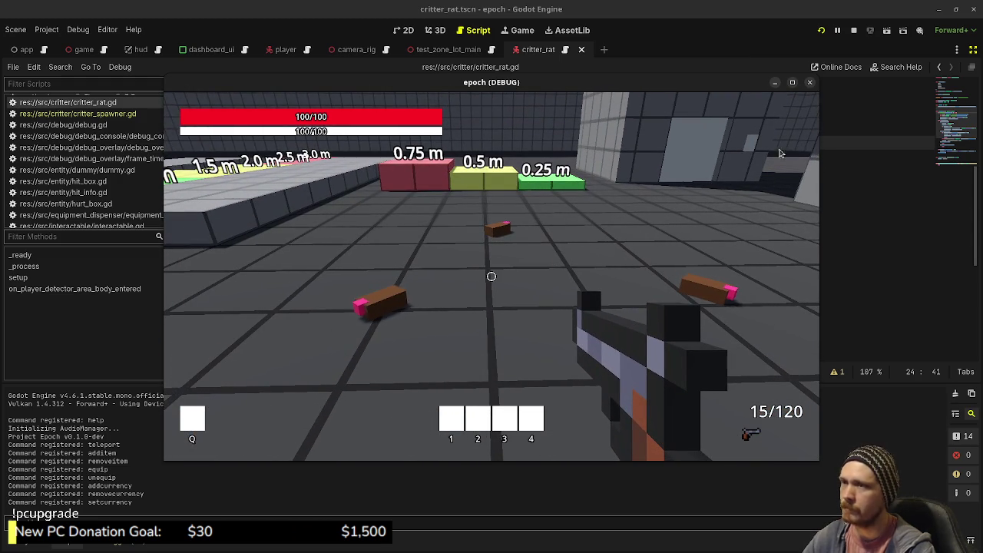
left_click(853, 30)
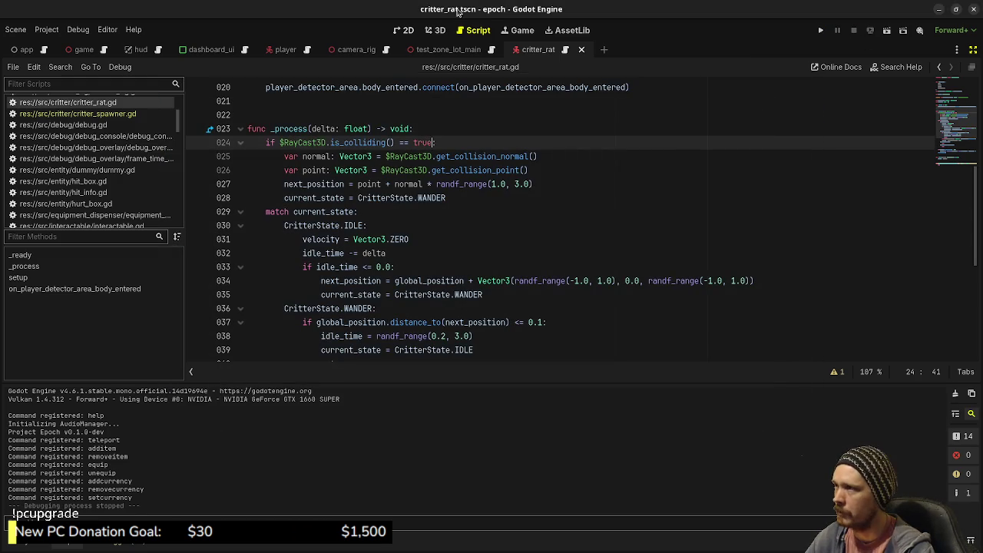
Move the CritterSpawner in test_zone_lot_main by (1.0, 0.0, -2.0), then save and run the game.
left_click(435, 30)
left_click(452, 50)
mouse_move(411, 275)
left_mouse_down()
mouse_move(449, 261)
mouse_move(460, 226)
left_mouse_up()
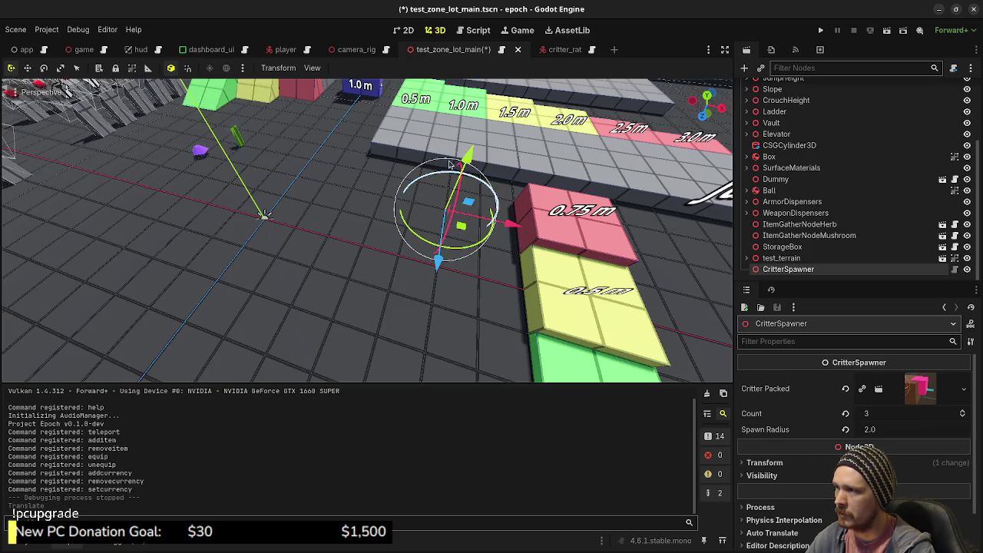
left_click(820, 30)
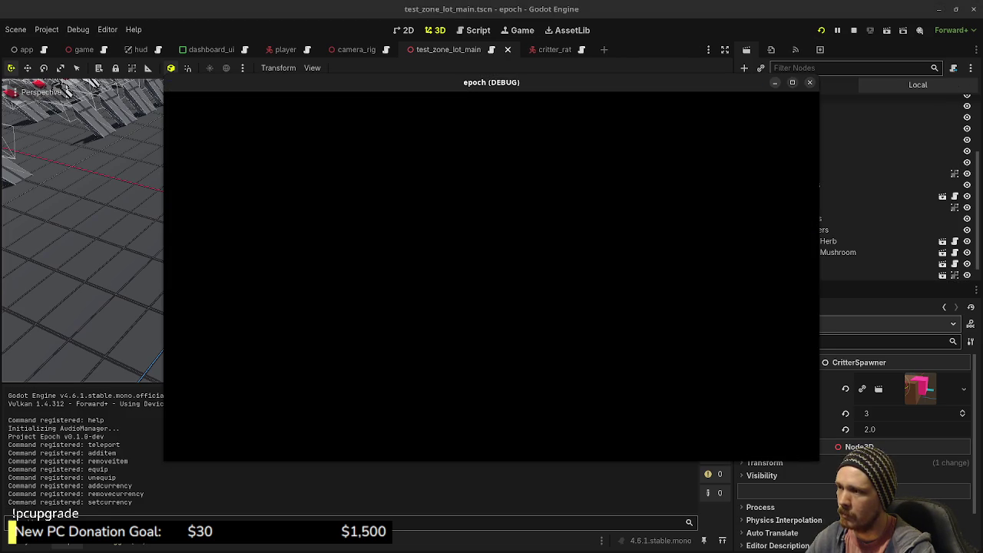
Walk toward the 0.75 m block and look around at the three wandering rats.
key("w")
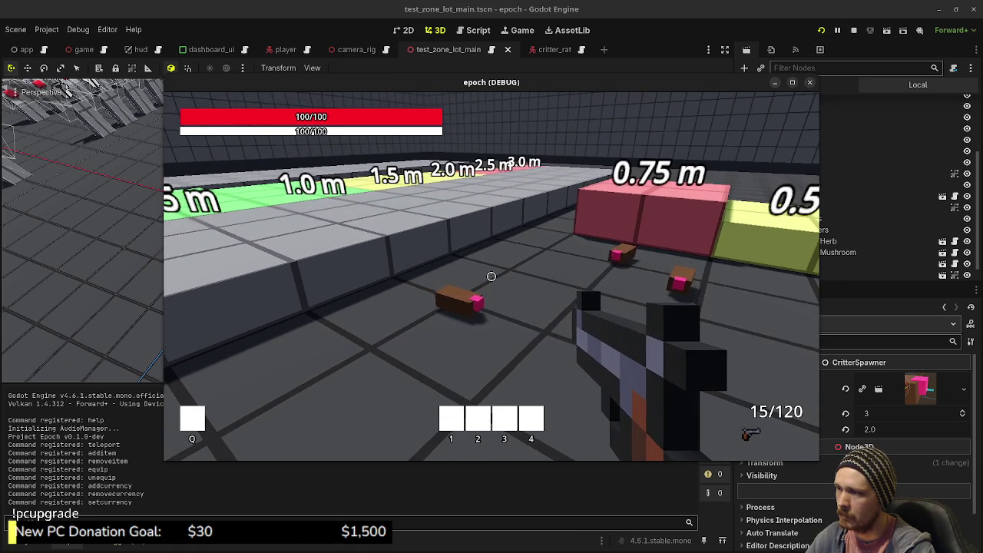
key("w")
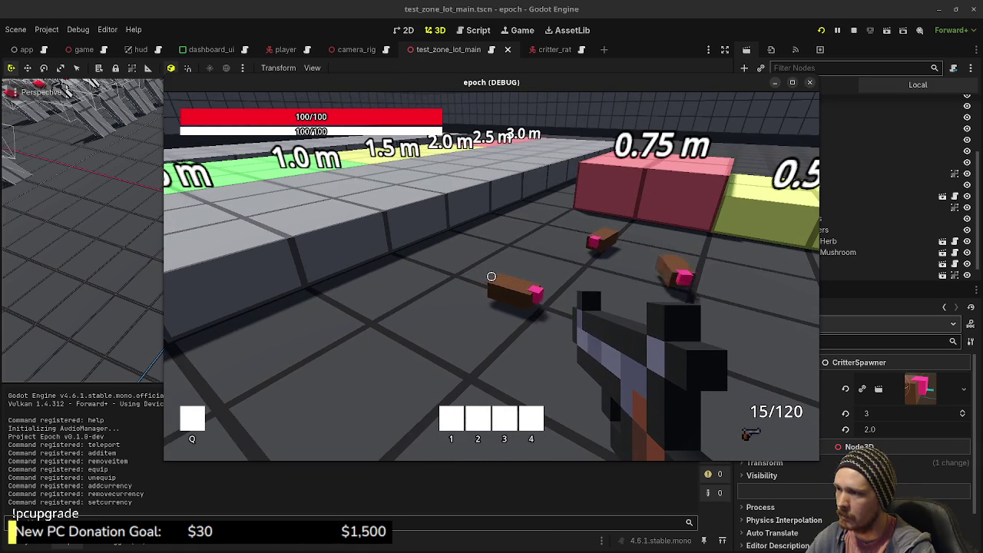
mouse_move(491, 276)
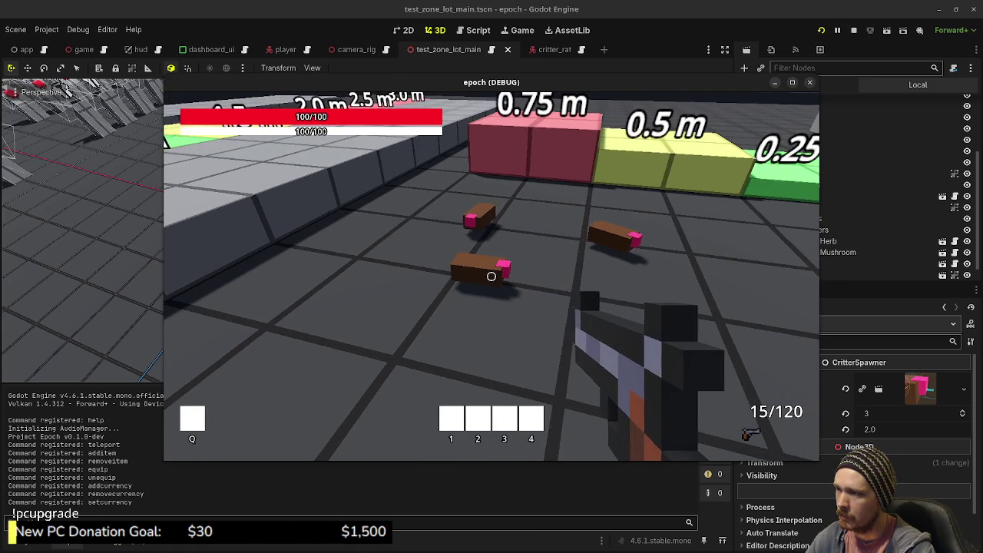
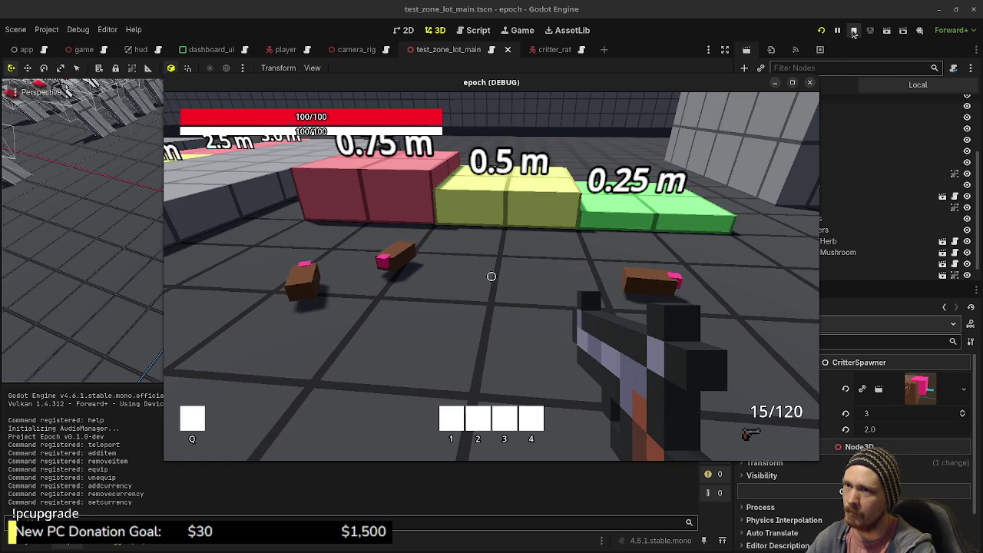
Stop the game, rewrite line 27 to use Vector3(point.x, global_position.y, point.z), then save and run.
left_click(853, 30)
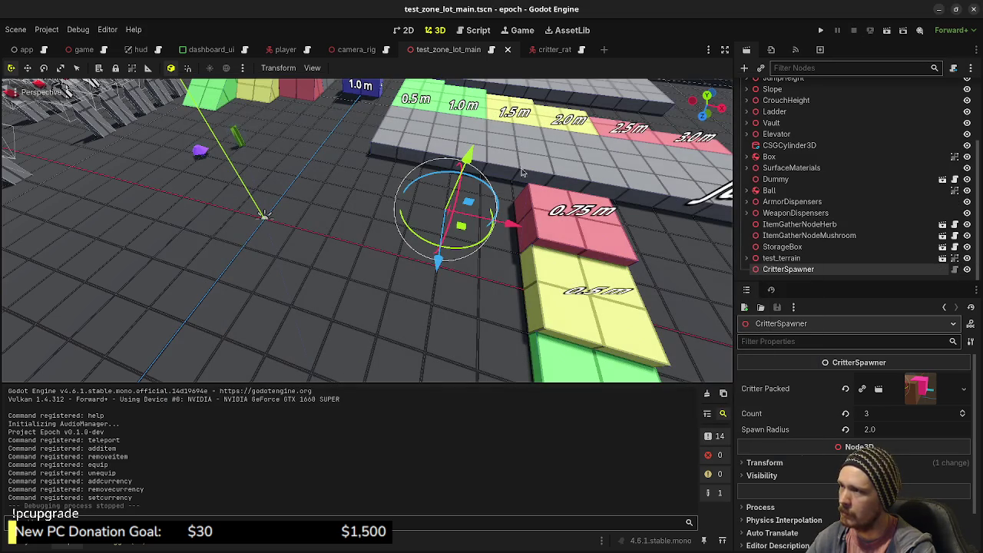
left_click(478, 30)
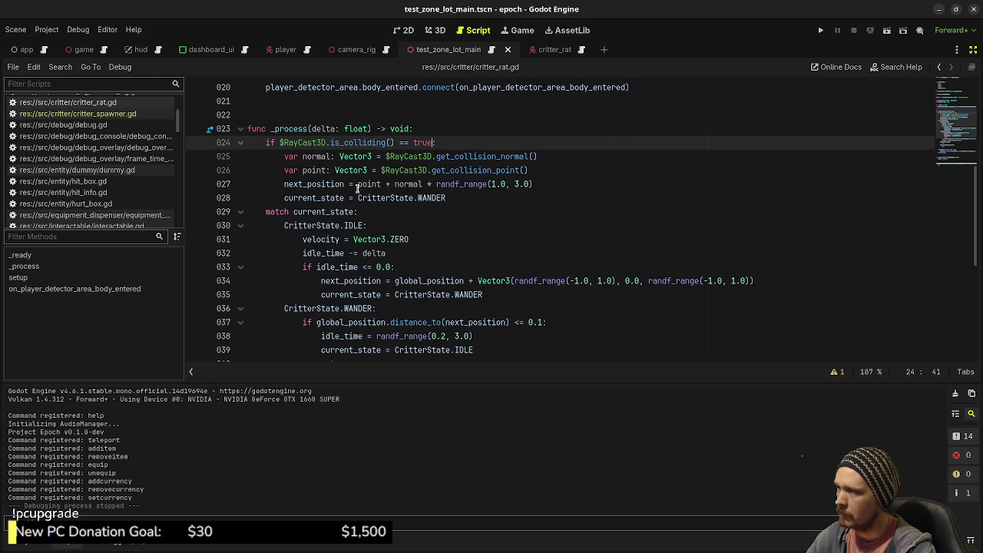
left_click(358, 184)
type("Vect")
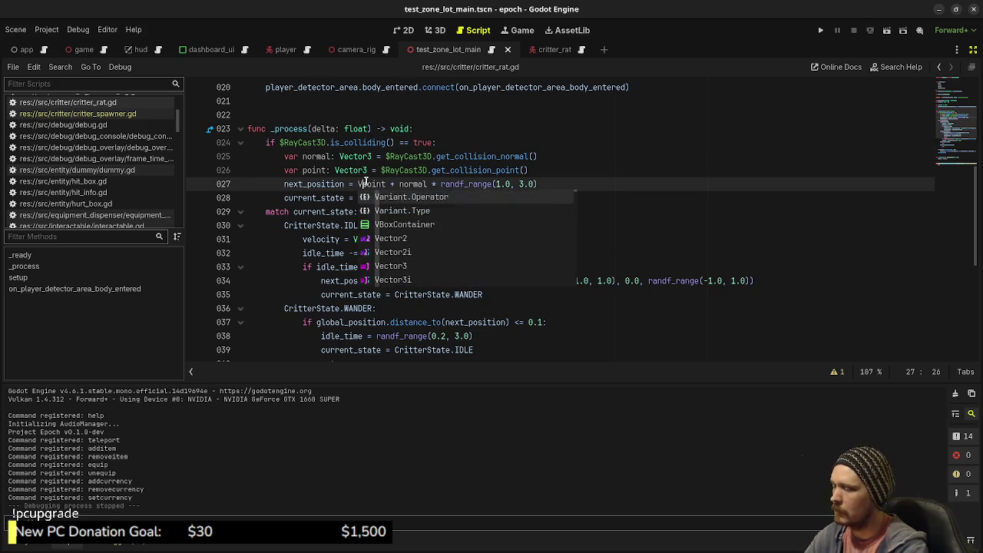
type("or3(")
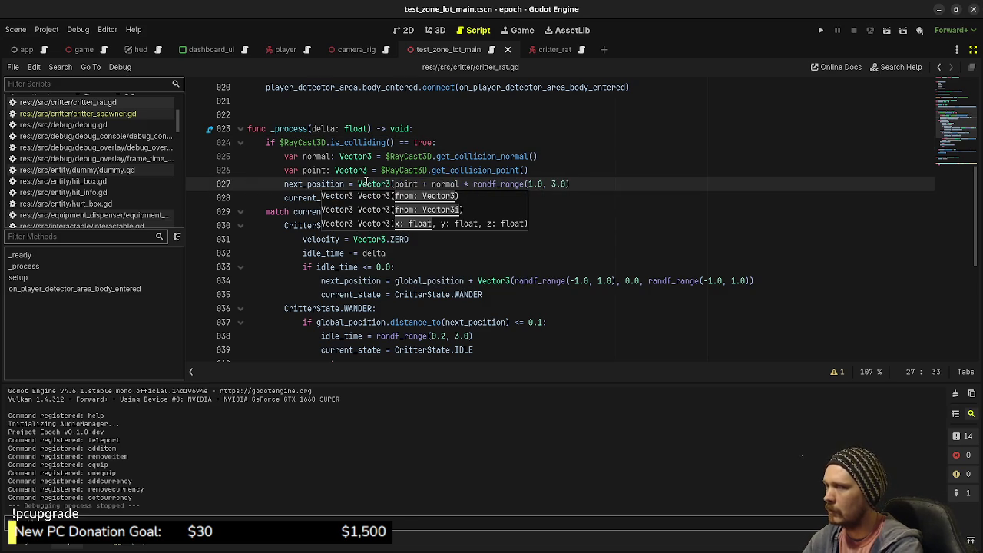
key("Right")
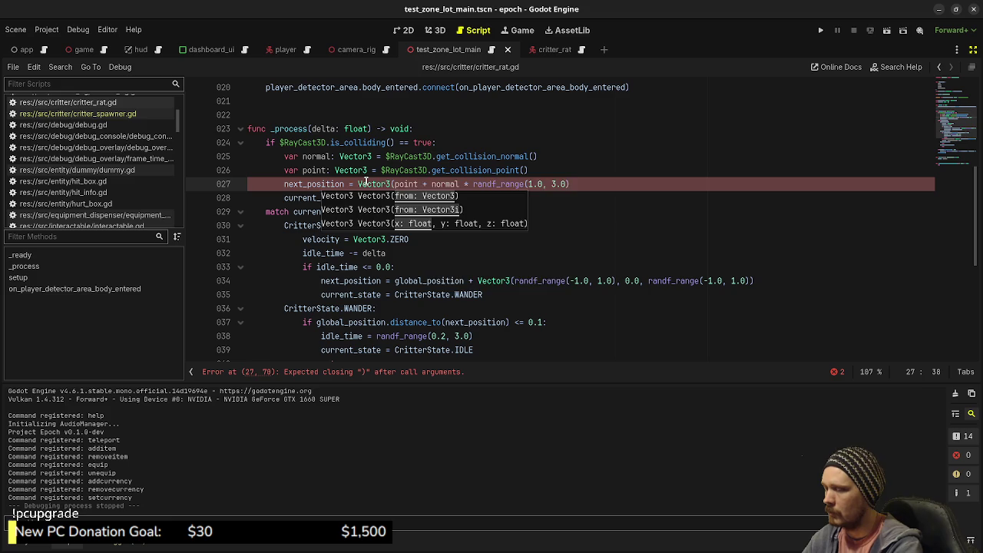
type(".x, ")
type("global_positi")
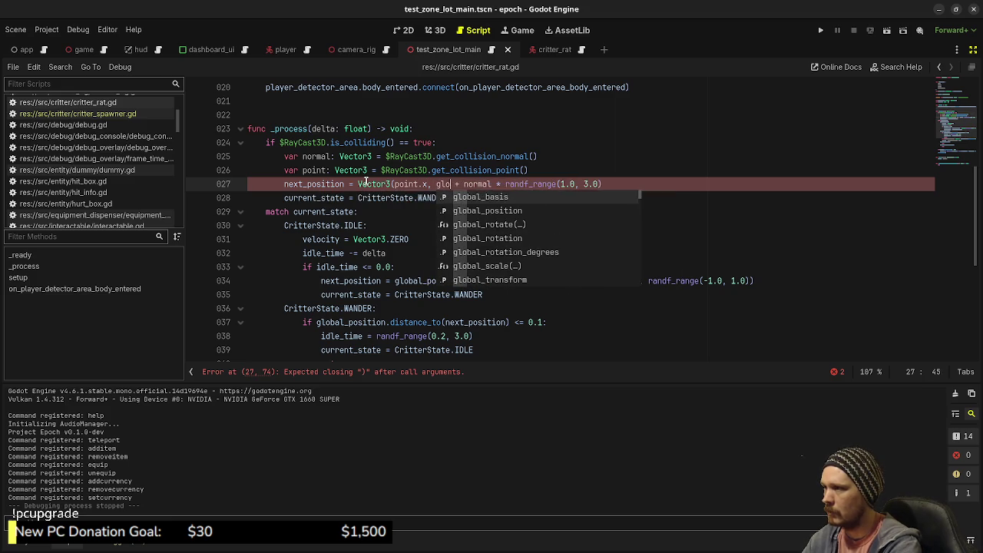
key("Return")
type(".")
type("y, point.z")
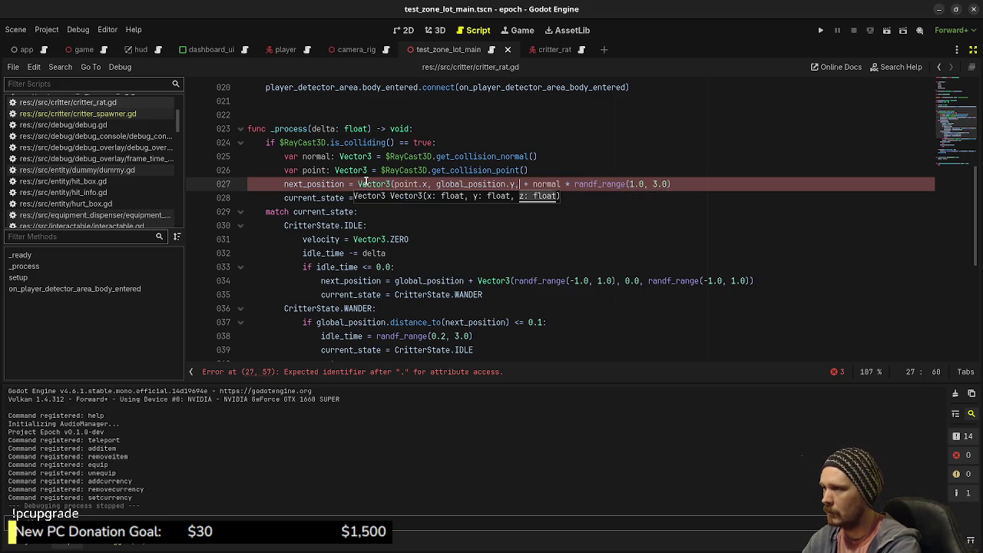
type(")")
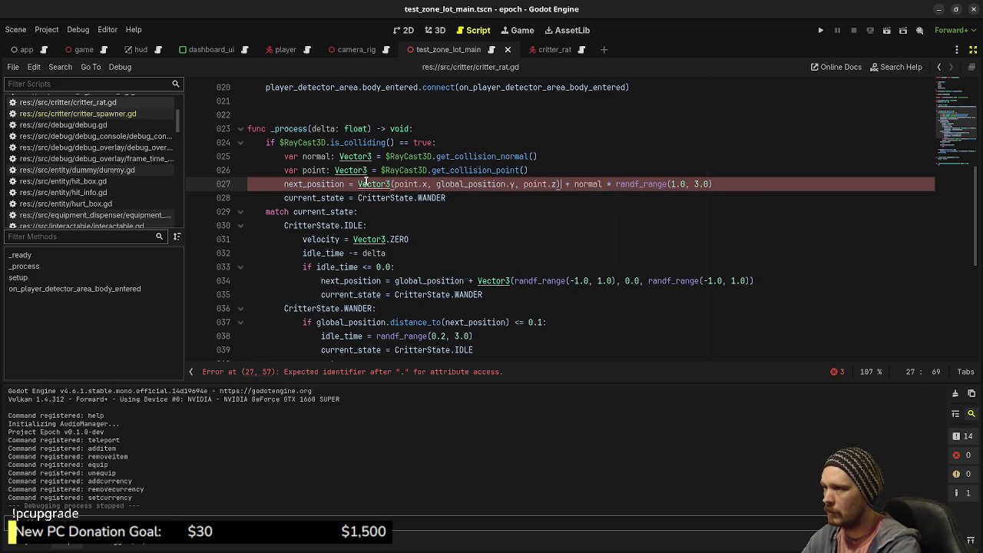
key("ctrl+s")
key("F5")
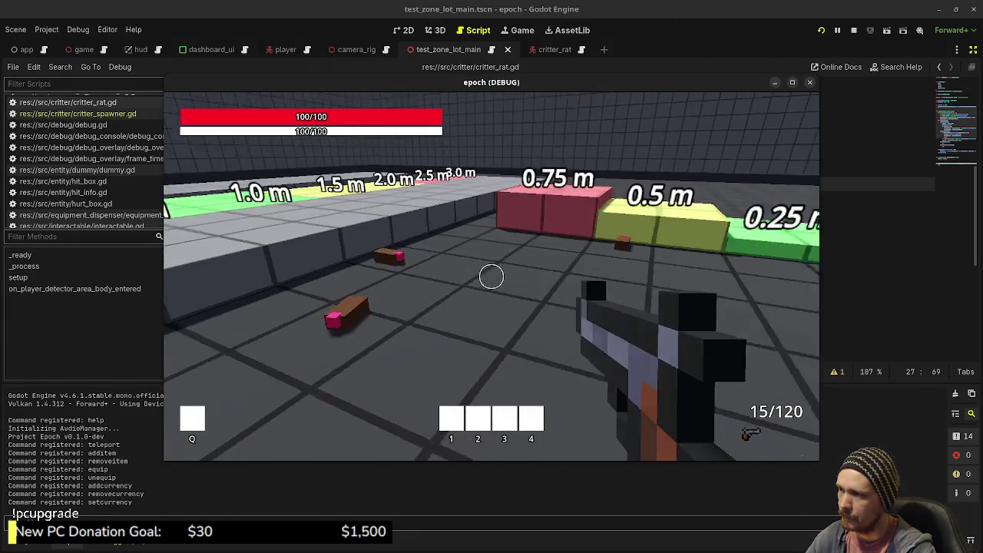
Walk toward the wandering rats and fire a shot at one.
key("w")
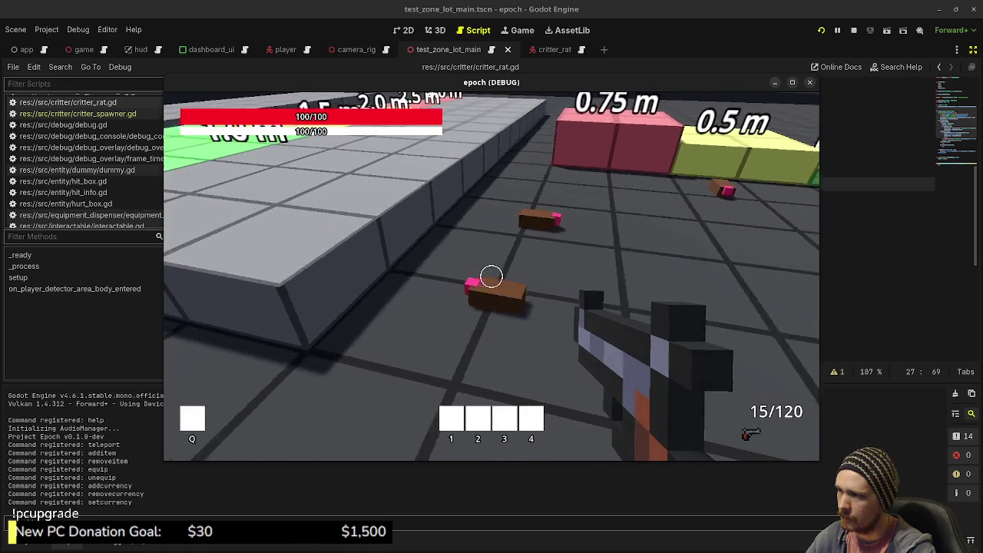
key("w")
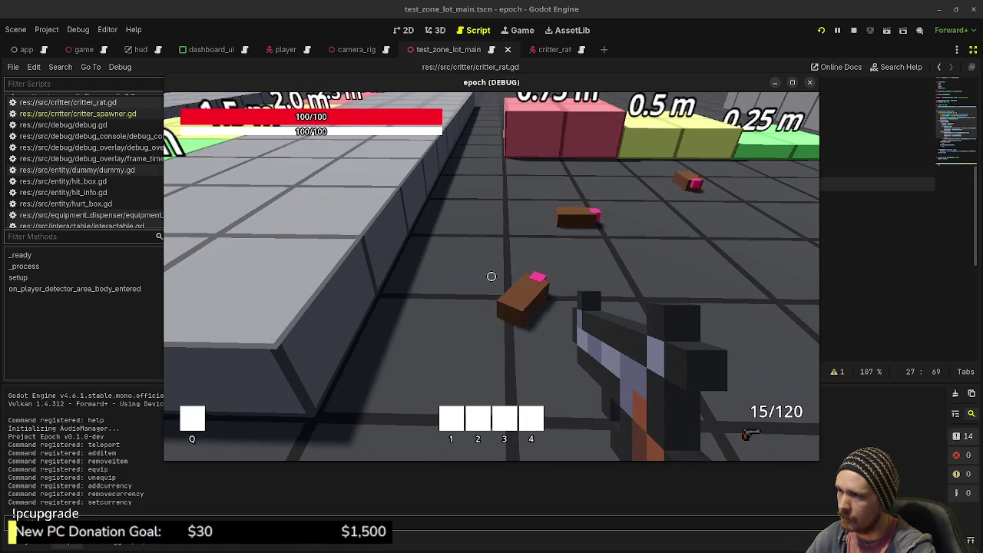
key("d")
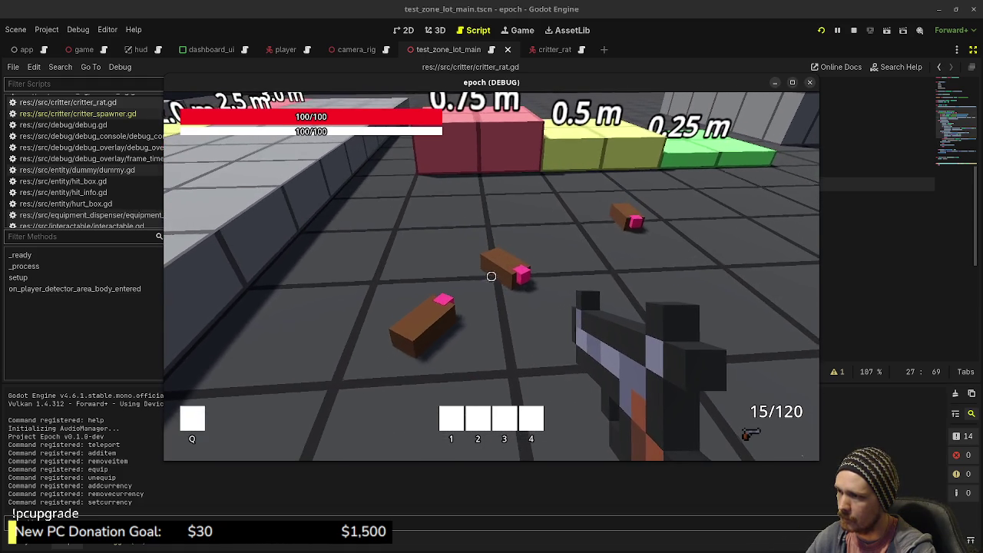
key("w")
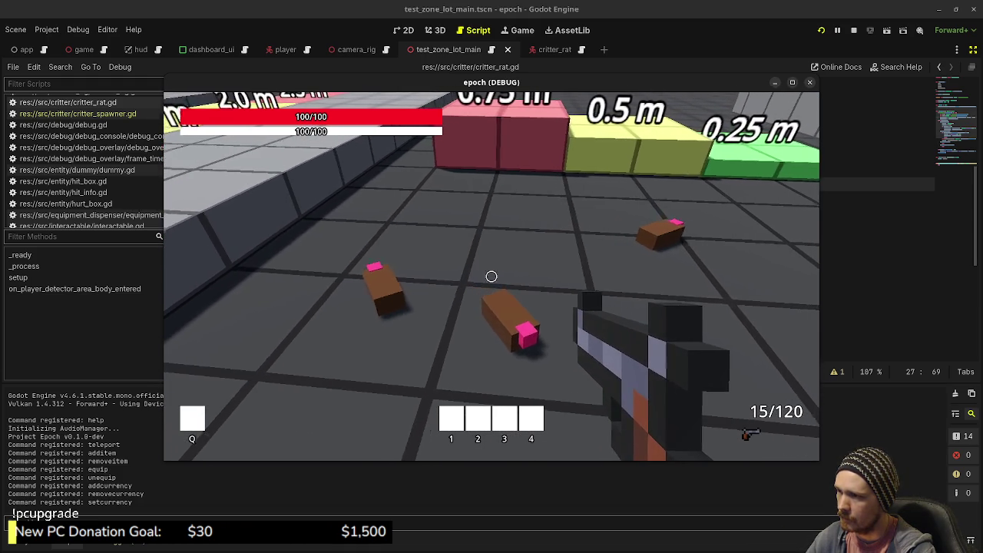
left_click(491, 276)
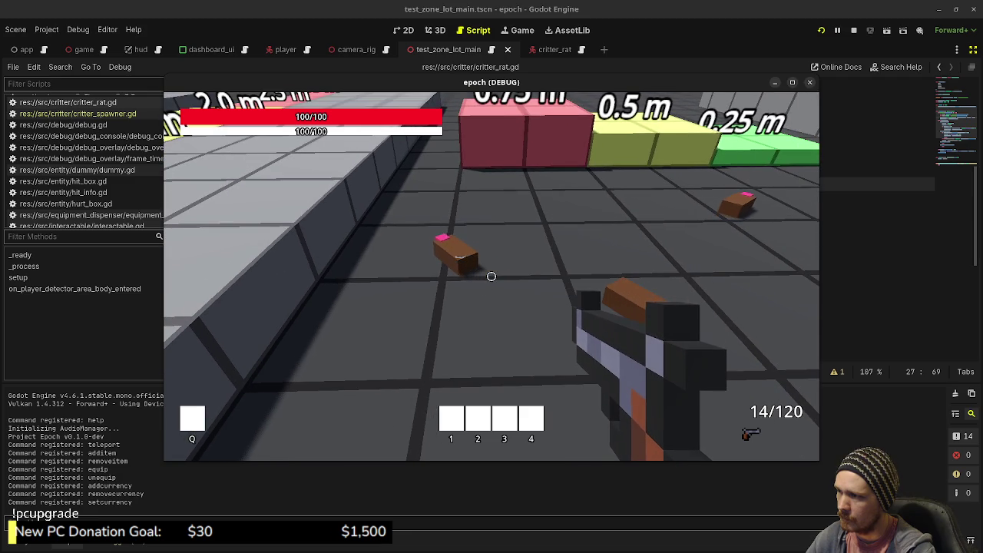
Move around to keep watching the rats wander, then stop the game with F8.
key("d")
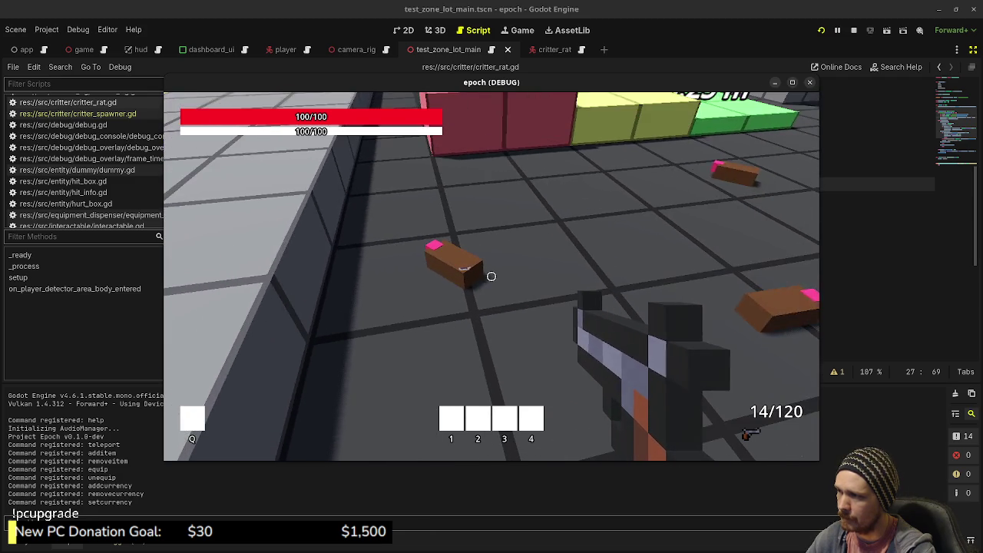
key("a")
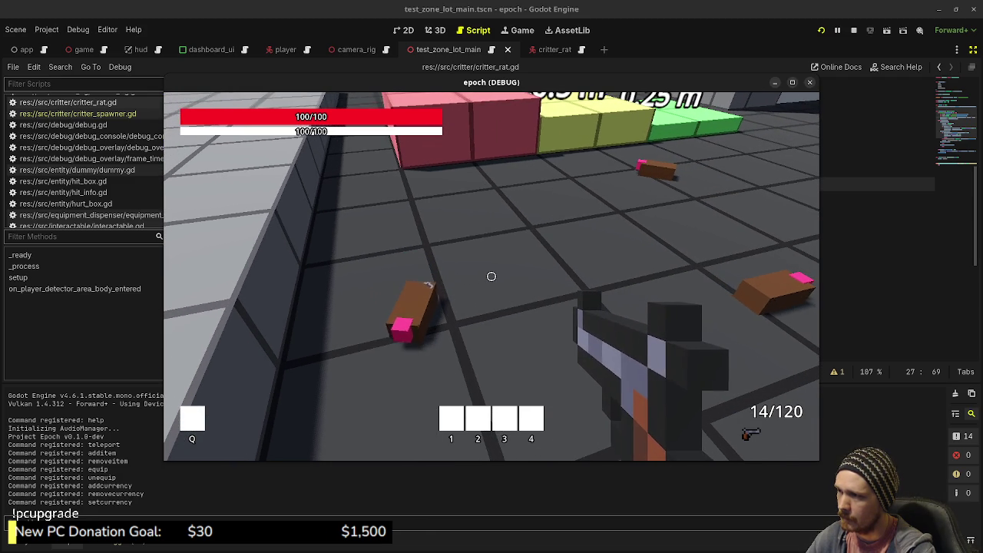
key("a")
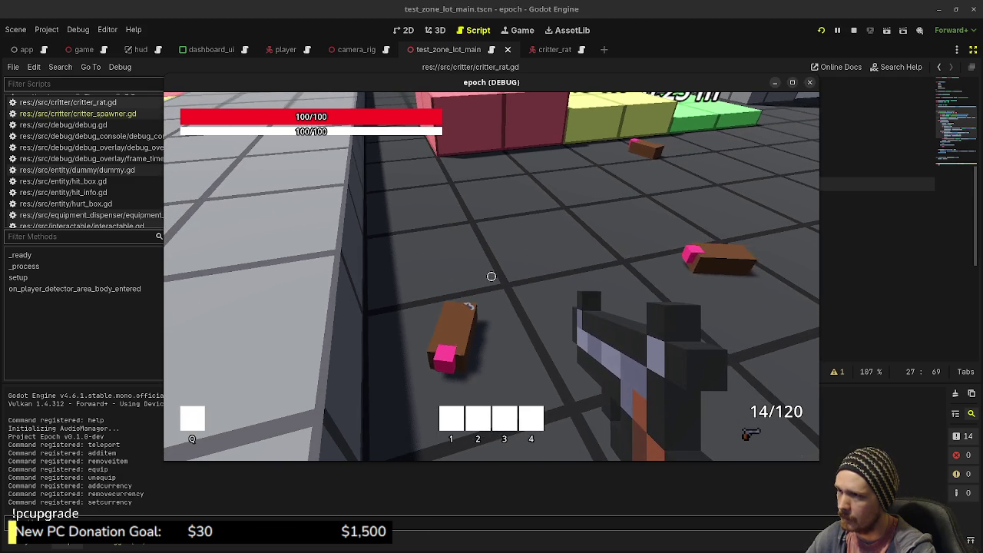
key("s")
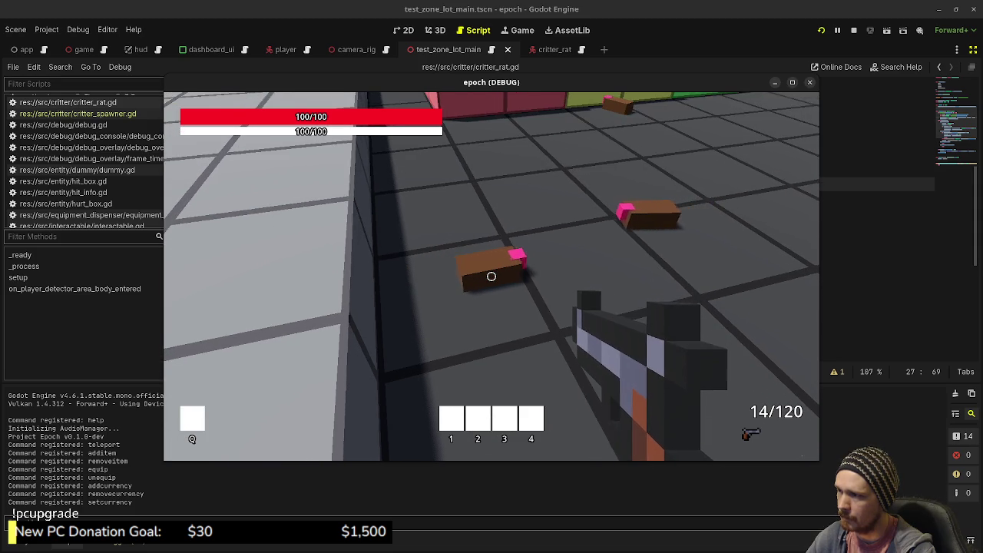
key("d")
key("s")
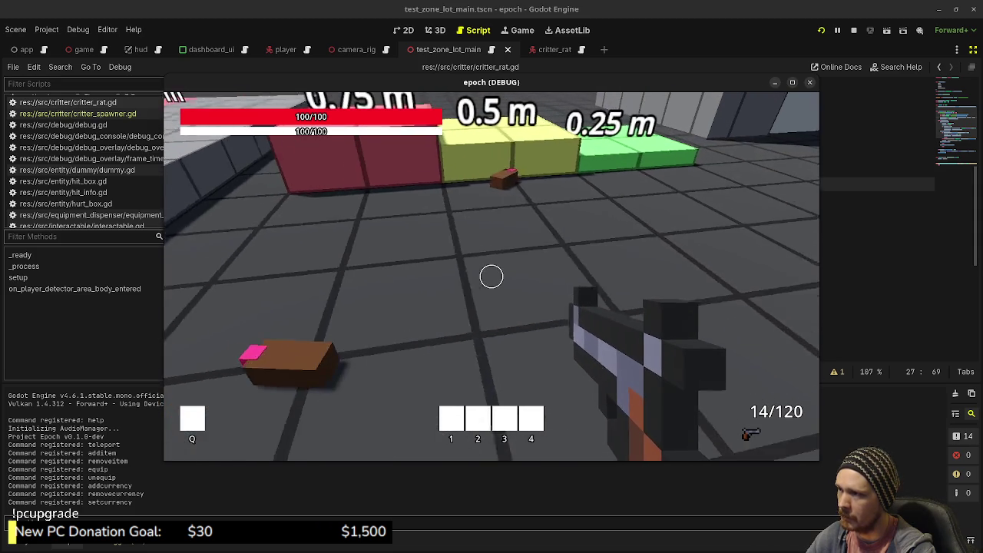
key("a")
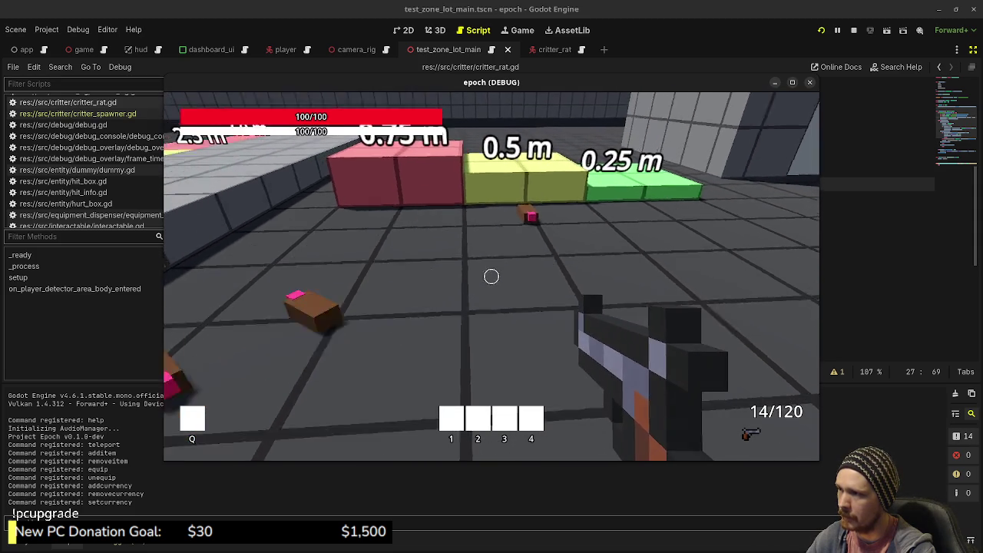
key("a")
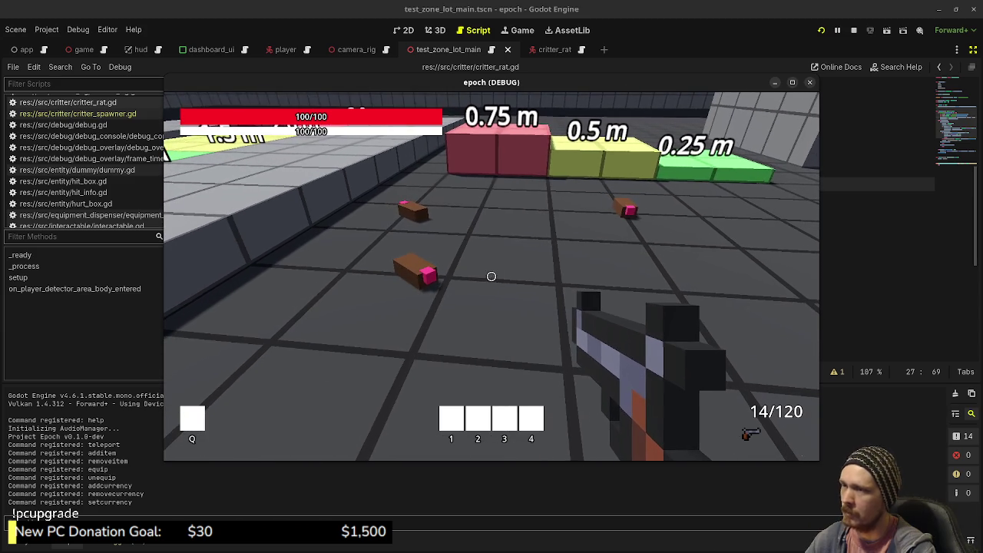
key("Escape")
key("F8")
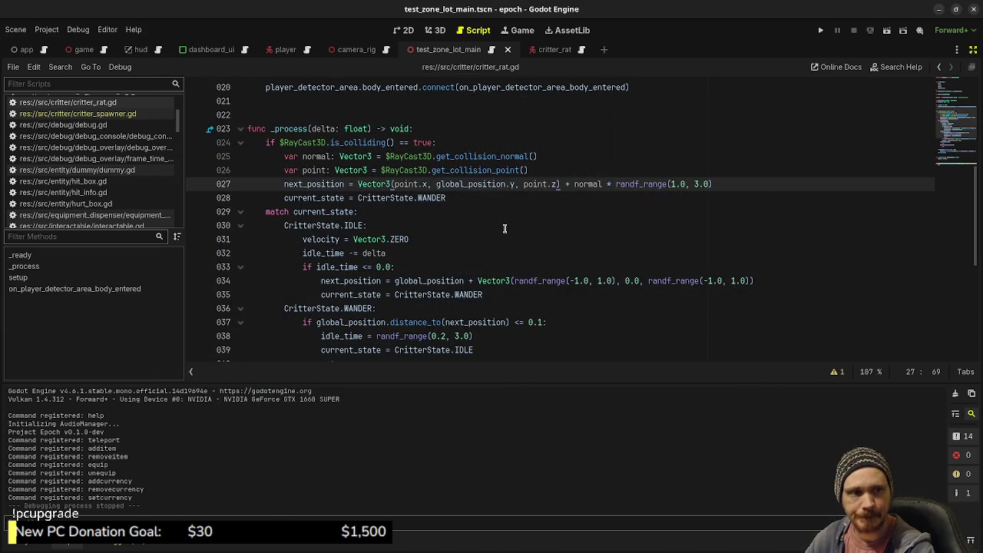
Start a new line inside the idle_time check of the idle branch.
scroll(504, 228, "down", 3)
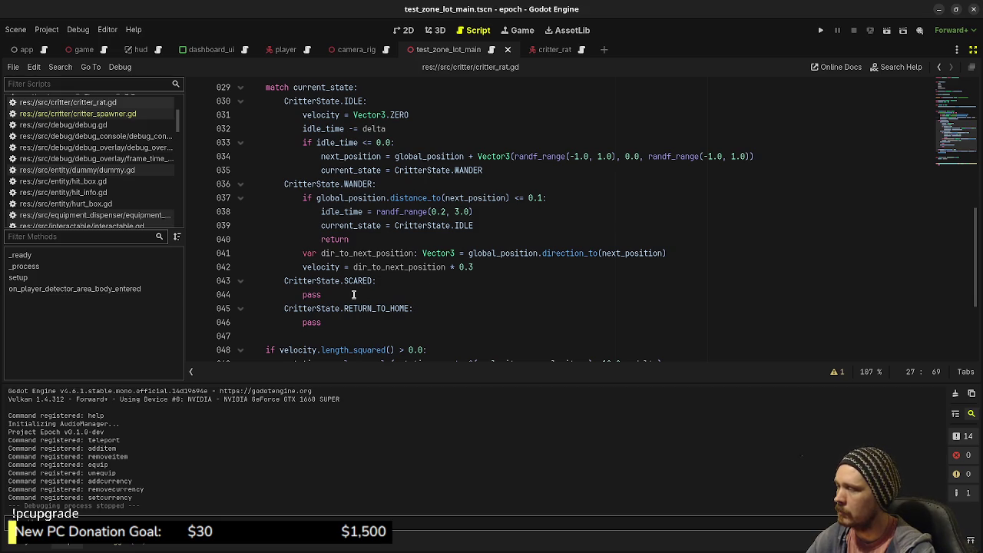
double_click(319, 322)
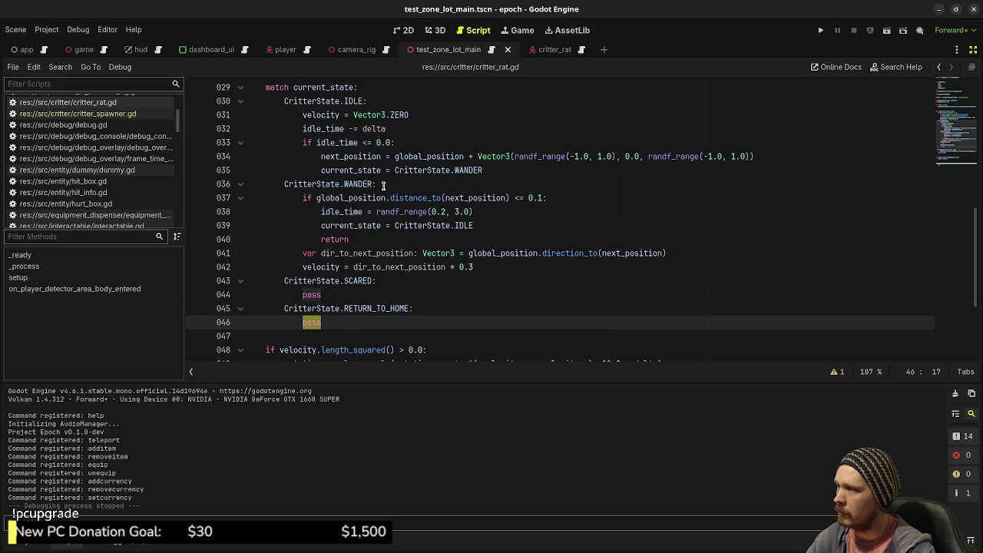
left_click(489, 266)
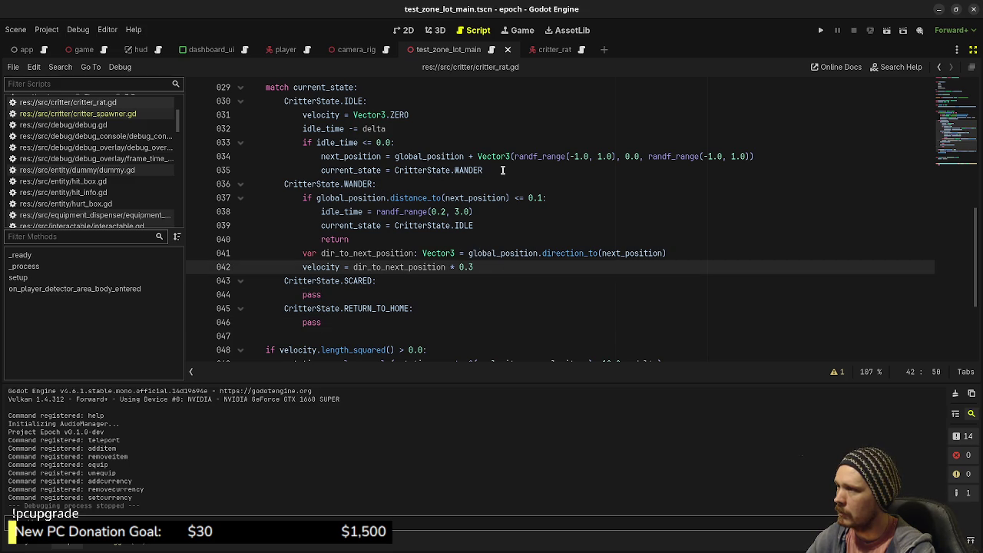
left_click(433, 143)
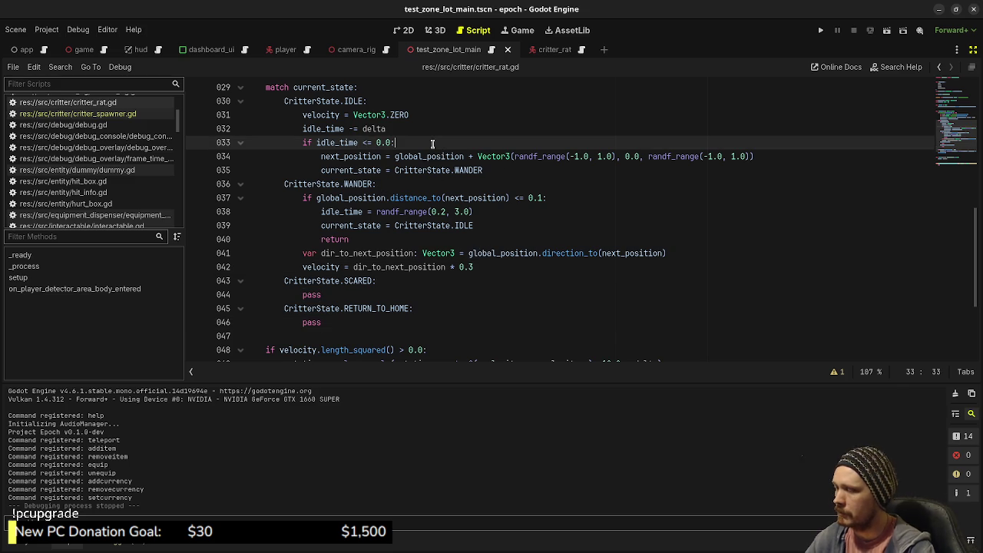
key("Return")
Write the condition if global_position.distance_to(spawner.global_position) > spawner.spawn_radius * 2.0:.
type("if ")
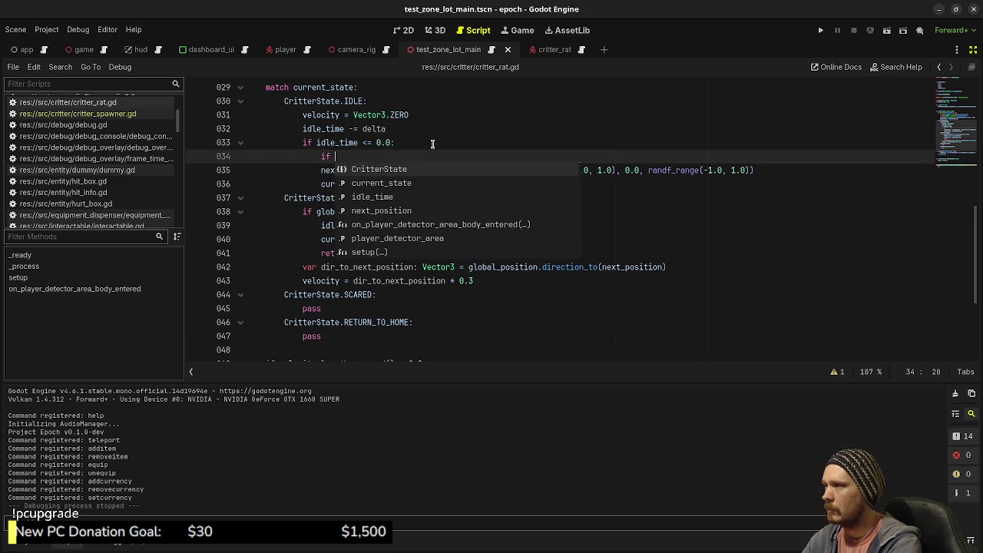
type("global_positio")
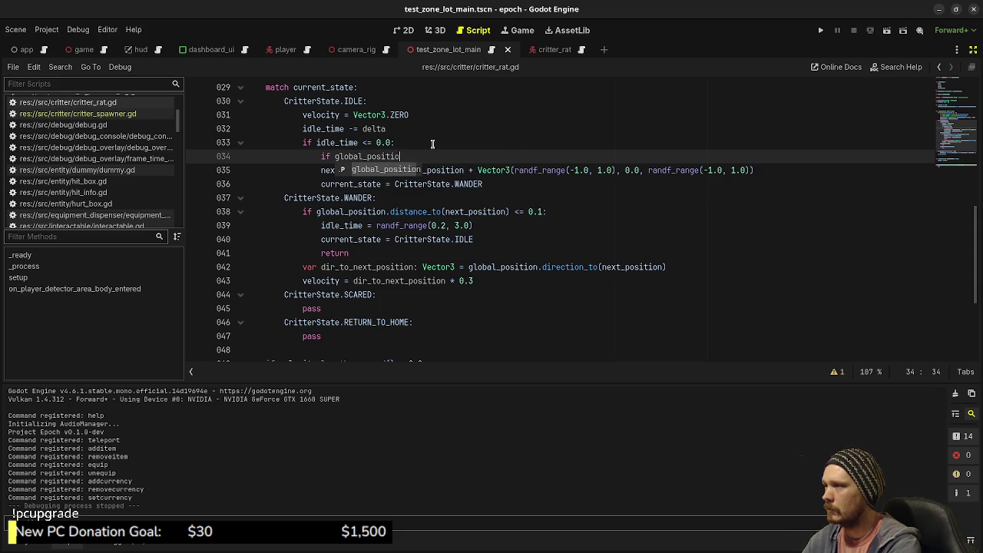
type("n.distance_to")
key("Return")
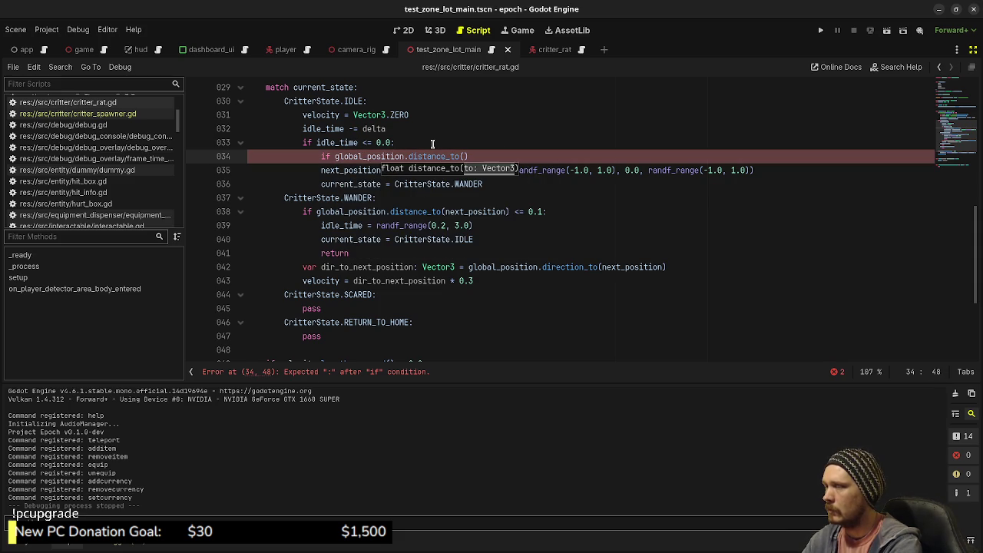
type("spawner.global_")
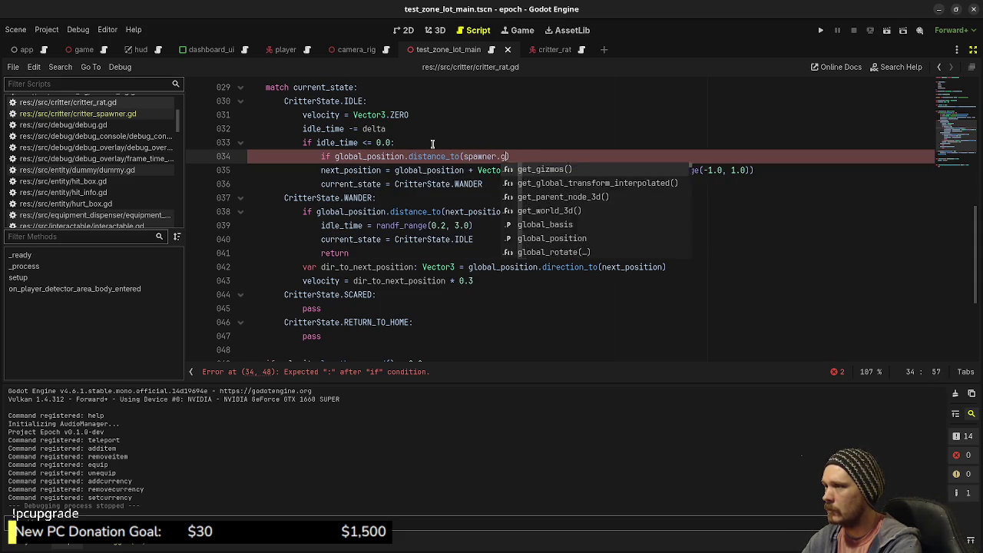
type("position")
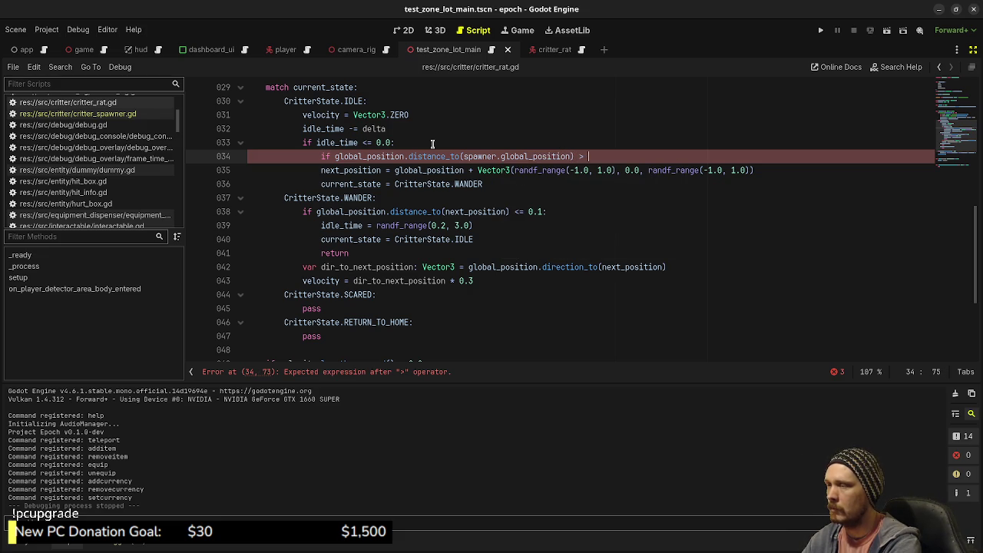
type("spawner")
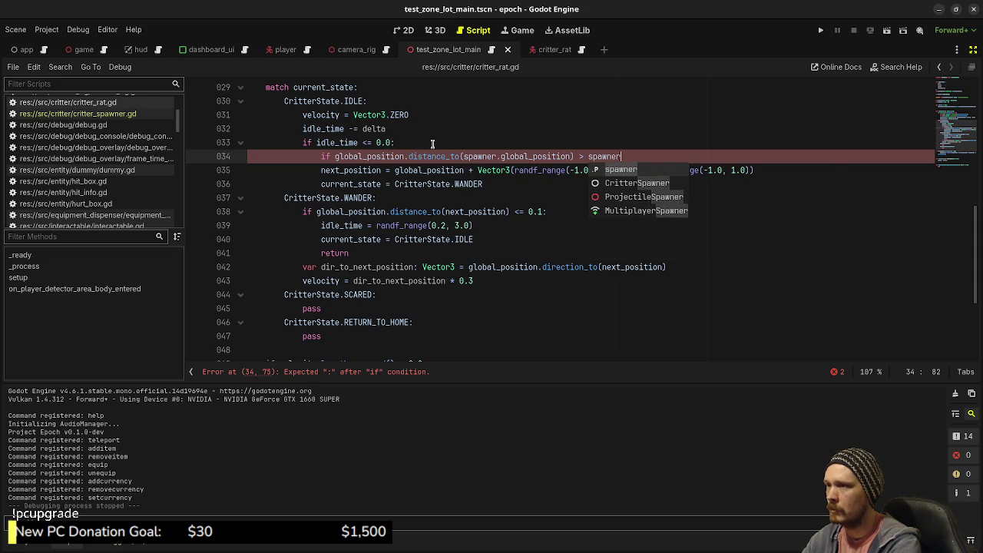
type(".rad")
key("Return")
type("*")
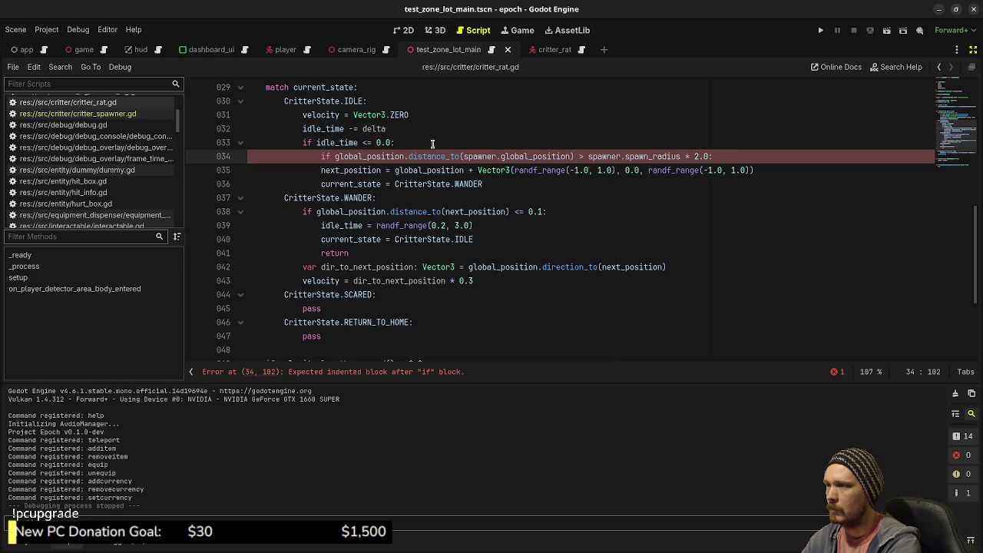
key("Return")
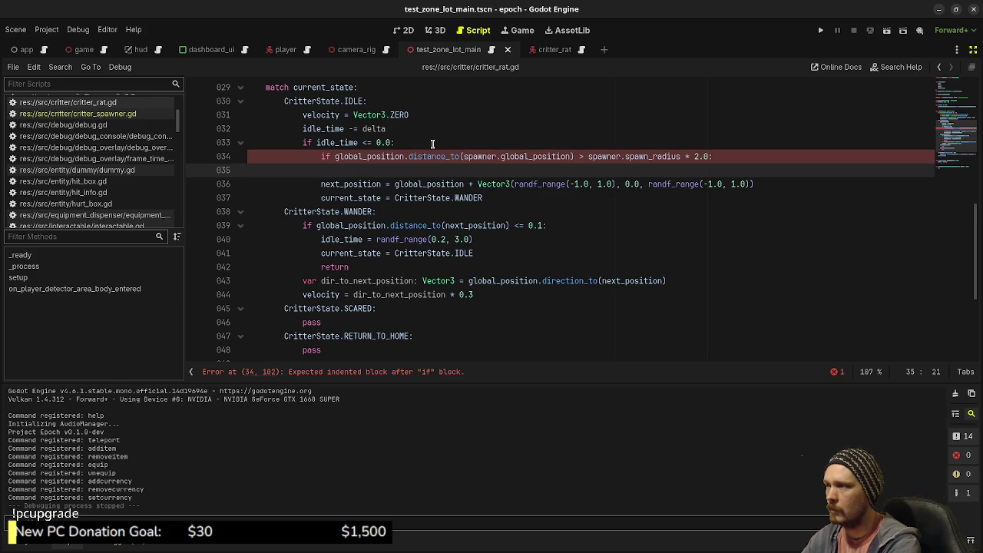
Add an else branch and indent the wander-target lines under it.
type("pass")
key("Return")
type("el")
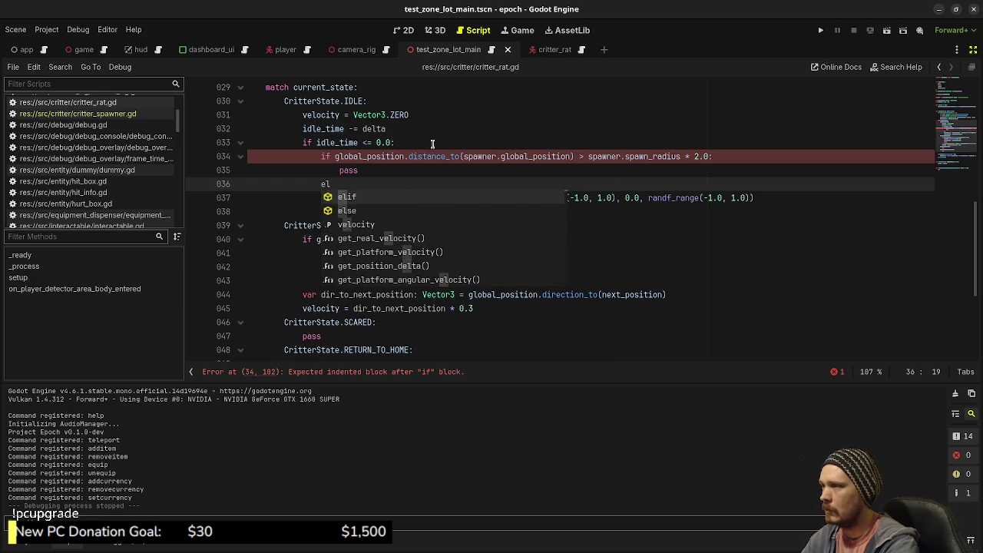
type("se:")
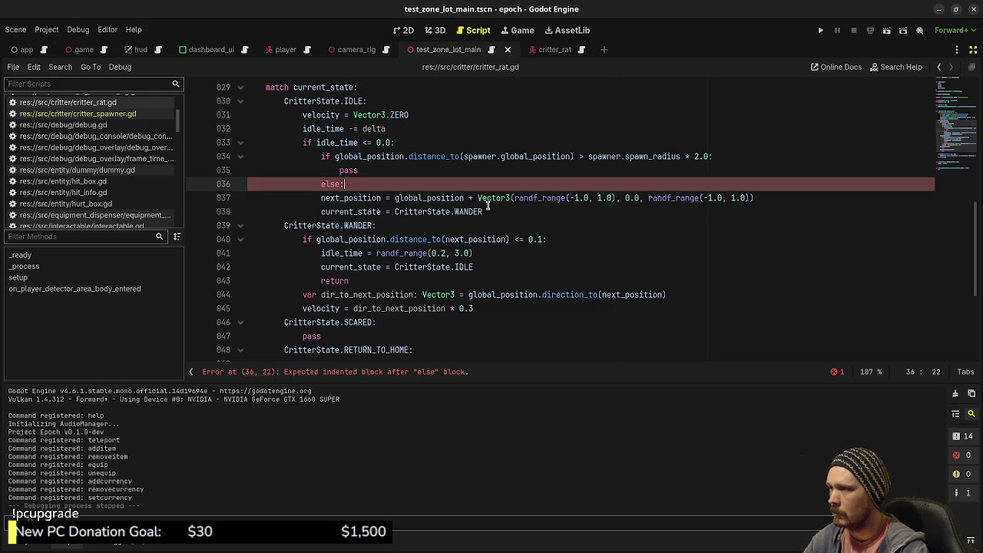
left_click_drag(485, 211, 318, 196)
key("Tab")
left_click(461, 198)
left_click_drag(500, 211, 335, 201)
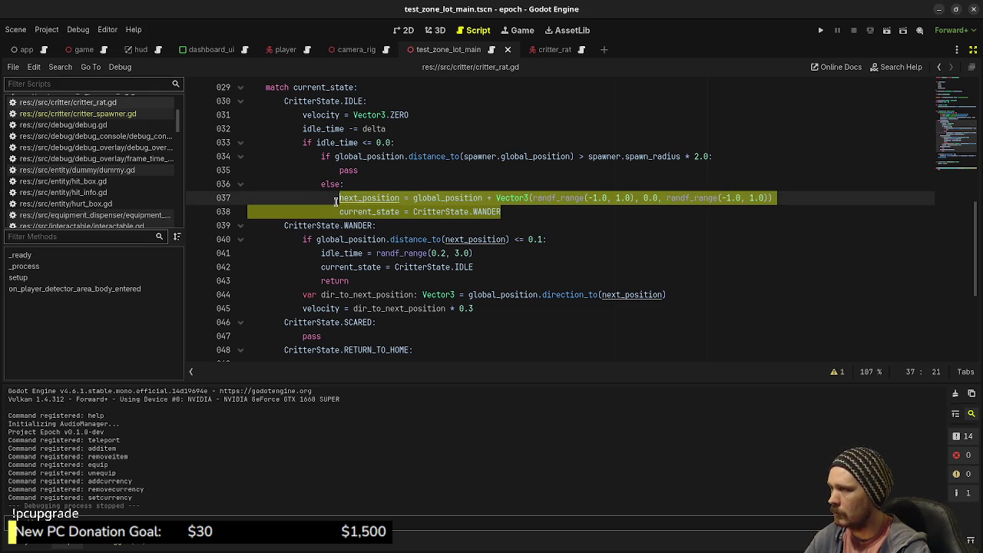
left_click(399, 189)
Copy the next_position assignment into the distance branch using spawner.global_position, then save.
mouse_move(774, 198)
left_mouse_down()
mouse_move(285, 212)
mouse_move(338, 201)
left_mouse_up()
key("ctrl+c")
double_click(348, 170)
key("ctrl+v")
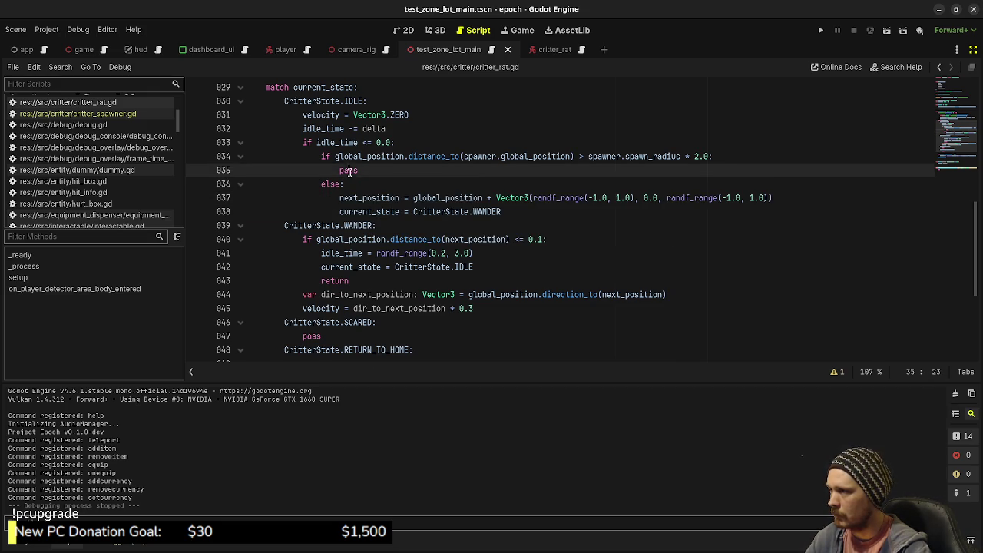
left_click(338, 211)
key("BackSpace")
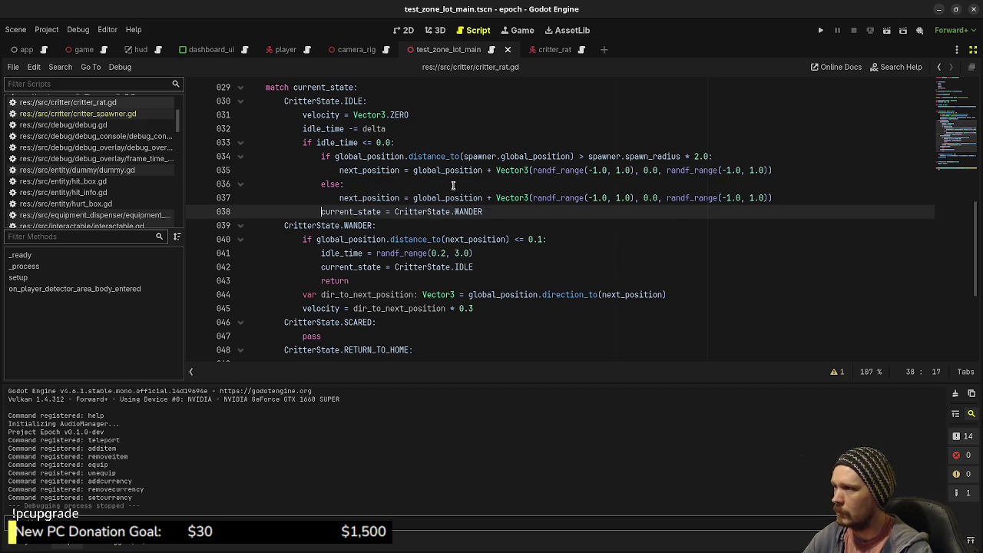
double_click(449, 172)
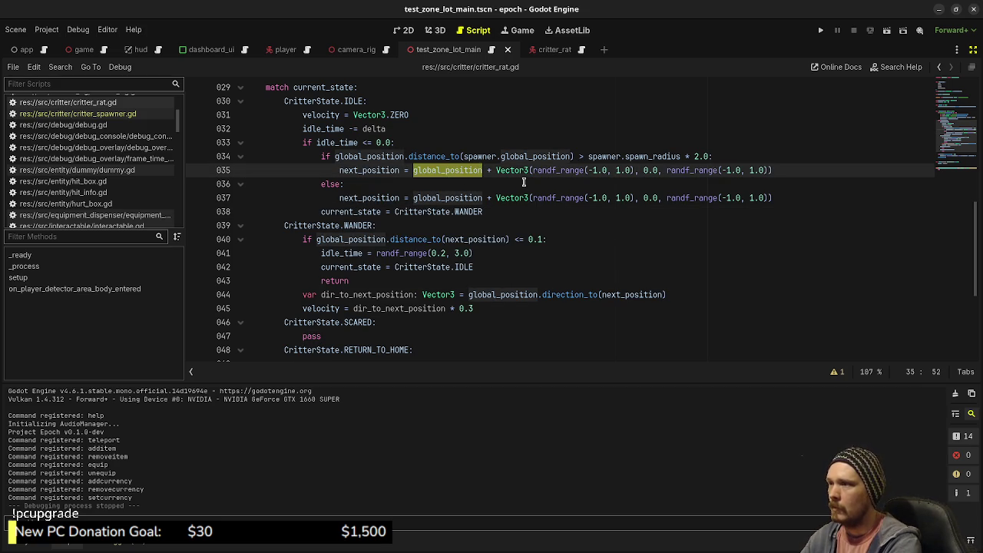
type("spawner.g")
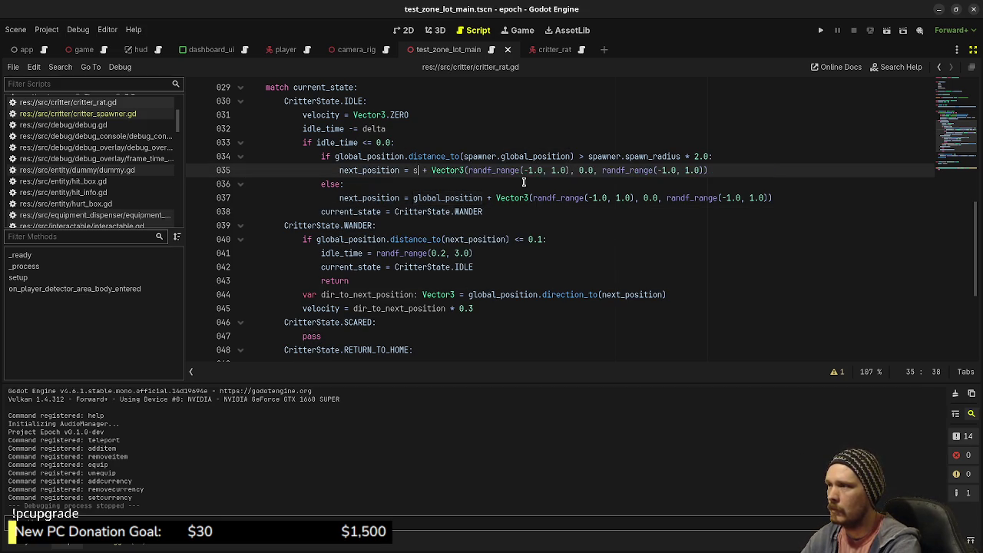
type("lobal_posi")
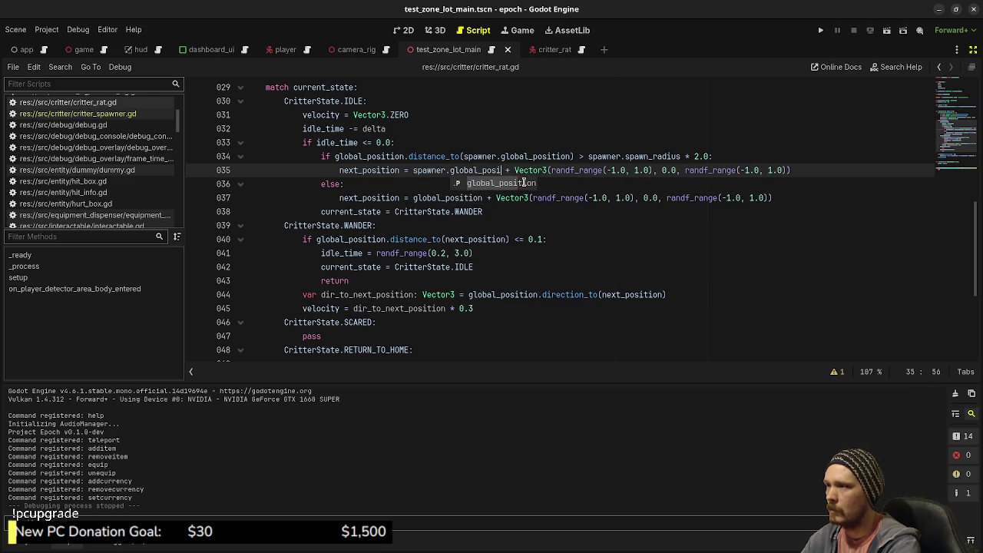
key("Return")
key("ctrl+s")
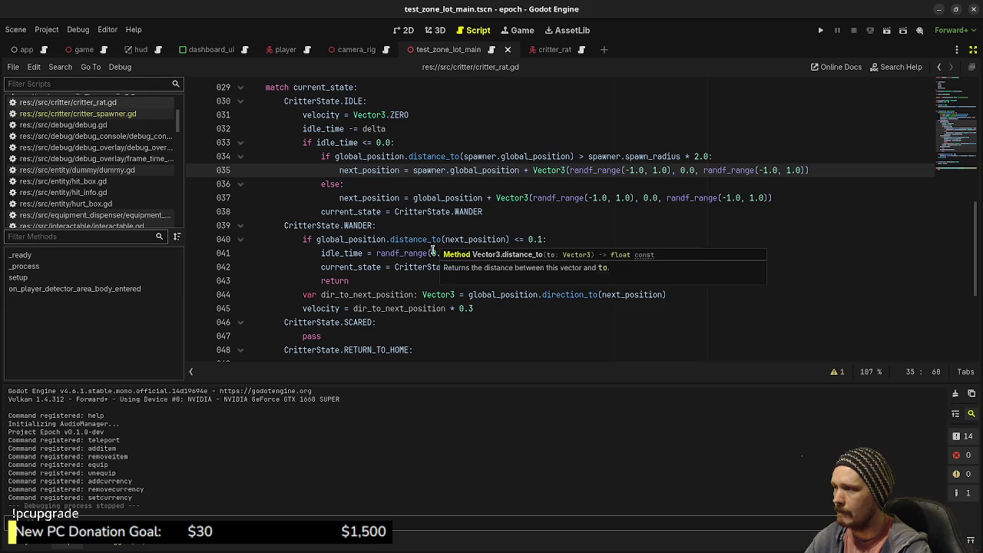
Delete the RETURN_TO_HOME match case and its CritterState enum entry.
scroll(401, 284, "down", 1)
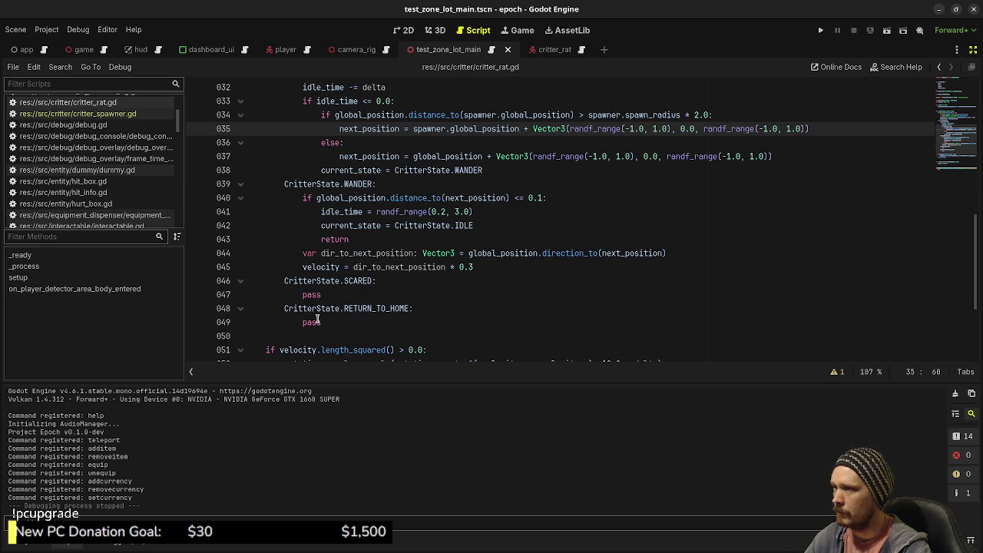
left_click(327, 322)
key("shift+Up")
key("shift+Up")
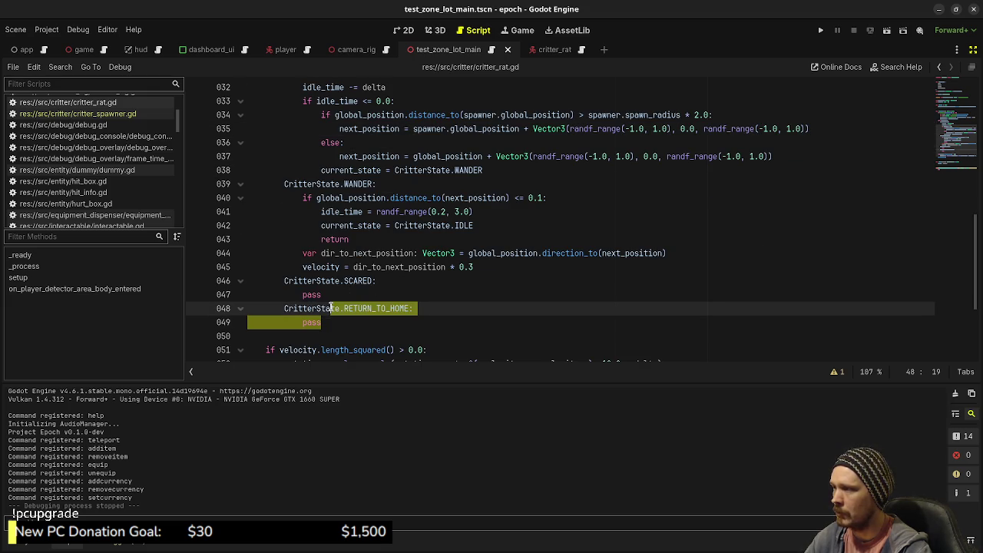
key("BackSpace")
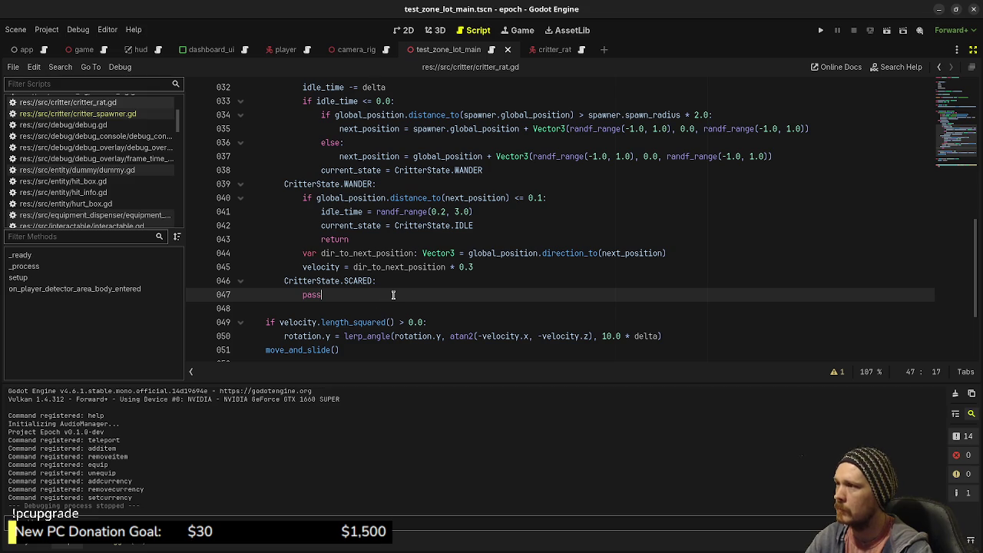
scroll(393, 295, "up", 8)
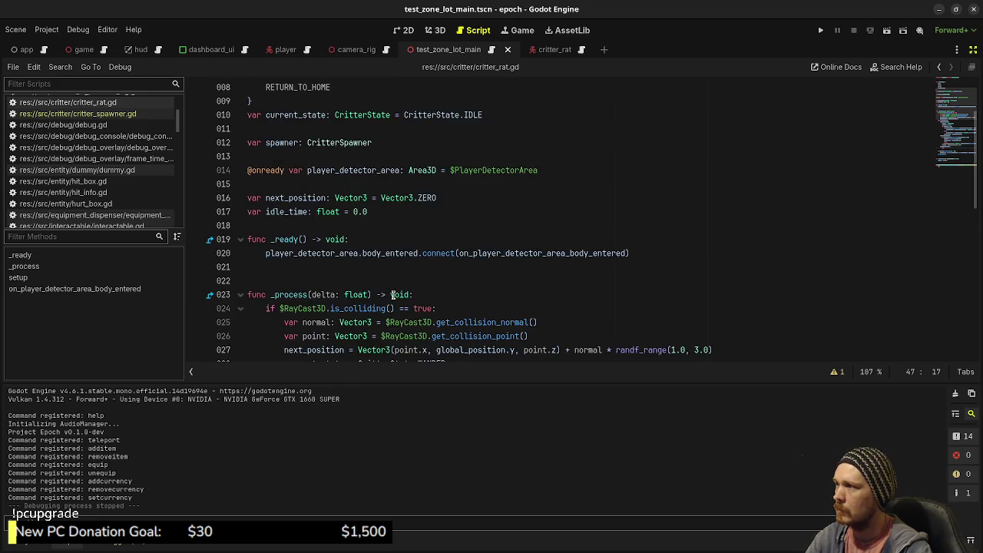
scroll(393, 295, "up", 3)
left_click(342, 179)
key("shift+Up")
key("BackSpace")
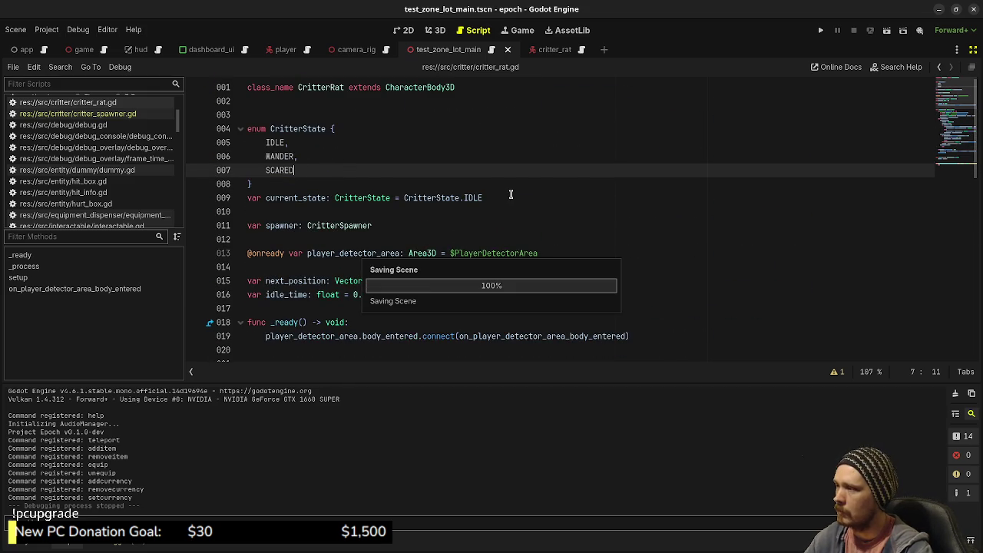
Run the game with F5 to test the rats.
scroll(510, 205, "down", 4)
scroll(510, 205, "down", 7)
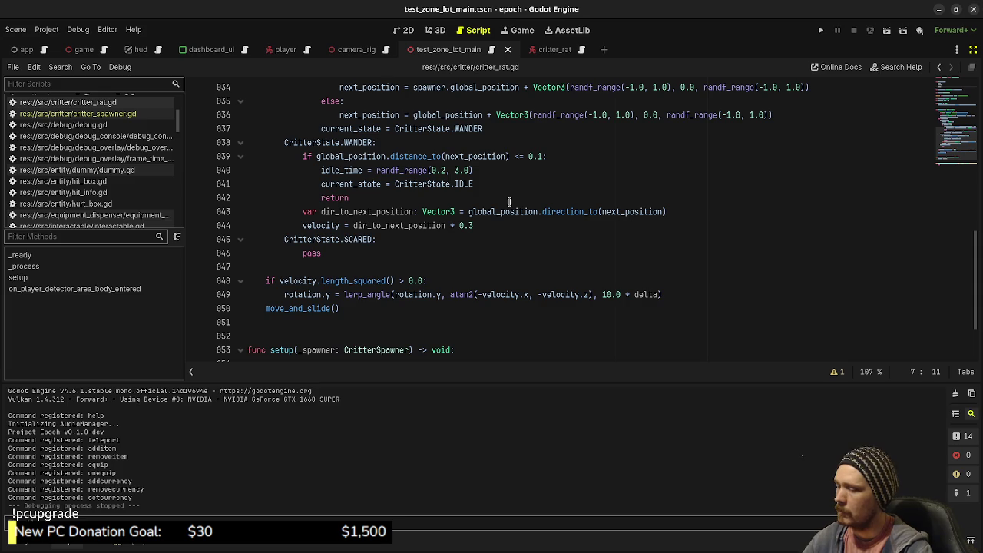
key("F5")
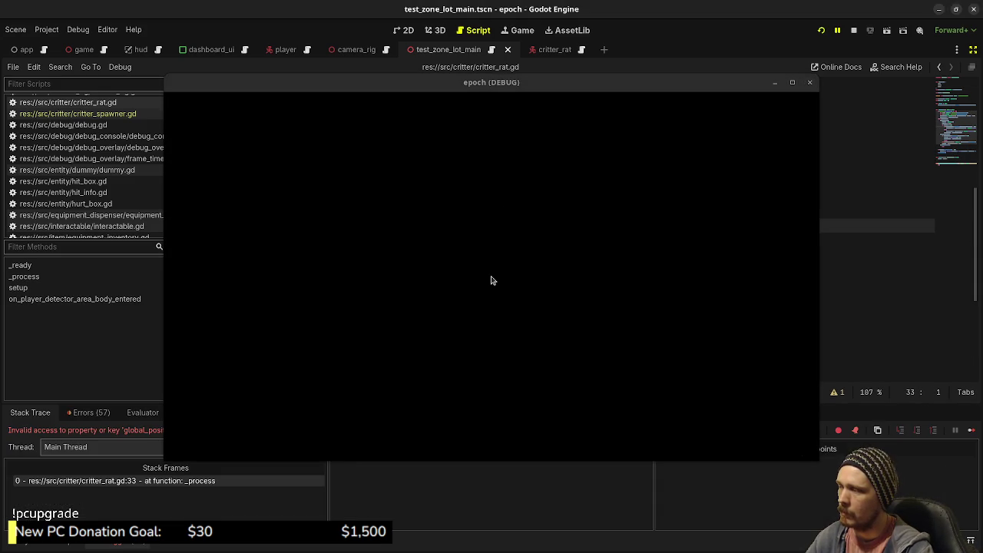
Move the game window aside to read the Nil spawner error at line 33, then stop the session.
mouse_move(446, 136)
left_mouse_down()
mouse_move(463, 430)
mouse_move(455, 376)
left_mouse_up()
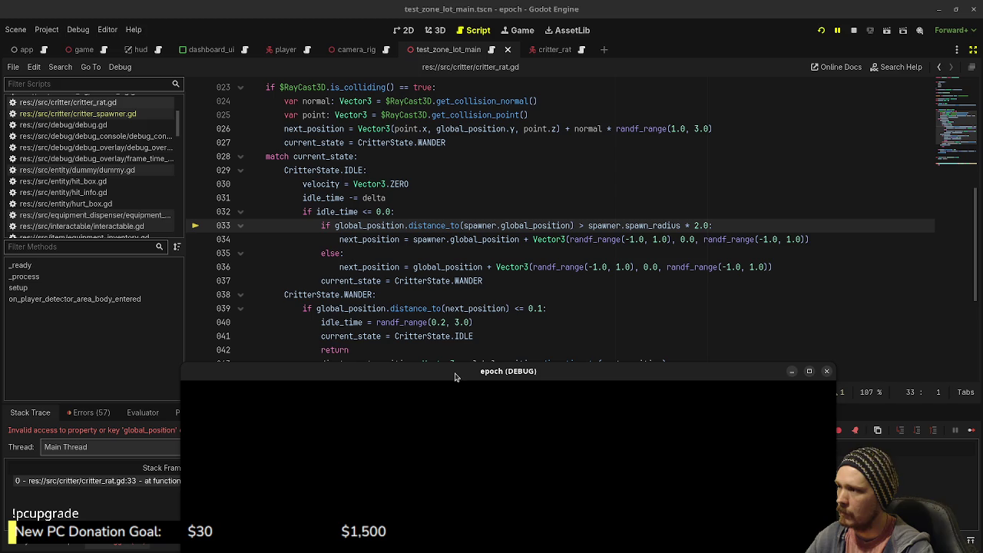
mouse_move(394, 234)
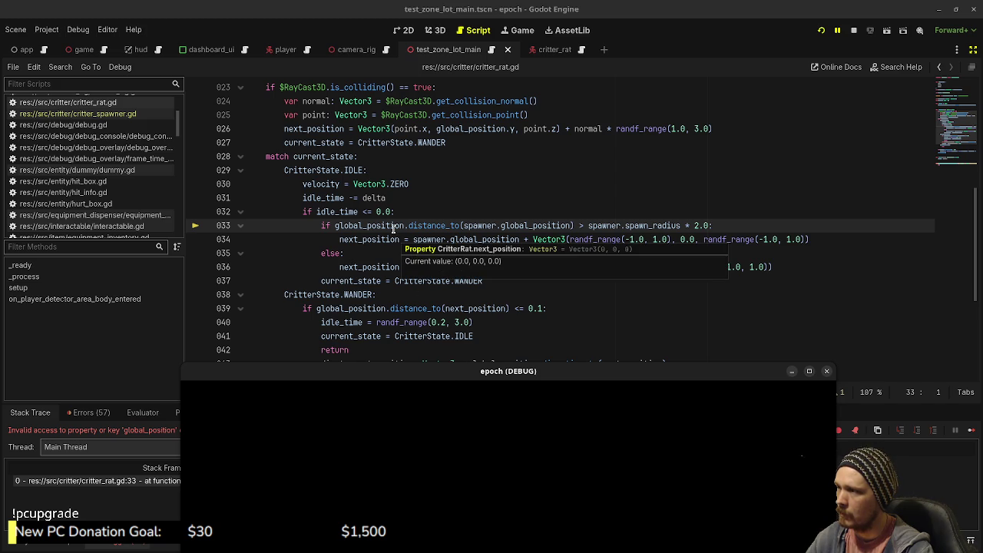
mouse_move(326, 372)
left_mouse_down()
mouse_move(320, 470)
mouse_move(321, 459)
left_mouse_up()
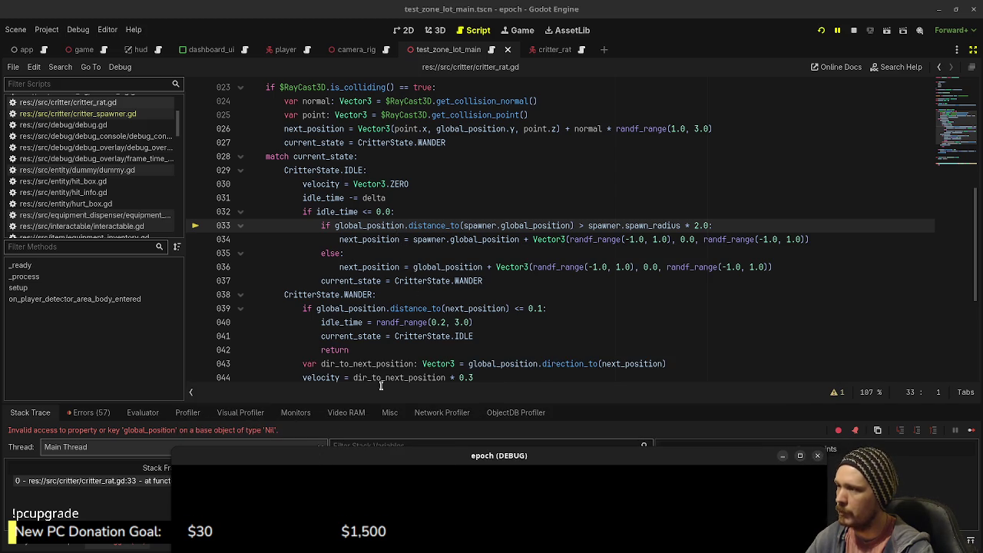
mouse_move(473, 331)
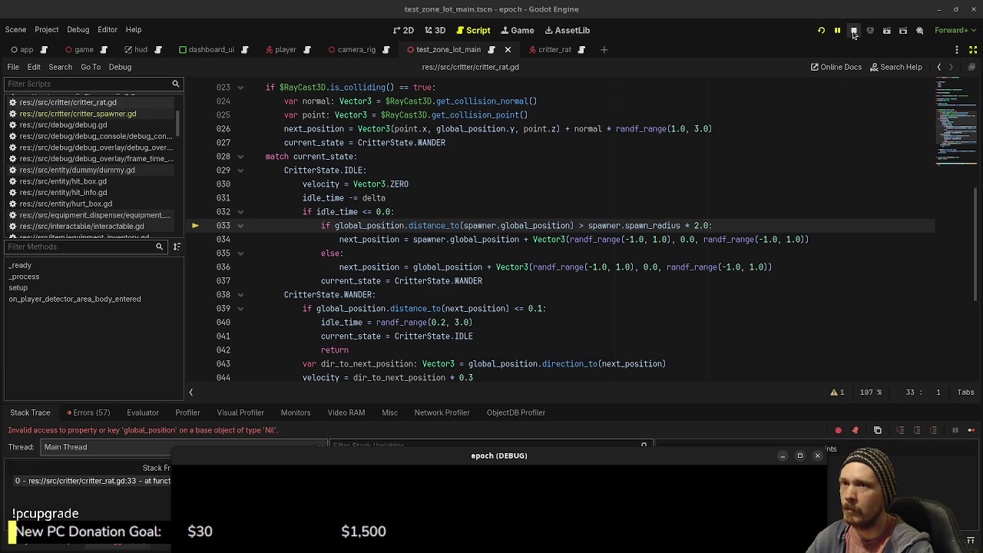
left_click(853, 30)
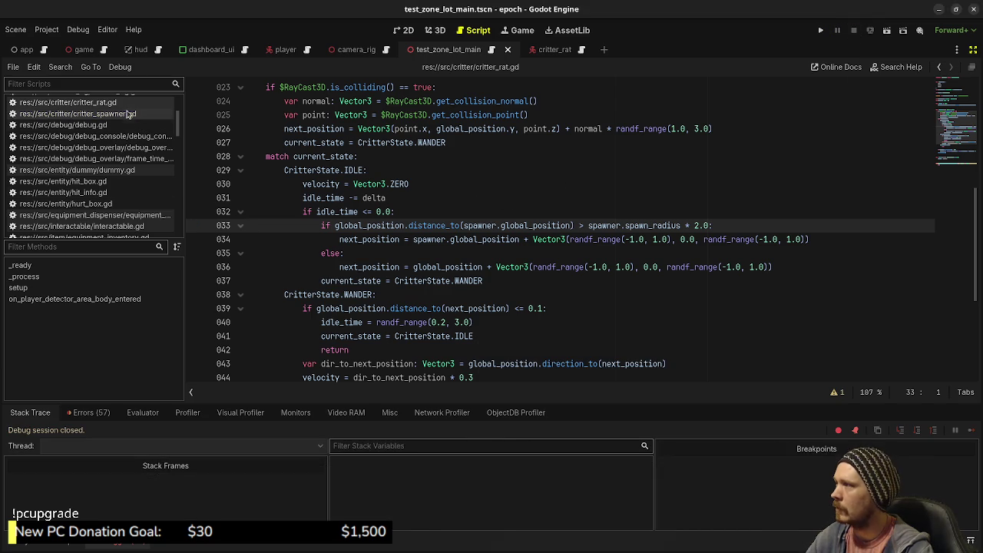
In critter_spawner.gd, replace critters.push_back(critter_inst) with critter_inst.setup(self) and run with F5.
left_click(128, 114)
left_click(507, 336)
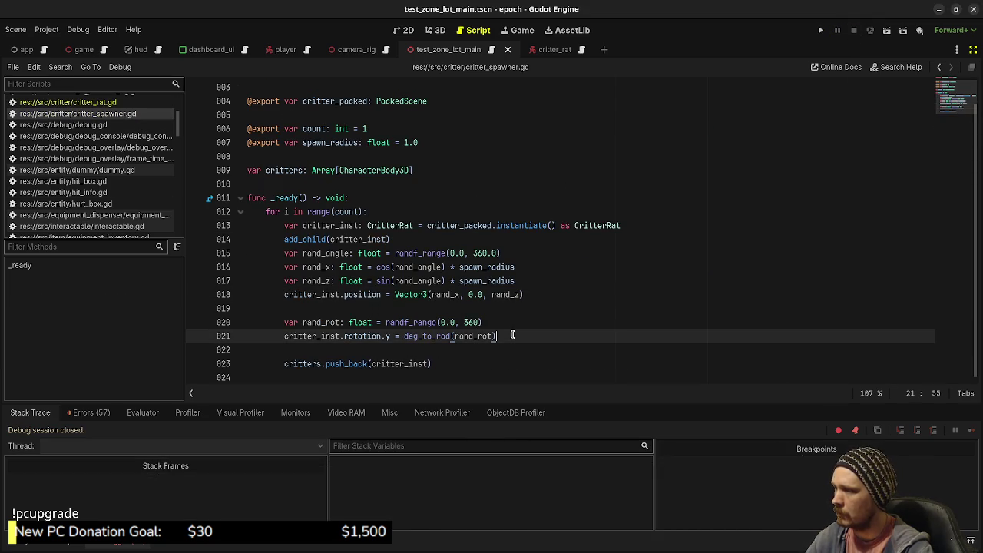
key("Down")
key("Down")
key("ctrl+x")
type("cri")
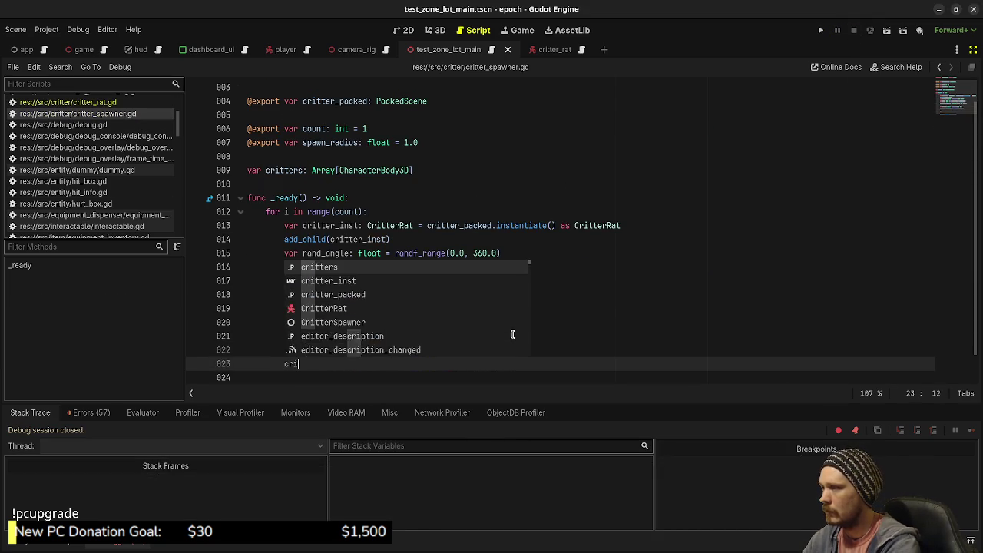
type("tter_inst.setup(self)")
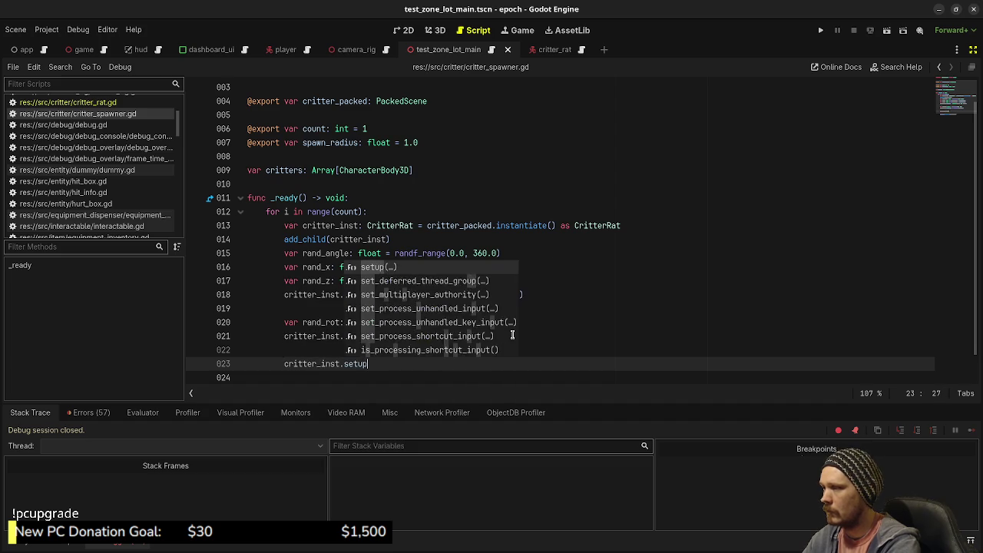
key("F5")
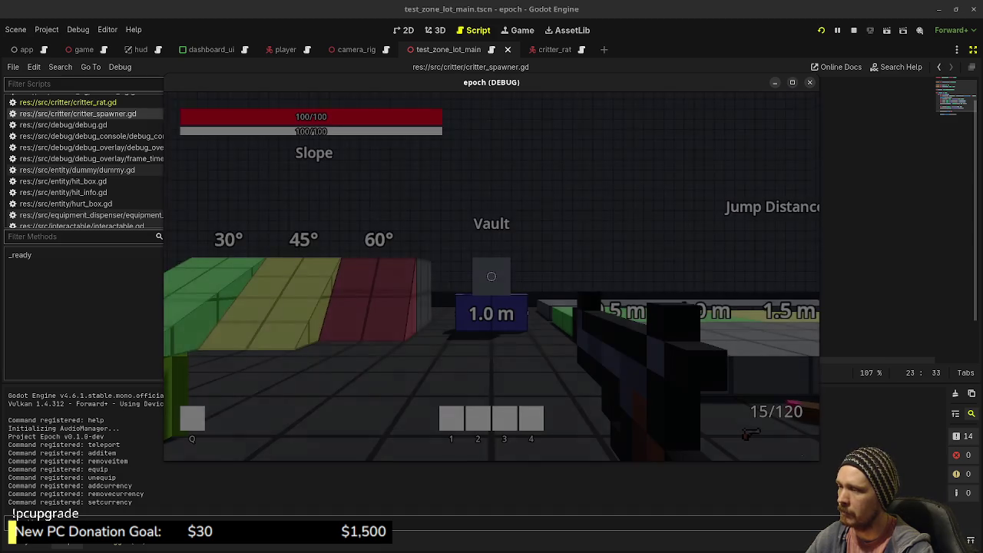
Walk toward the three wandering rats to confirm no crash, then stop with F8.
key("w")
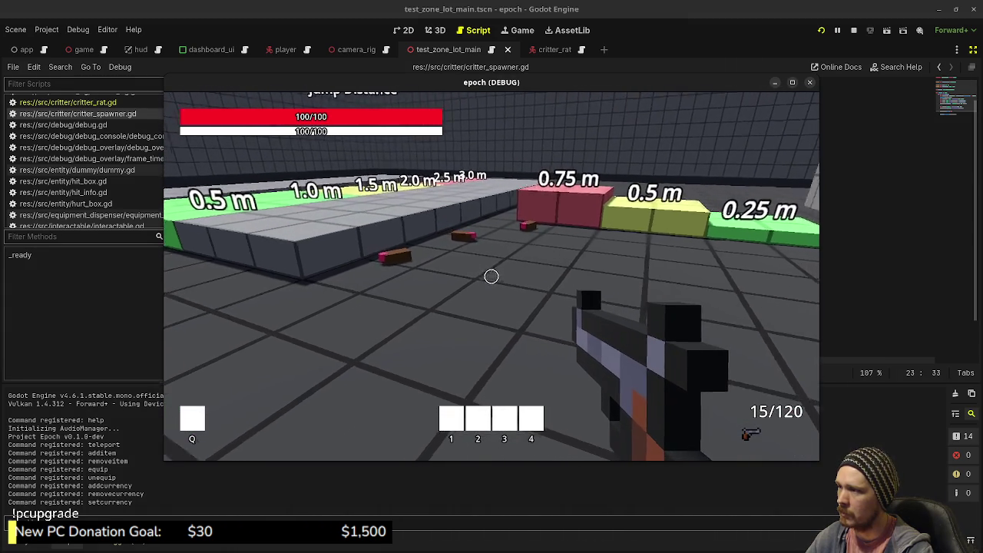
key("w")
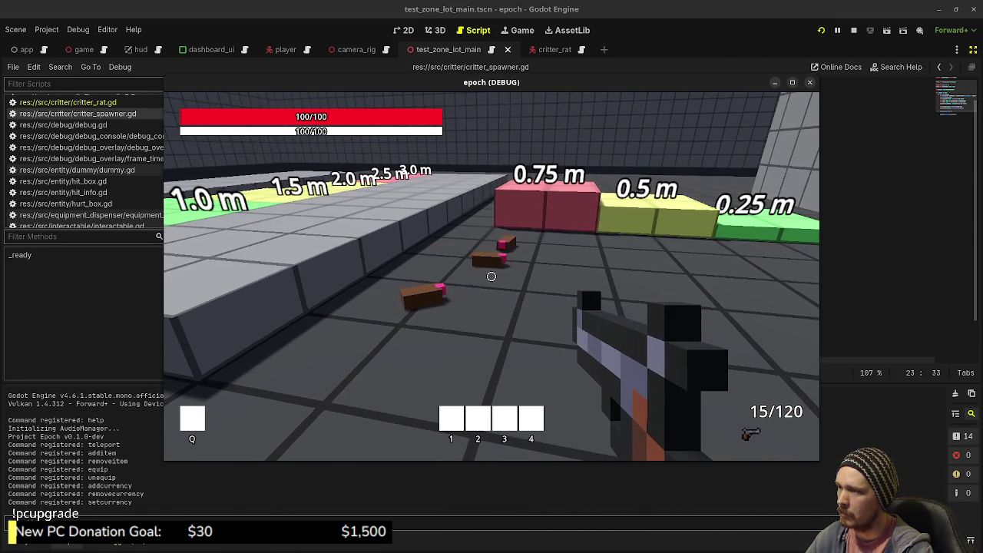
key("w")
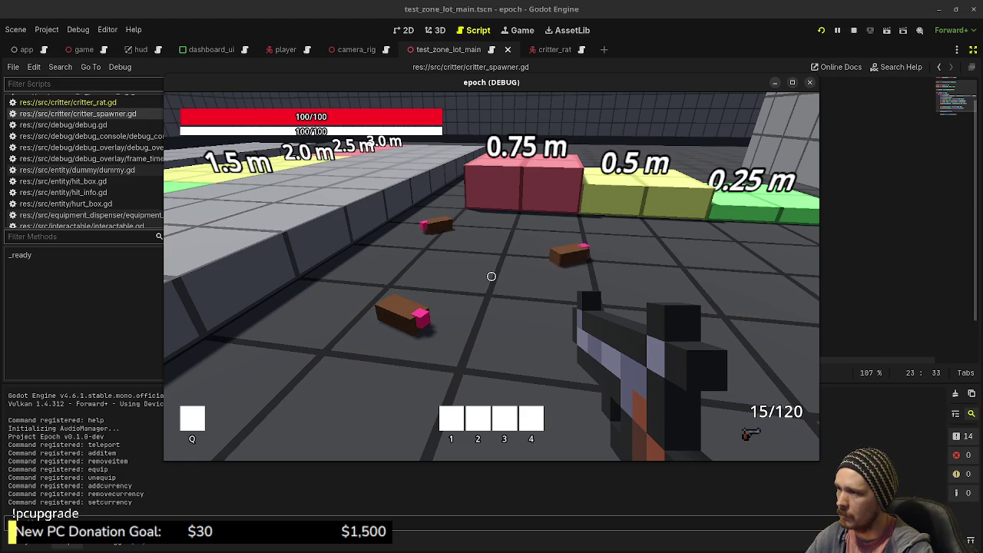
key("d")
key("d")
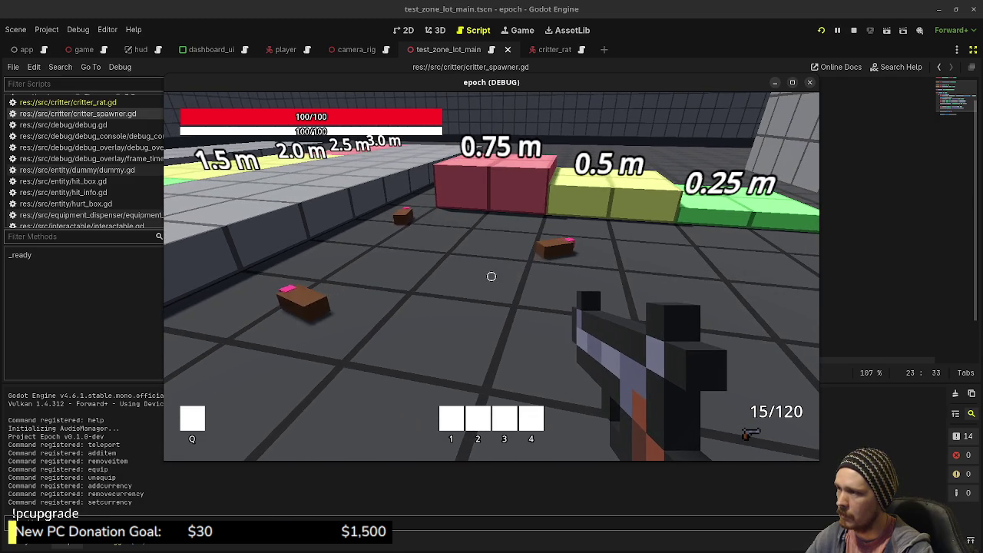
key("a")
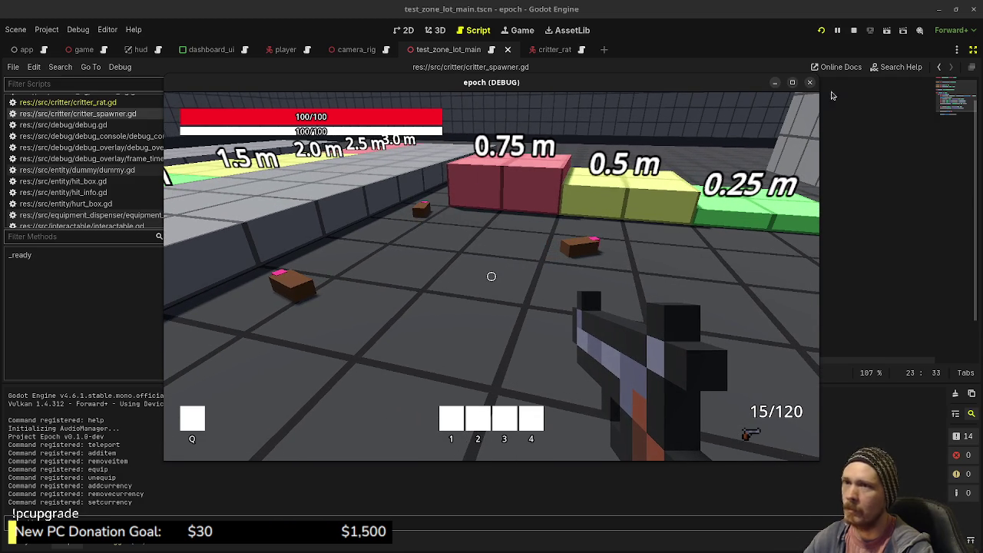
key("Escape")
key("F8")
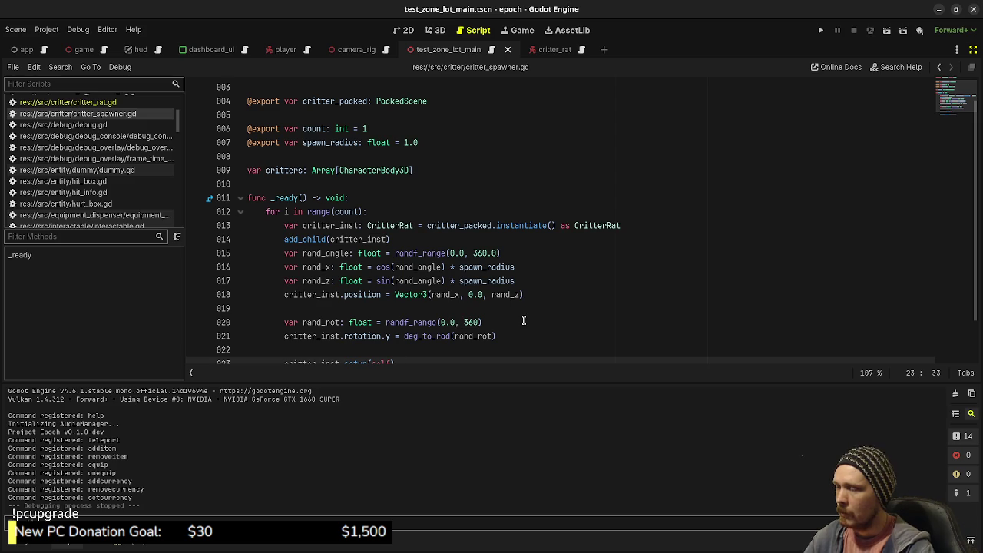
In critter_rat.gd, prefix the line-33 distance check with 'spawner != null &&'.
scroll(469, 298, "down", 1)
scroll(464, 298, "up", 3)
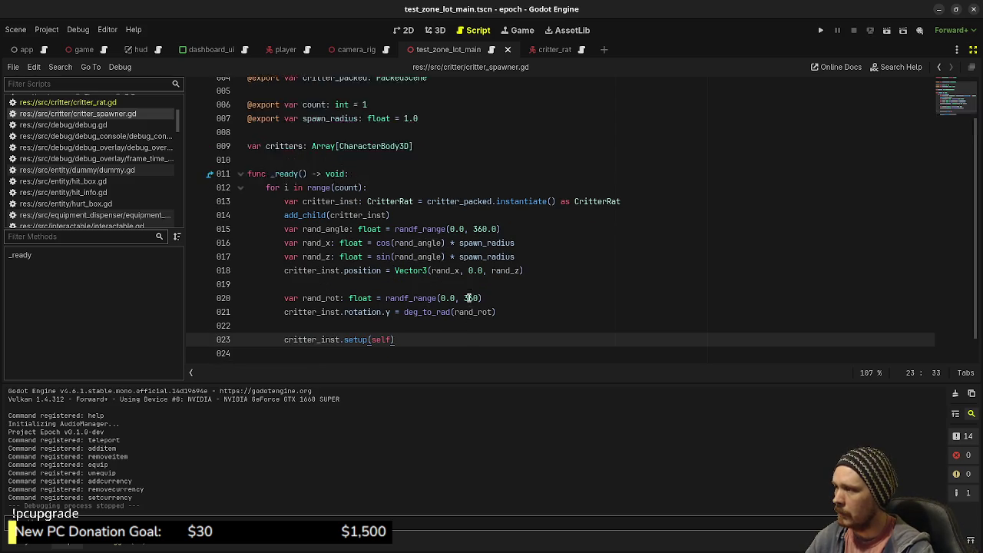
left_click(77, 102)
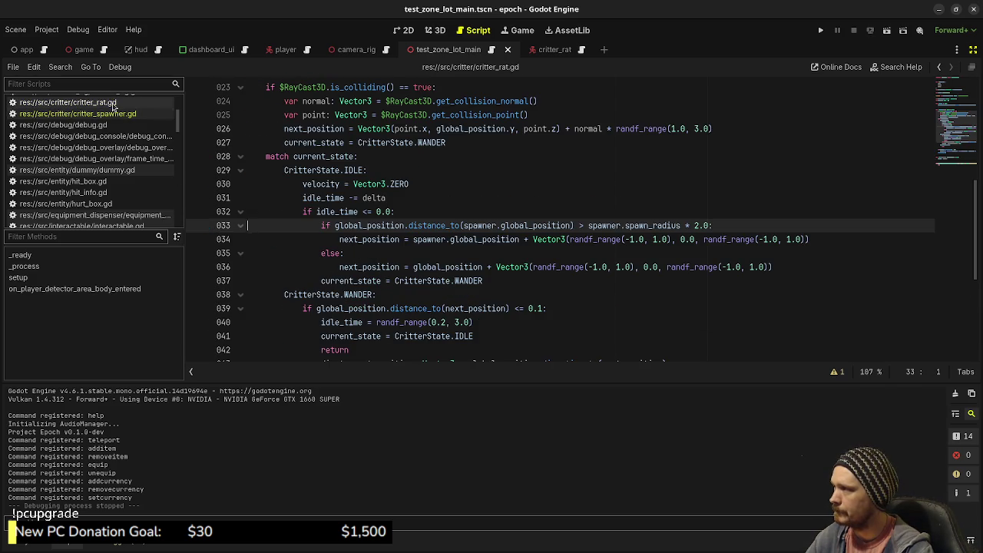
scroll(490, 292, "up", 1)
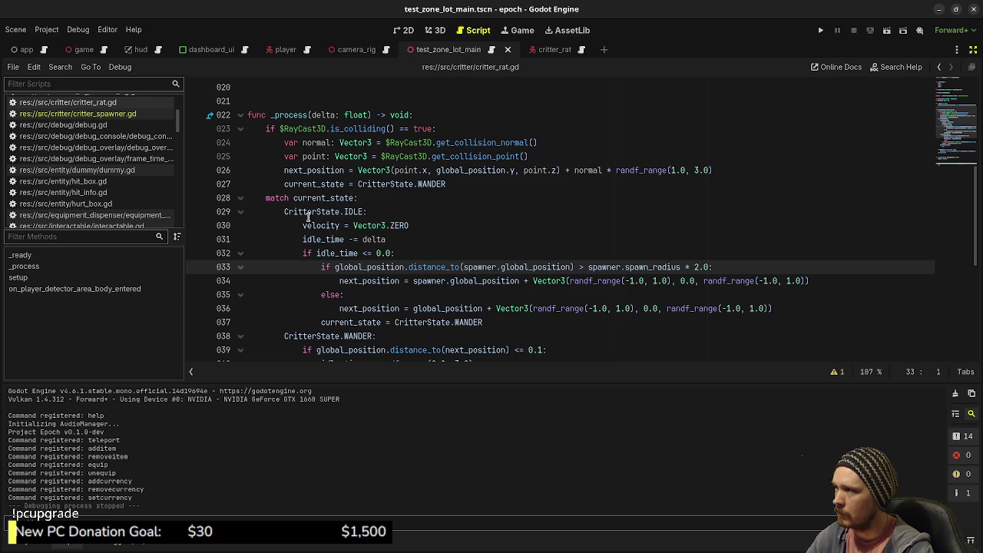
left_click(335, 268)
type("spawner !=")
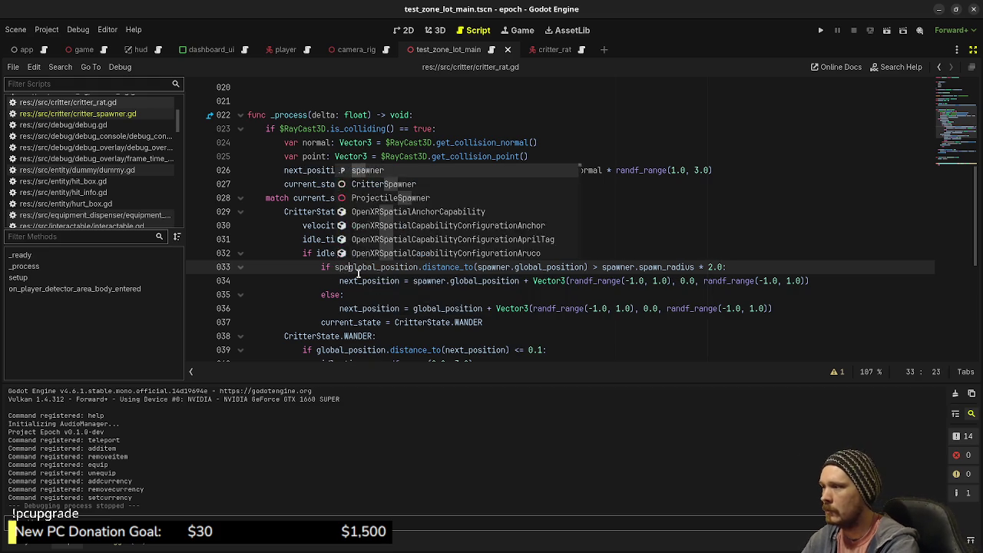
type(" null &&")
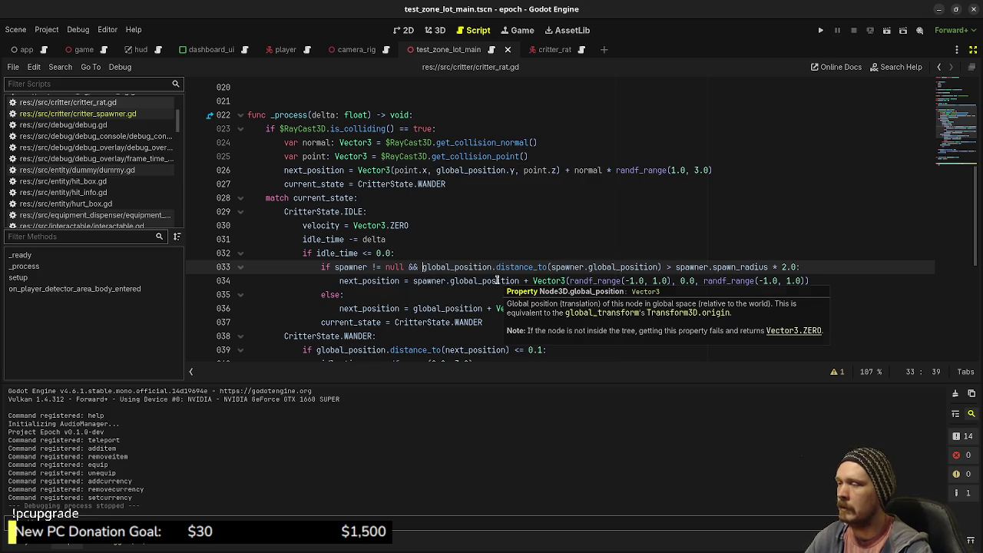
Jump to the on_player_detector_area_body_entered handler and select its pass placeholder.
scroll(396, 301, "down", 2)
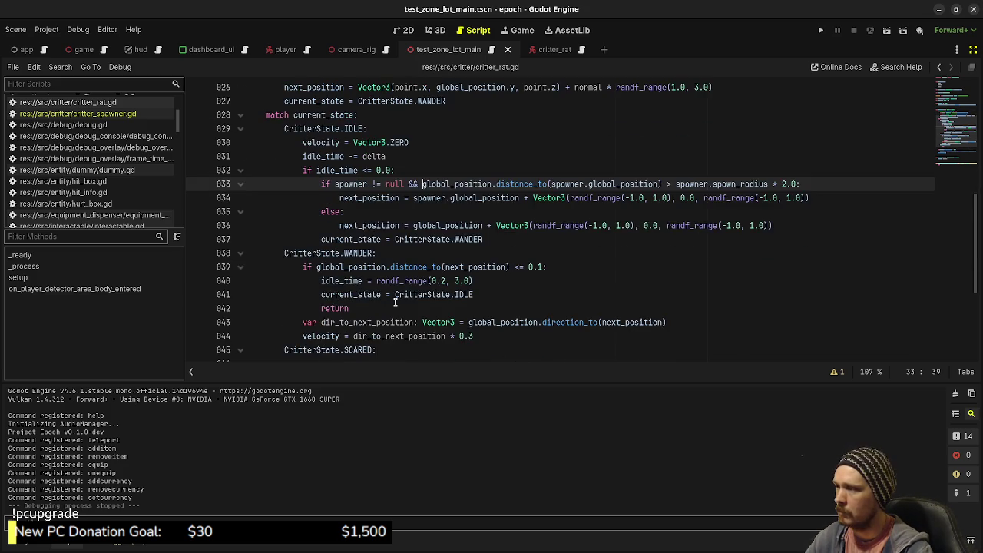
scroll(396, 302, "down", 2)
left_click(314, 280)
double_click(314, 281)
scroll(375, 333, "down", 2)
scroll(378, 324, "up", 6)
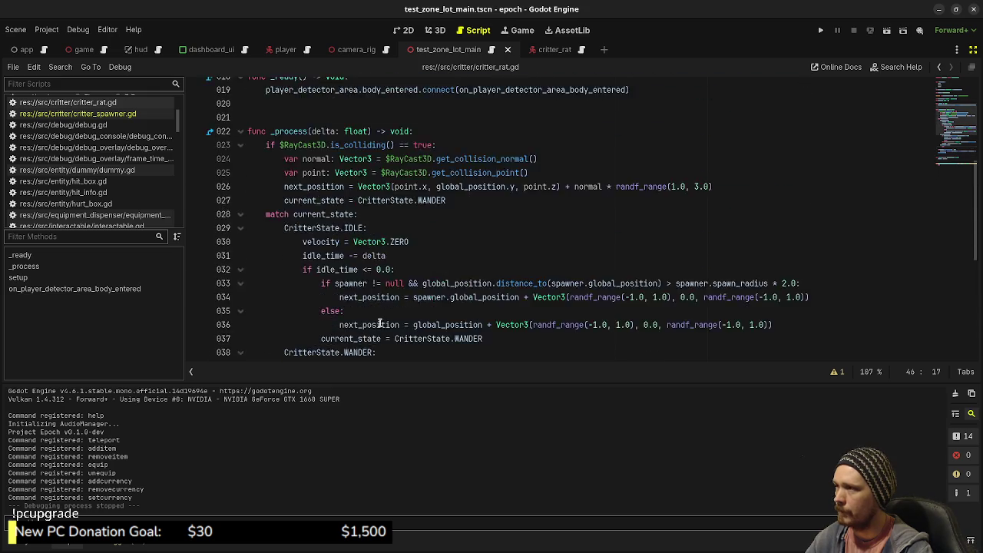
scroll(379, 323, "up", 3)
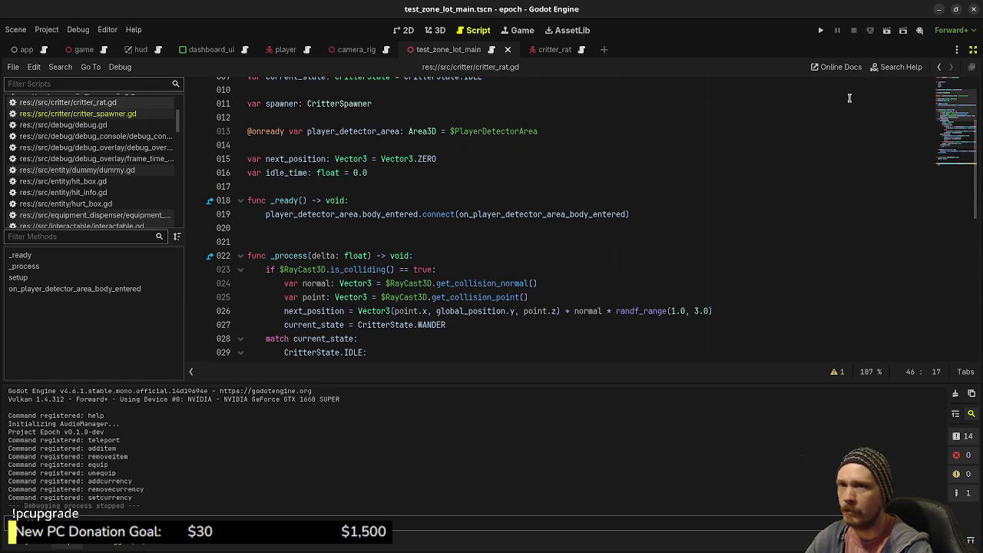
double_click(343, 214)
double_click(500, 219)
left_click(607, 217, "ctrl")
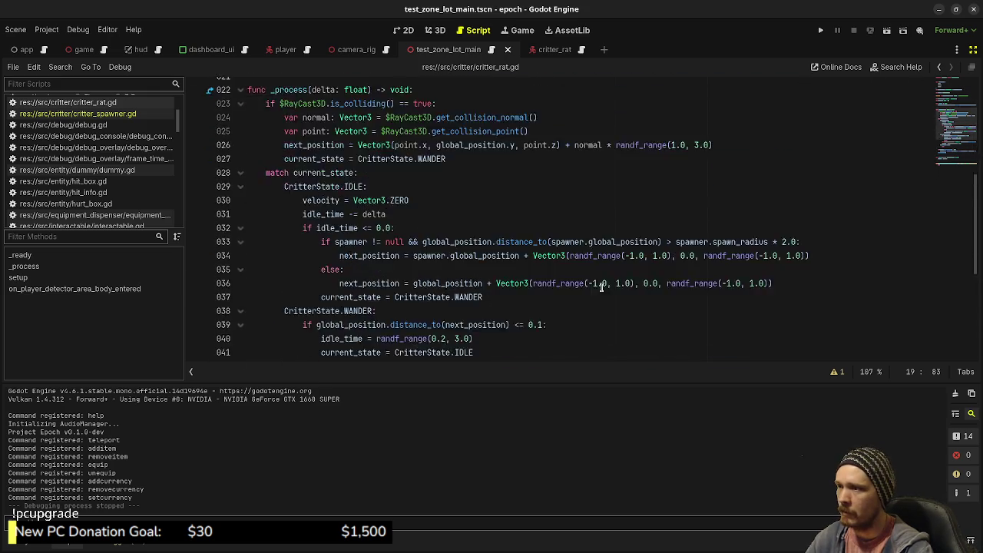
double_click(275, 339)
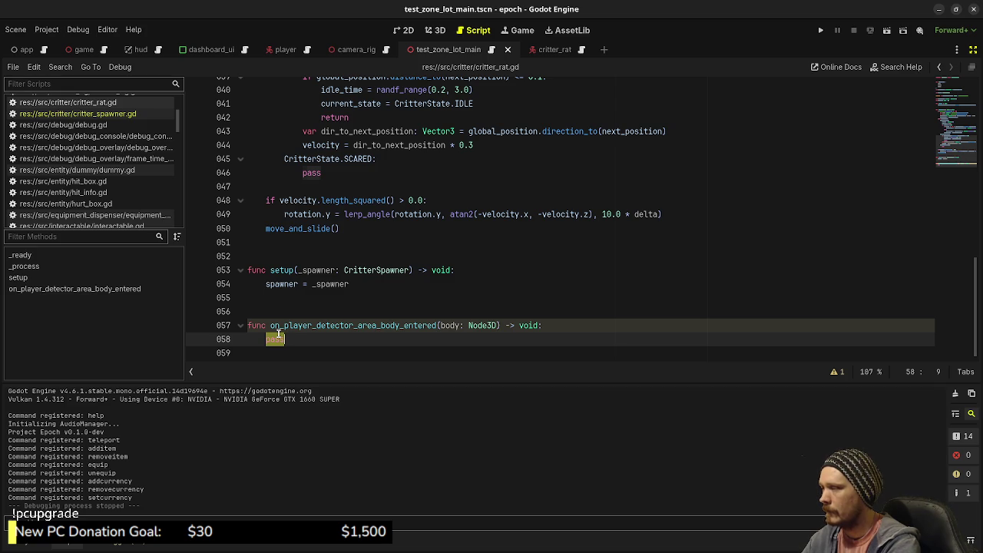
Replace the handler's pass with current_state = CritterState.SCARED.
type("curent")
key("BackSpace")
key("BackSpace")
key("BackSpace")
type("rent_state")
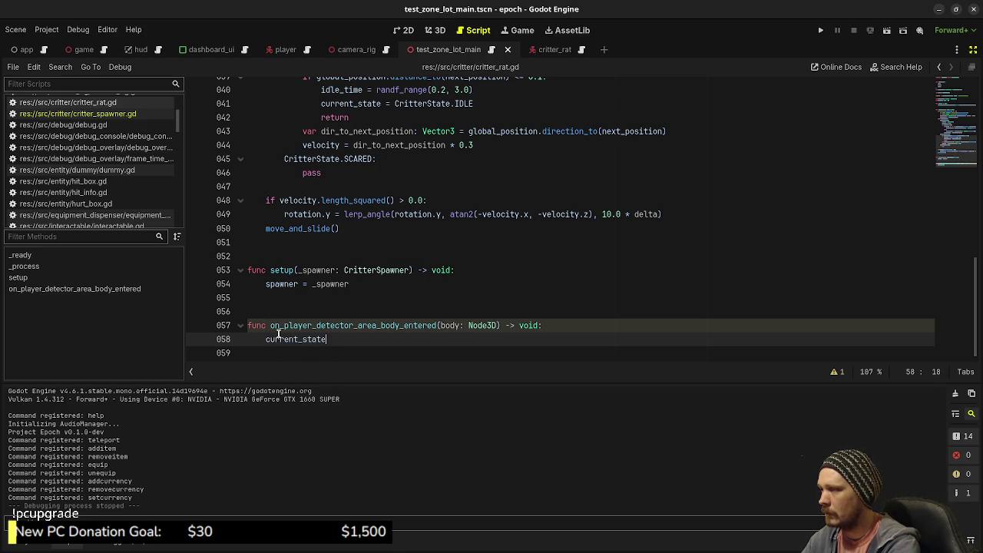
type(" = ")
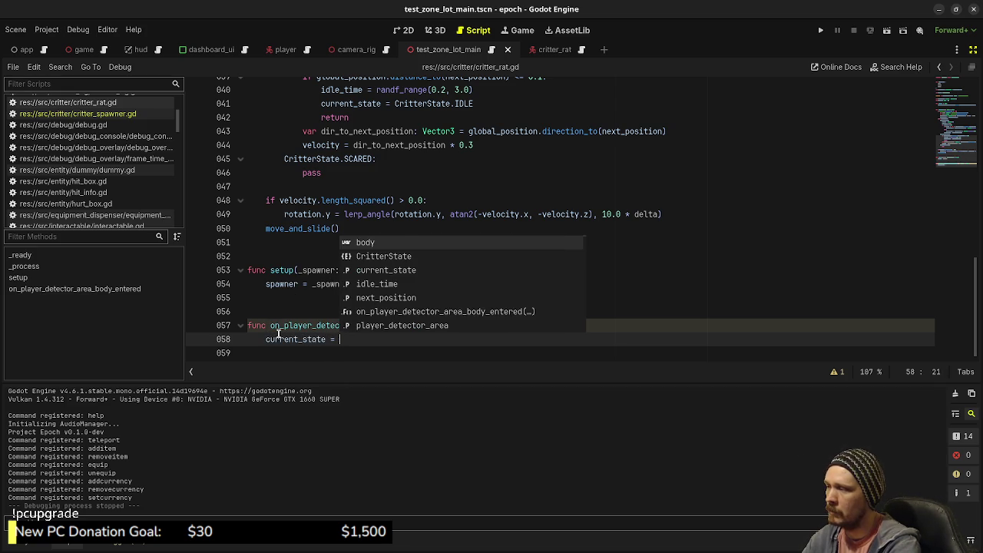
type("CritterState")
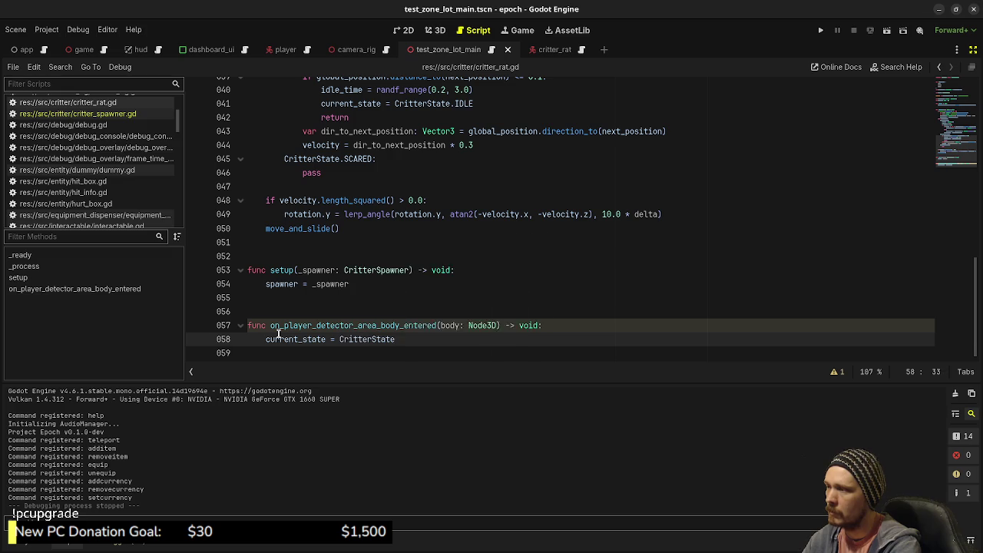
type(".SCA")
key("Return")
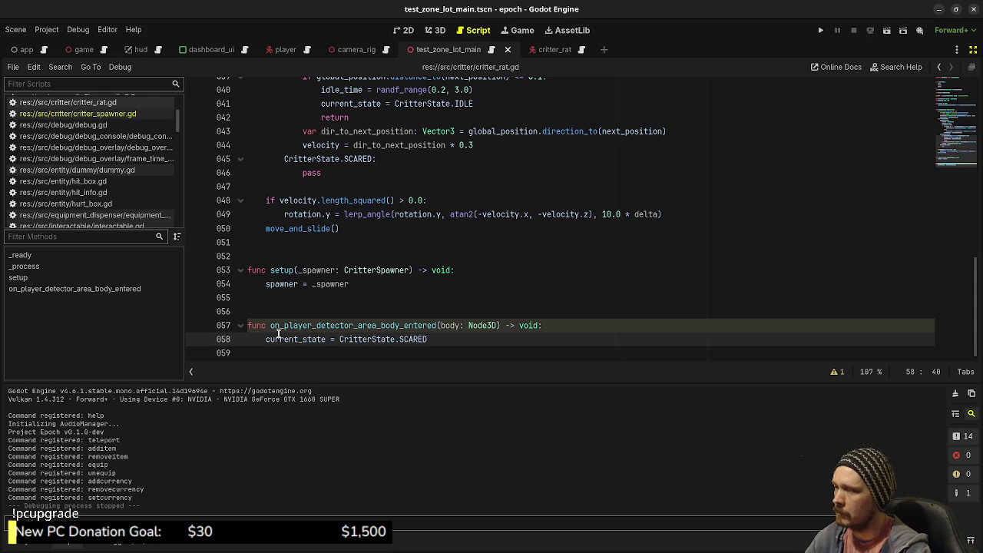
Begin a 'var player' declaration after idle_time, then delete it again.
scroll(434, 327, "up", 8)
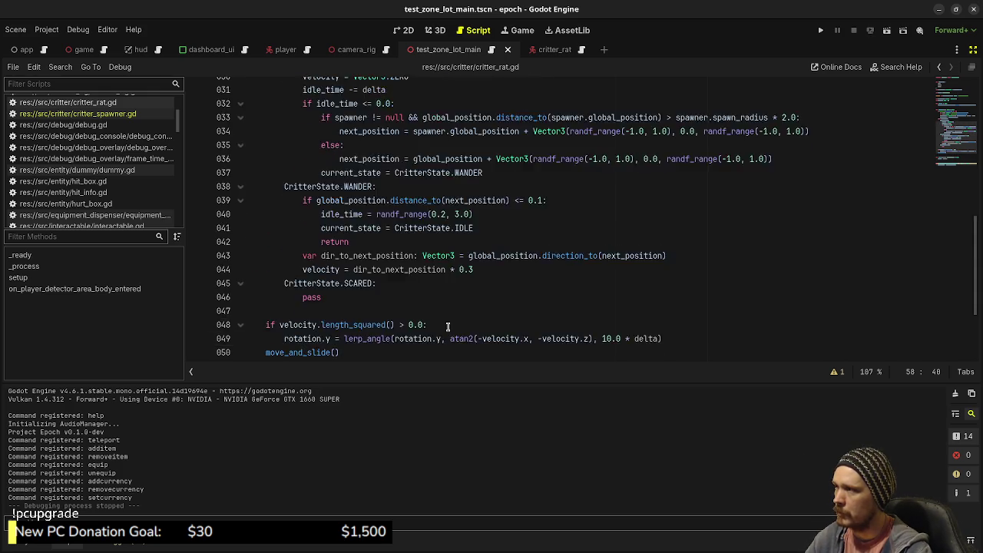
scroll(432, 317, "up", 5)
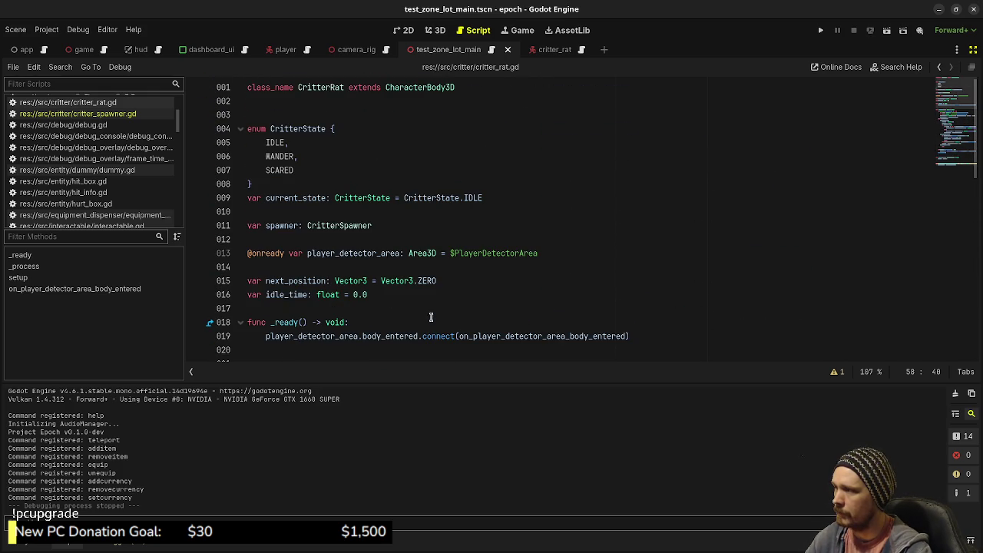
left_click(394, 298)
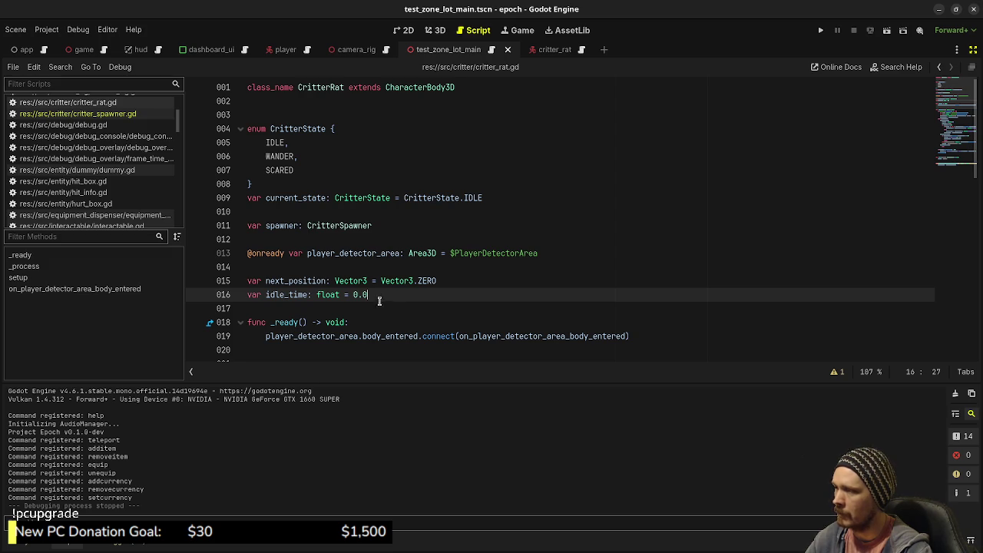
key("Return")
key("Return")
type("var player")
key("BackSpace")
key("BackSpace")
key("BackSpace")
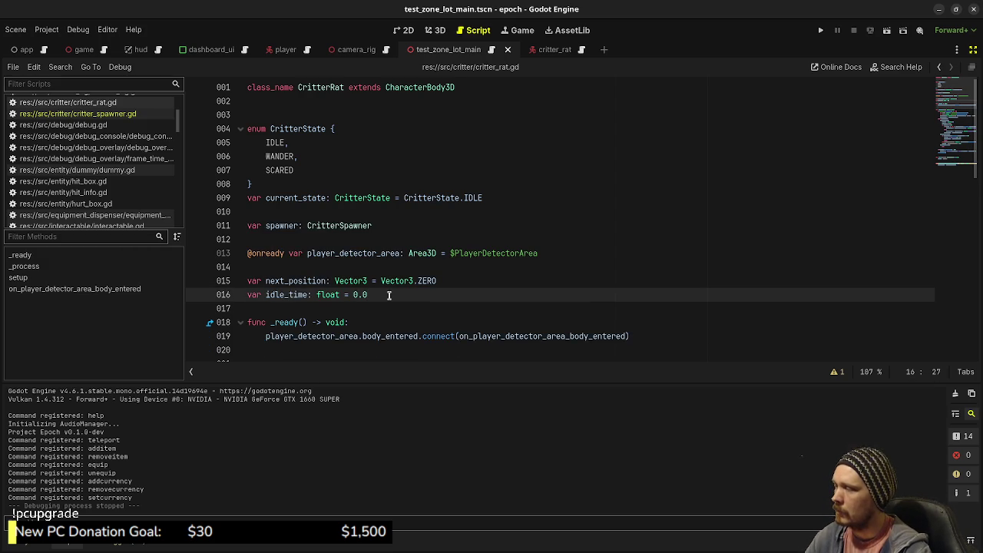
scroll(388, 295, "down", 13)
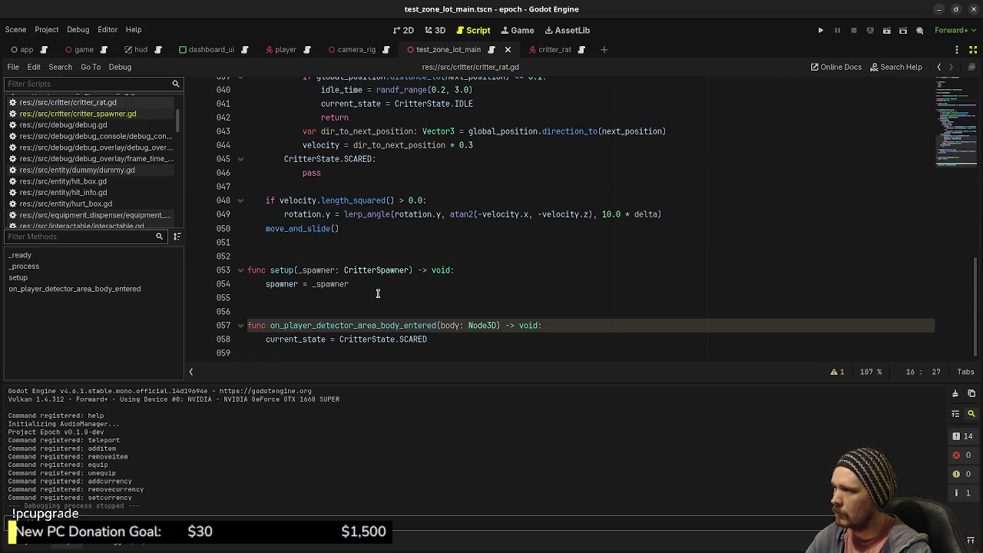
key("ctrl+z")
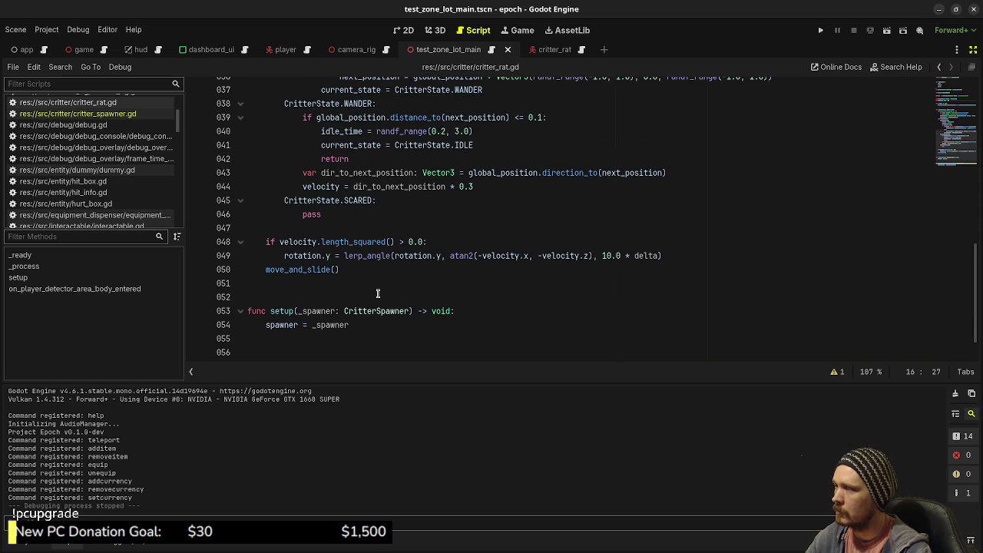
scroll(378, 293, "up", 11)
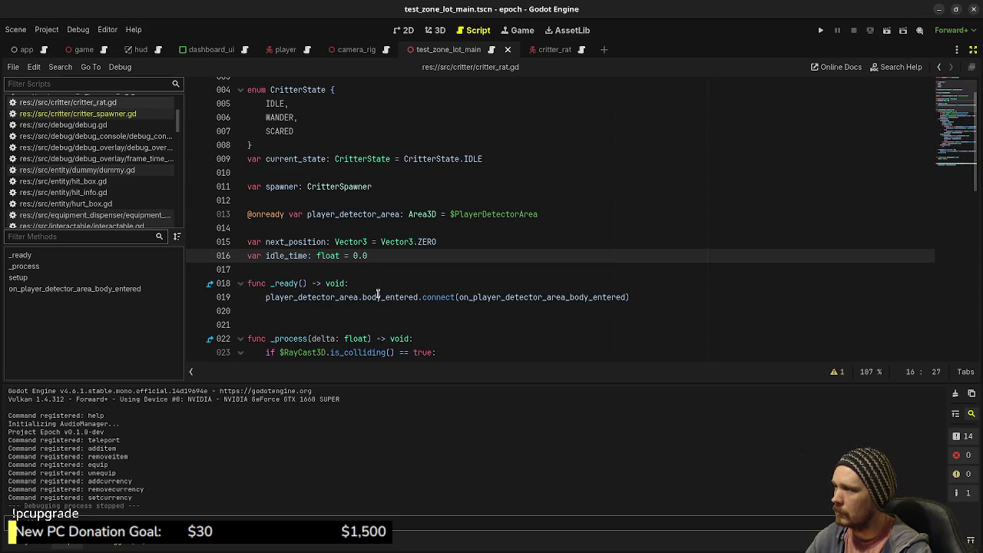
key("Return")
key("Return")
type("var pl")
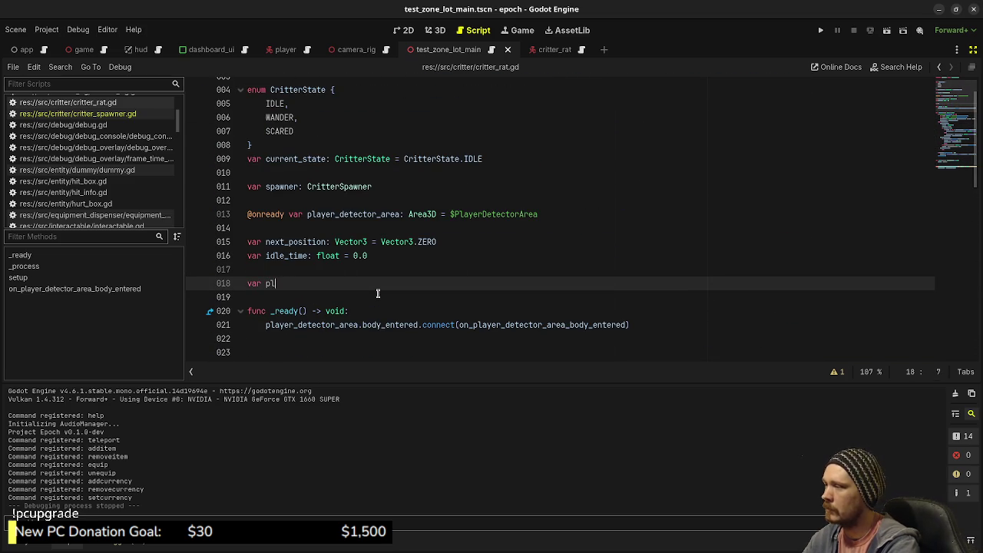
type("ayer: Player")
key("ctrl+s")
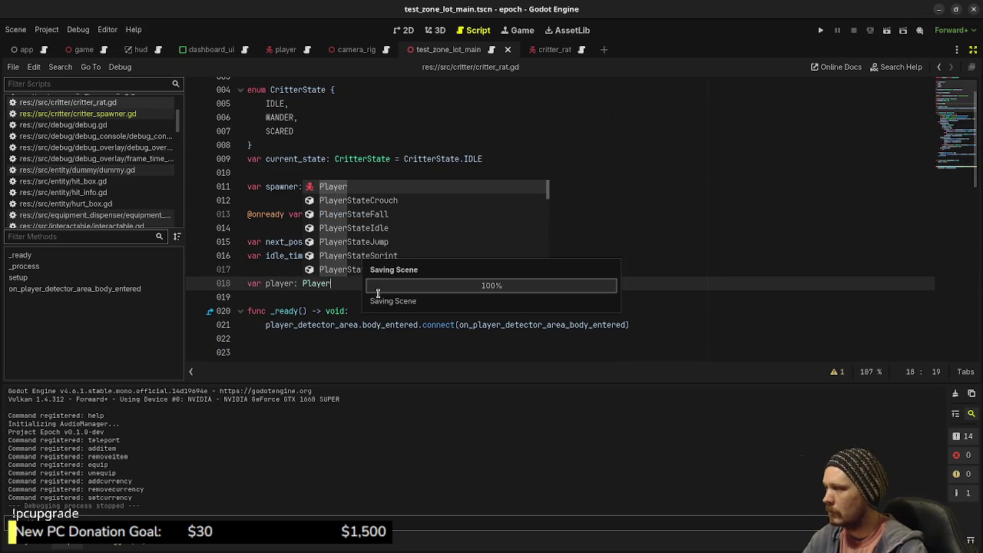
type(" = null")
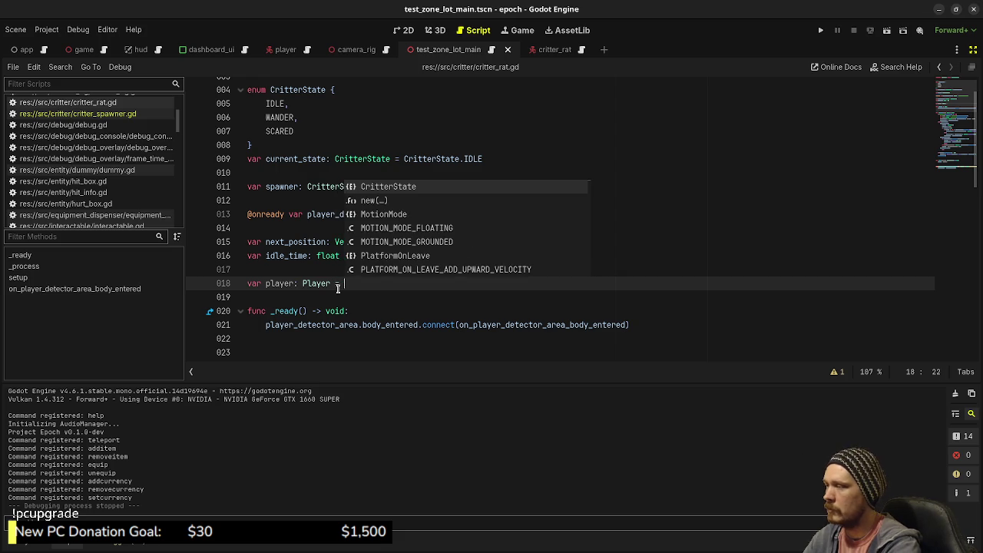
key("ctrl+s")
scroll(336, 285, "down", 12)
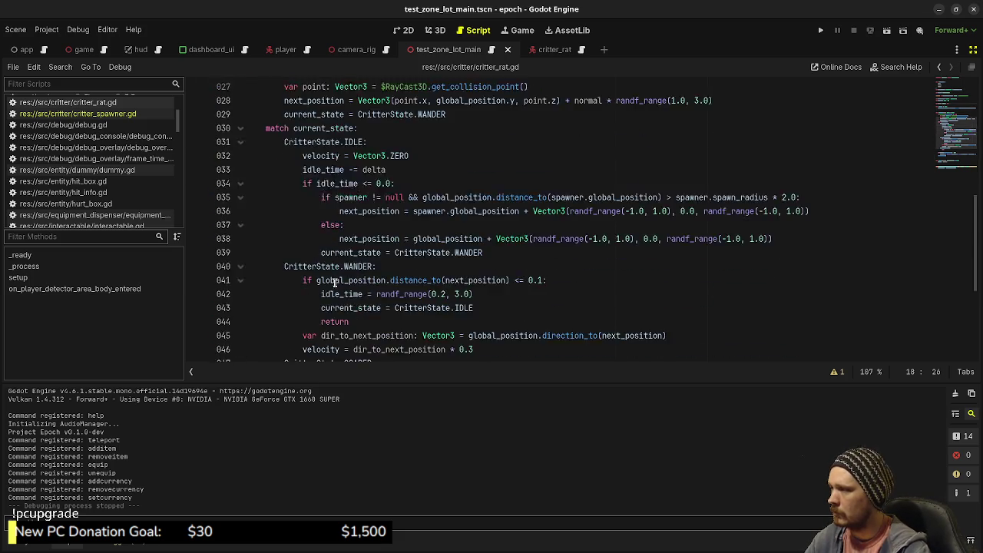
left_click(566, 326)
key("Return")
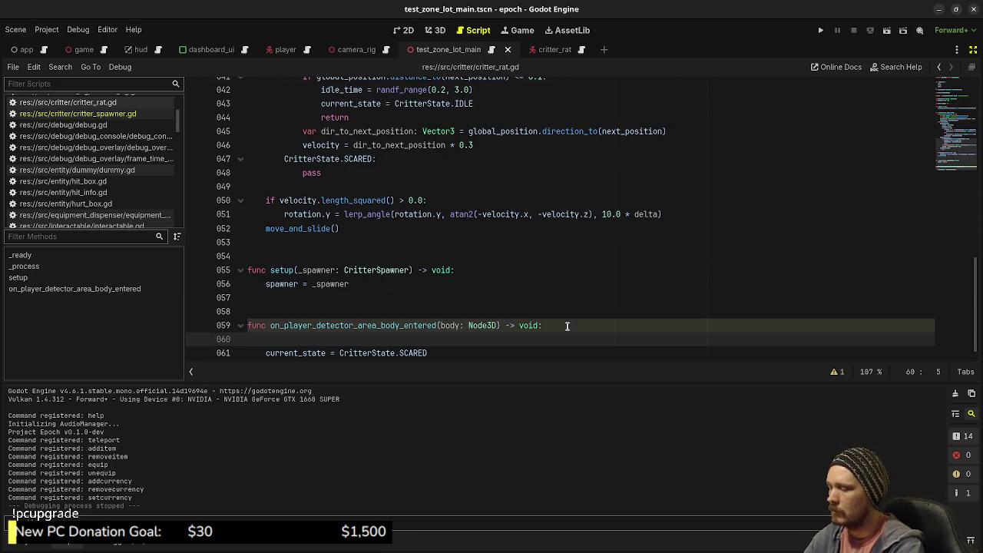
type("if body i")
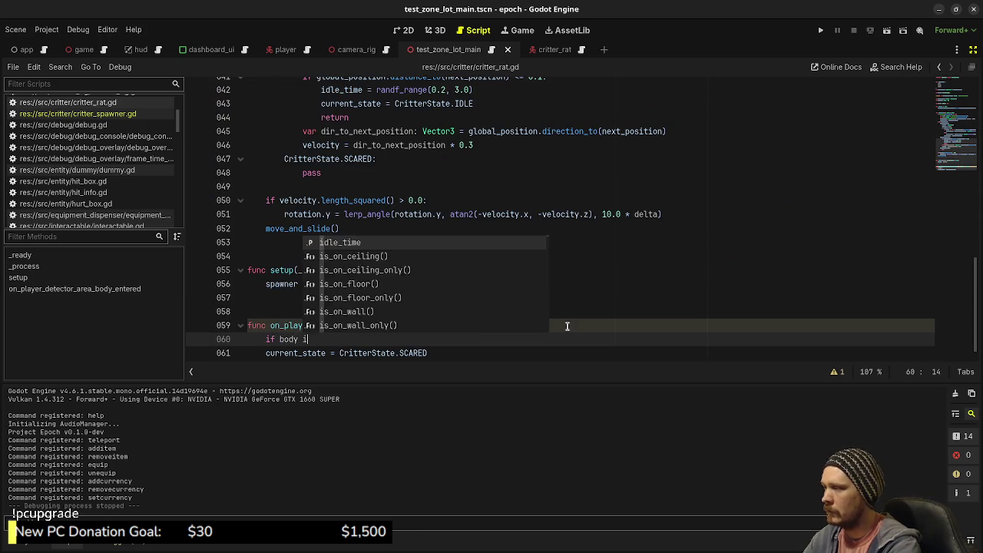
type("s Player:")
key("Return")
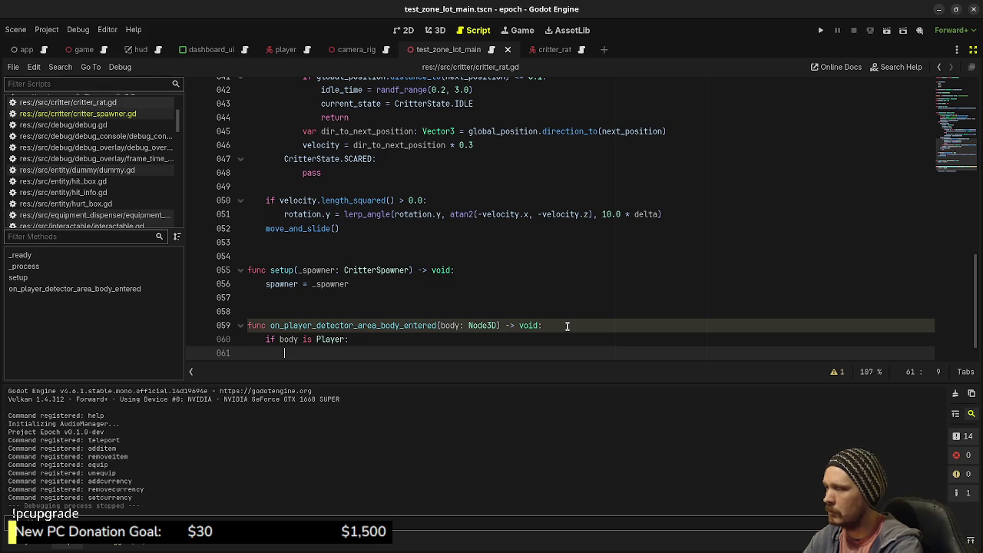
type("player")
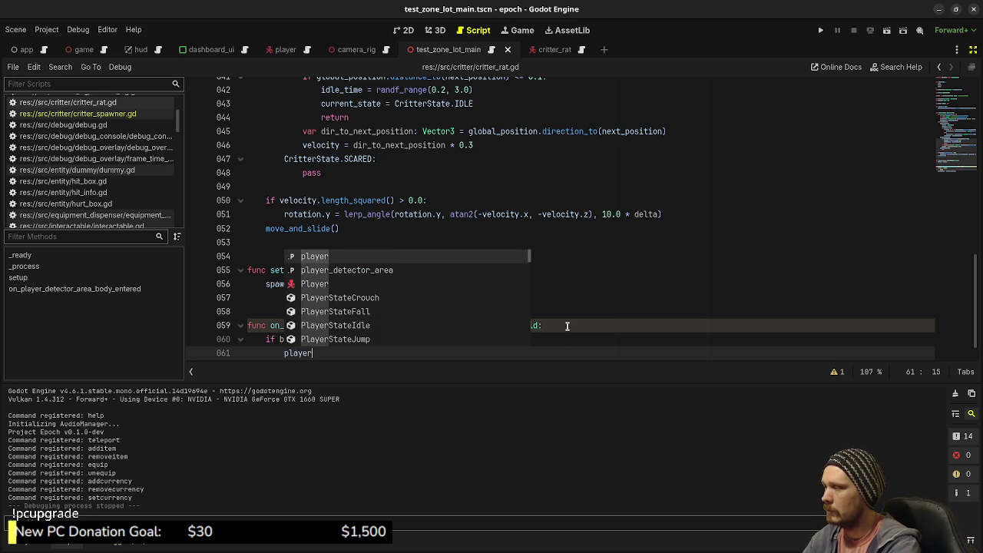
type(" = body")
left_click(567, 326)
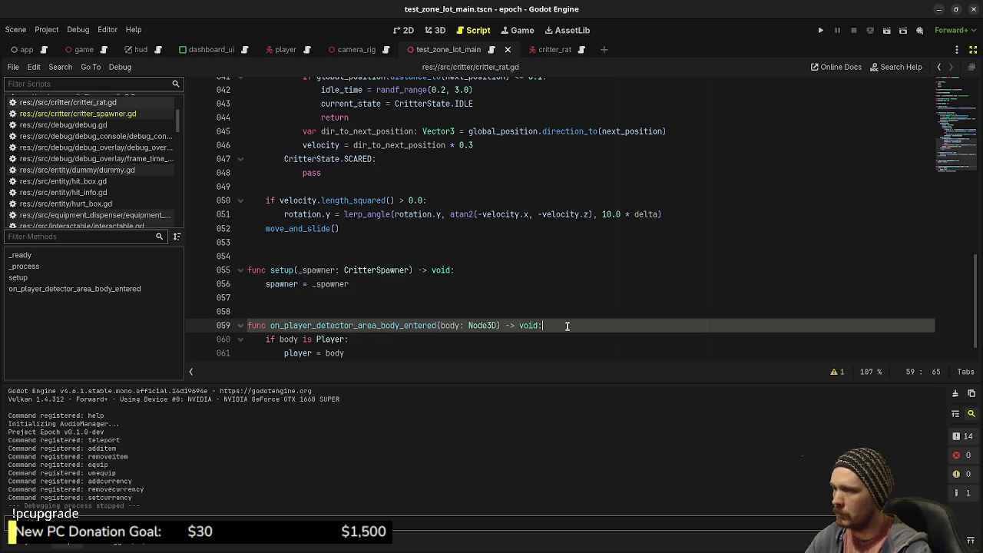
scroll(274, 337, "down", 1)
left_click(265, 350)
key("Tab")
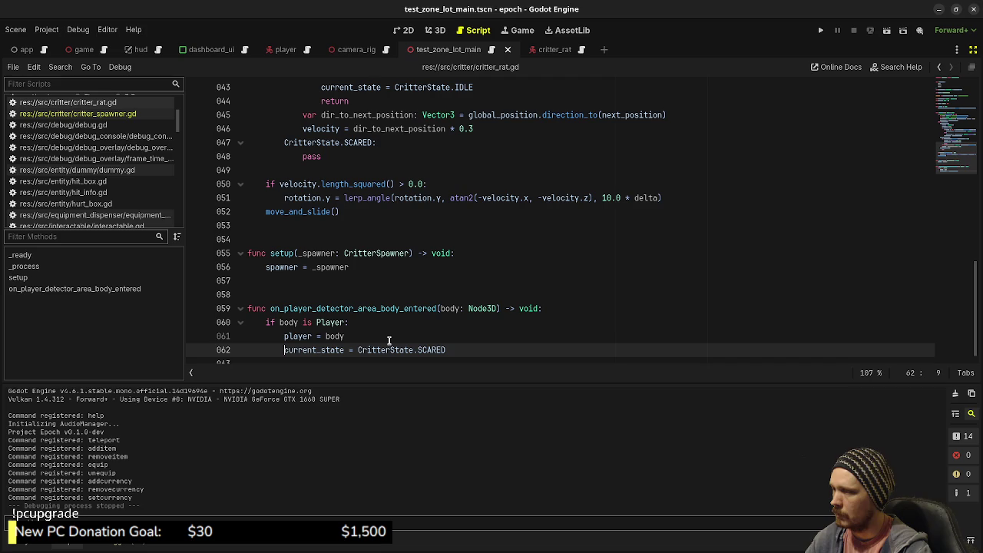
left_click(374, 337)
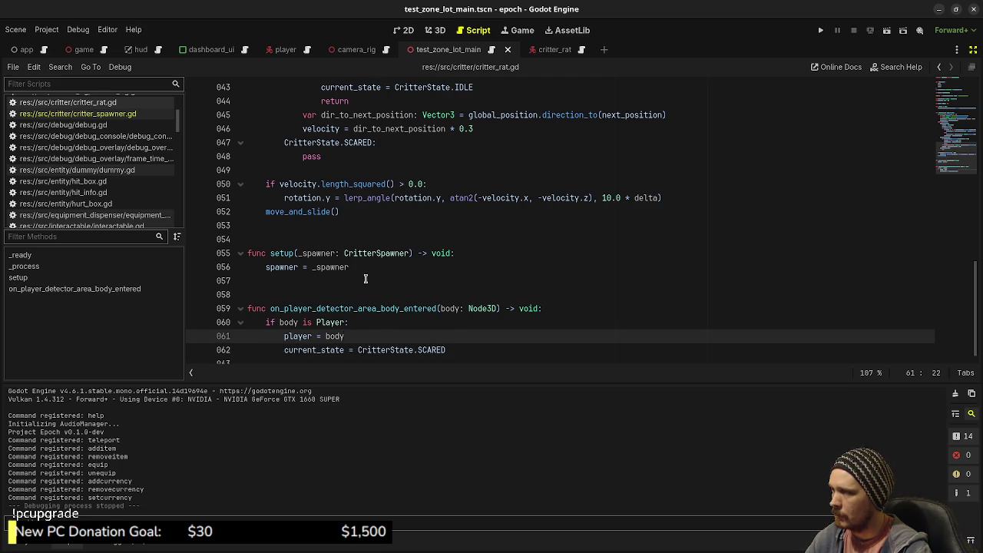
scroll(365, 279, "up", 2)
left_click(386, 225)
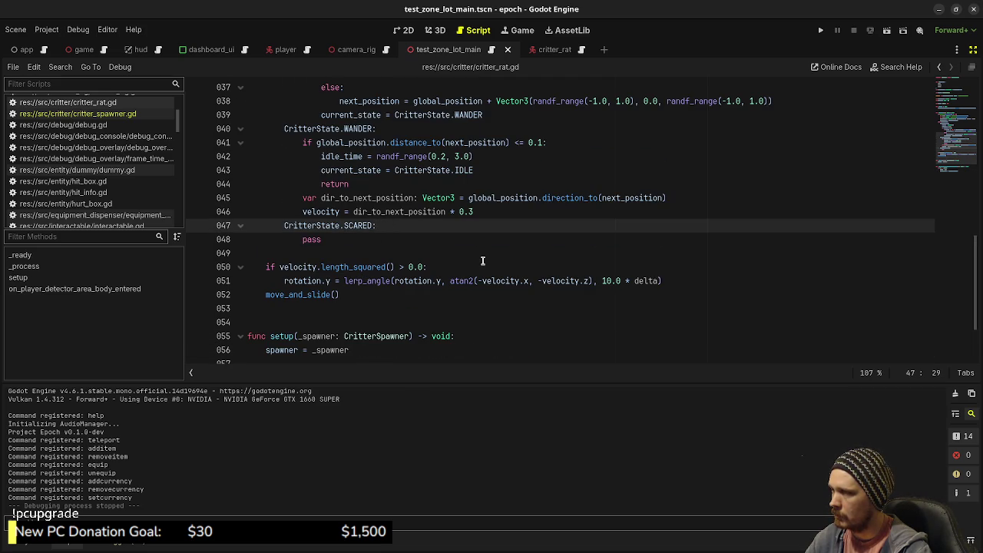
scroll(482, 261, "down", 2)
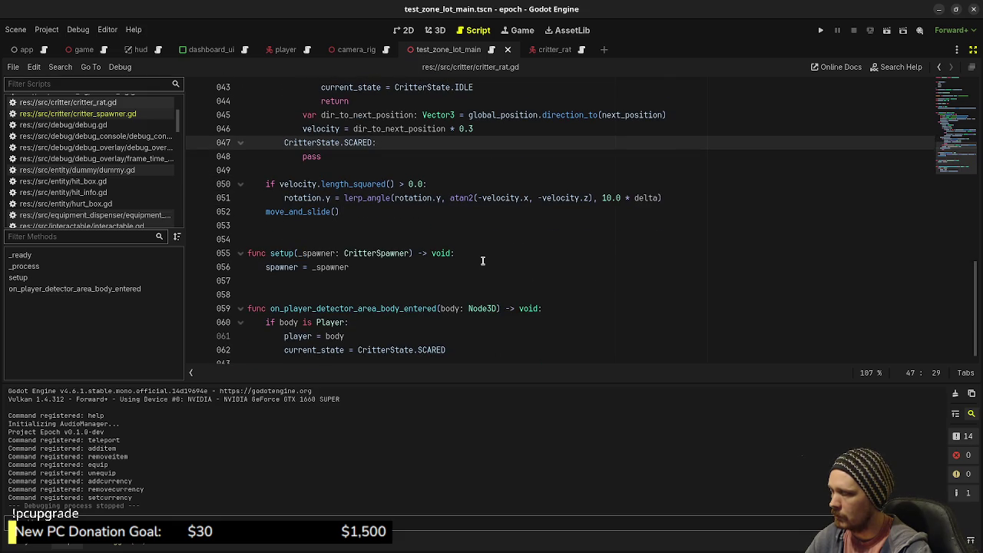
scroll(466, 290, "up", 10)
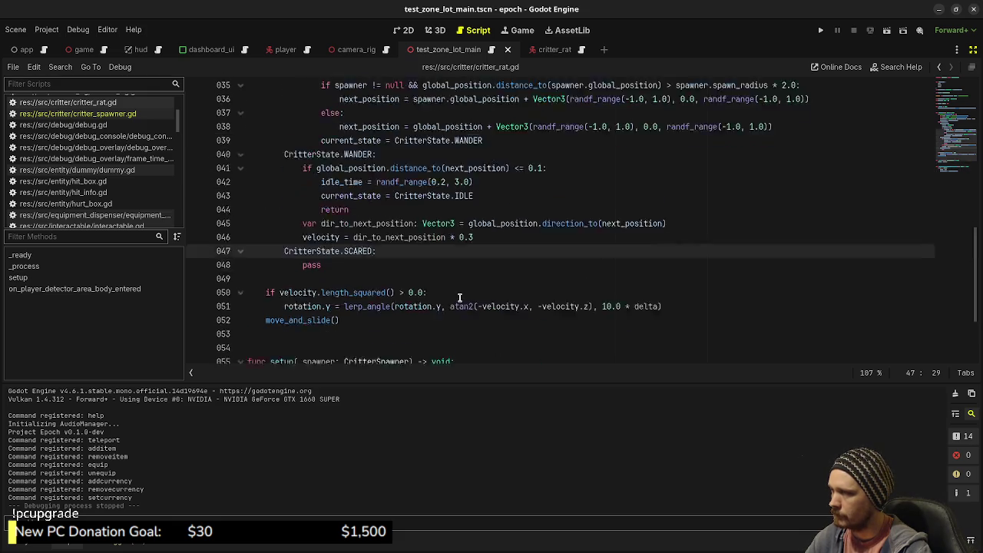
left_click_drag(629, 198, 267, 199)
Duplicate the connection line as body_exited connected to on_player_detector_area_body_exited.
key("ctrl+c")
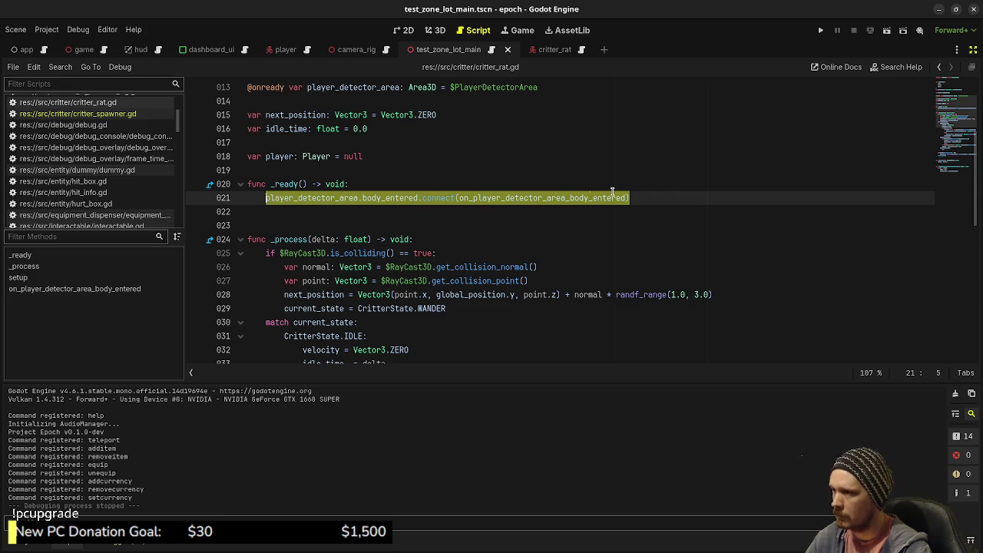
left_click(658, 193)
key("Return")
key("ctrl+v")
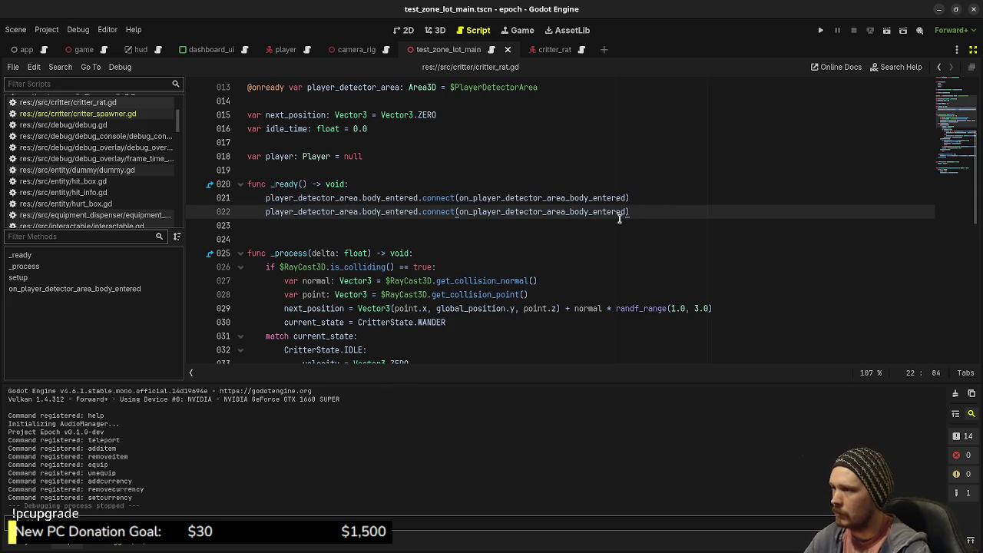
left_click(387, 212)
double_click(387, 212)
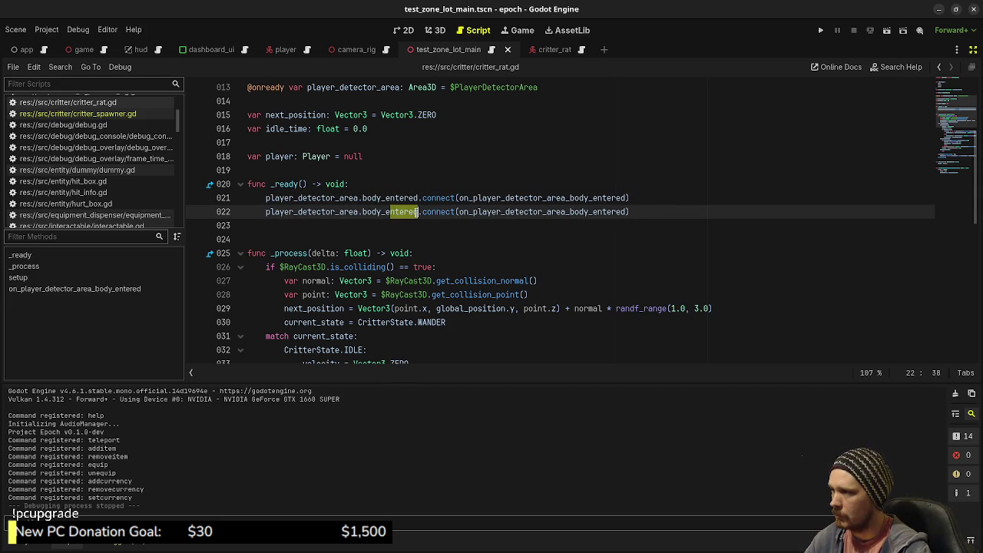
type("body_exited")
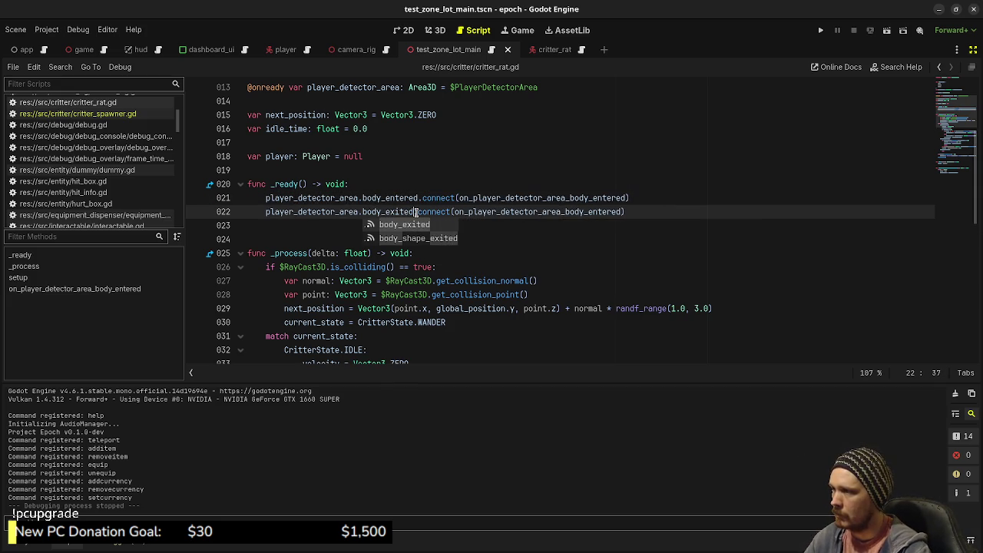
left_click_drag(588, 212, 610, 212)
type("exit")
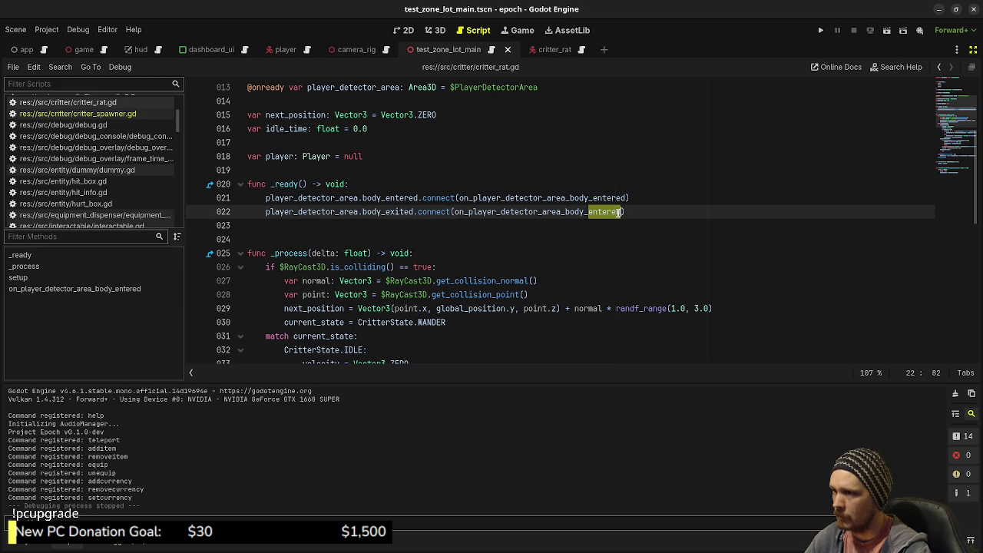
key("Tab")
Copy the body_entered handler to the end of the script and rename it on_player_detector_area_body_exited.
scroll(615, 213, "down", 10)
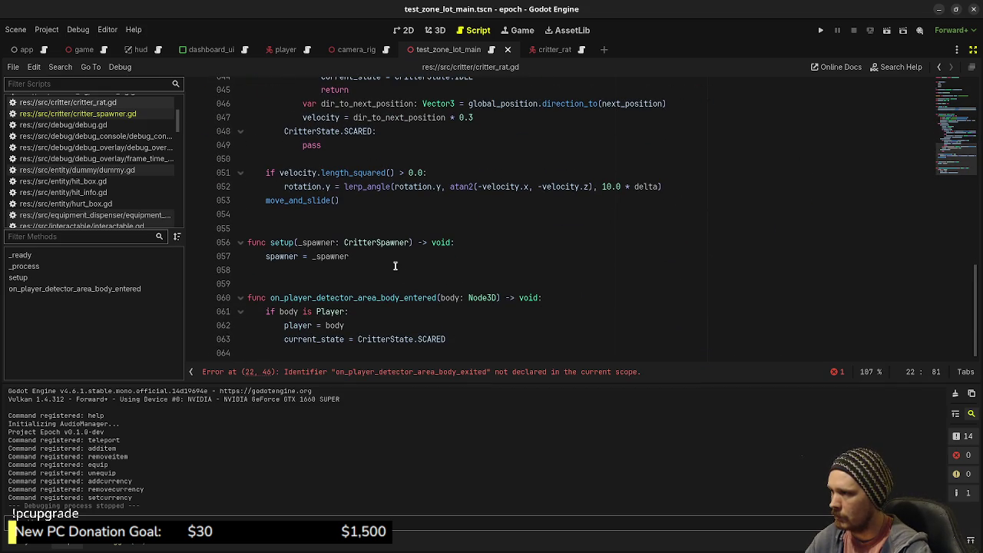
left_click_drag(463, 339, 233, 297)
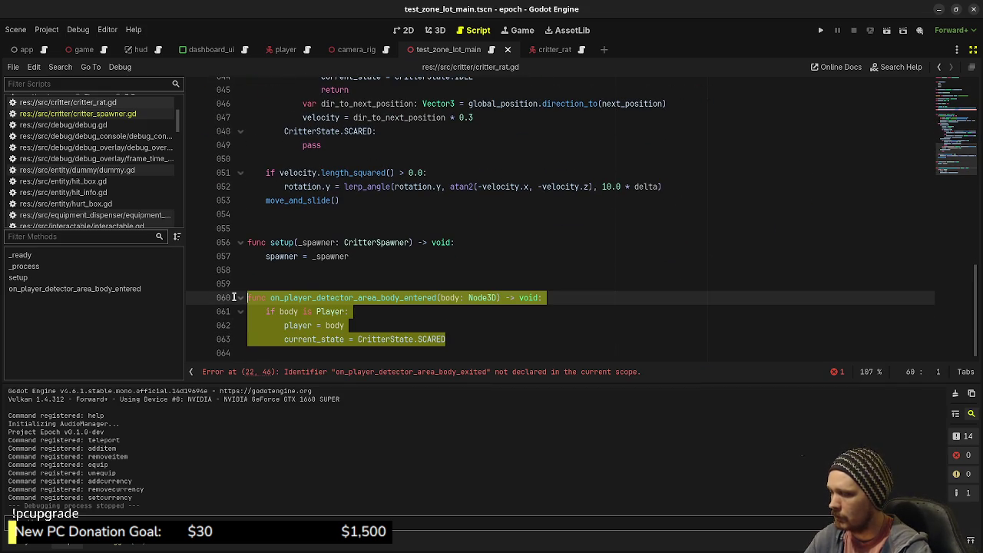
key("ctrl+c")
key("ctrl+End")
key("Return")
key("Return")
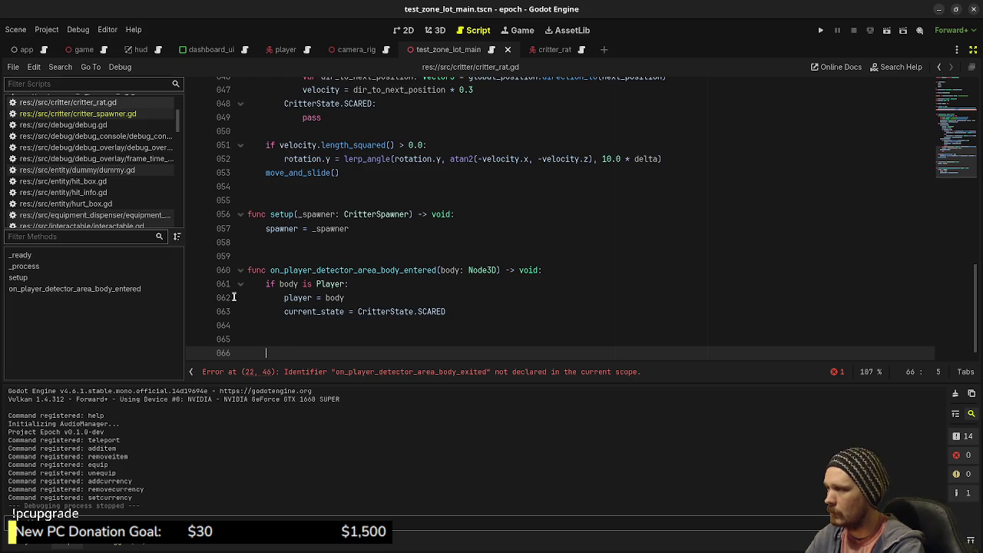
key("ctrl+v")
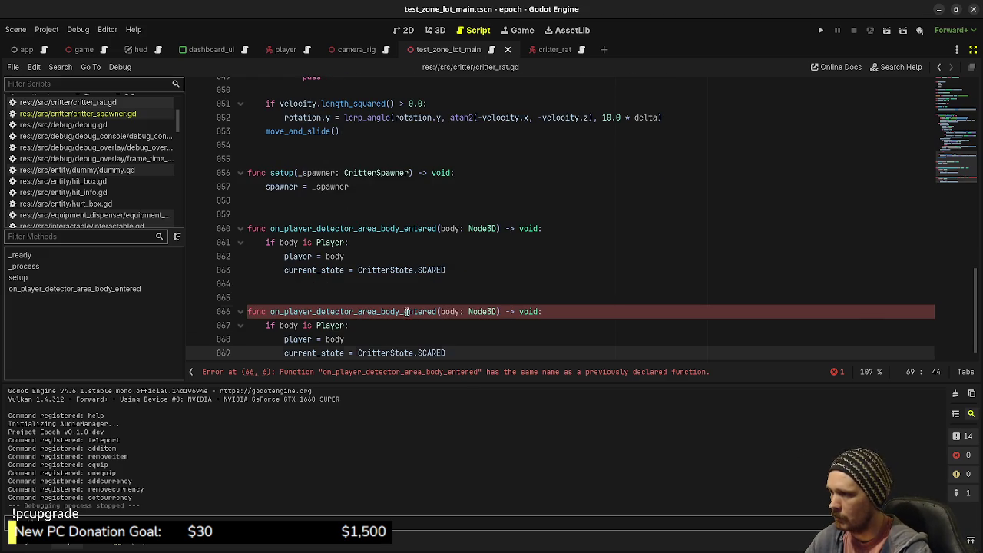
left_click_drag(406, 311, 436, 311)
type("exited")
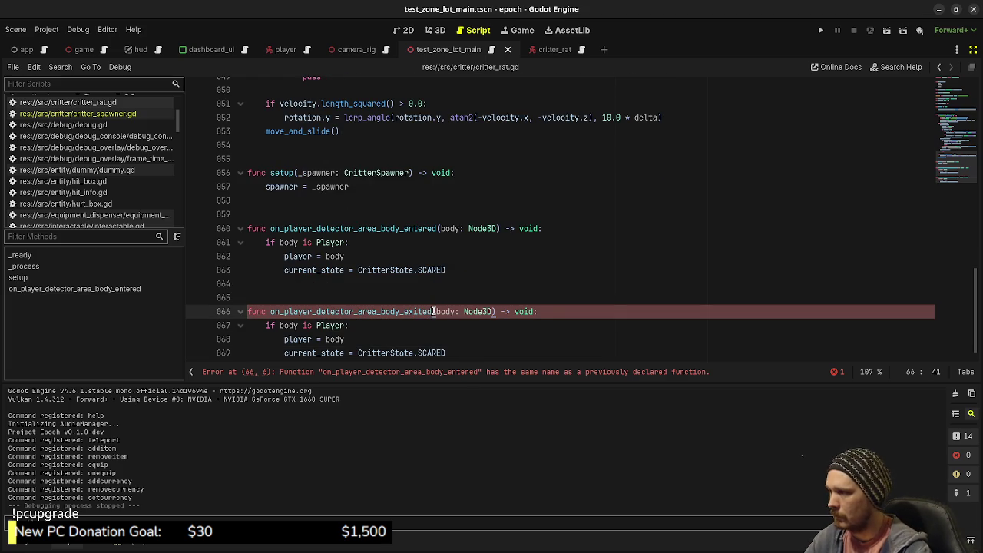
In the exit handler, set player to null and the state to IDLE.
scroll(330, 348, "down", 1)
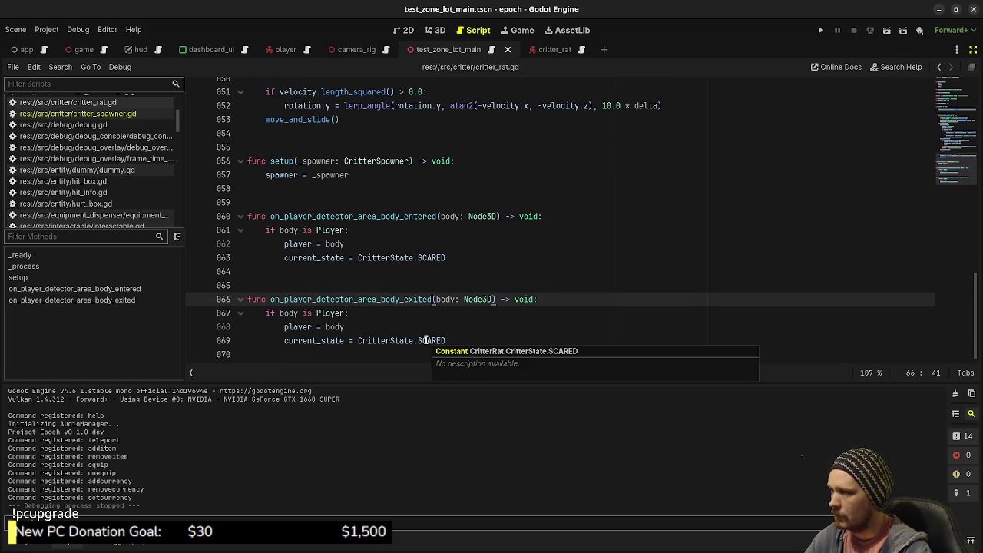
double_click(339, 326)
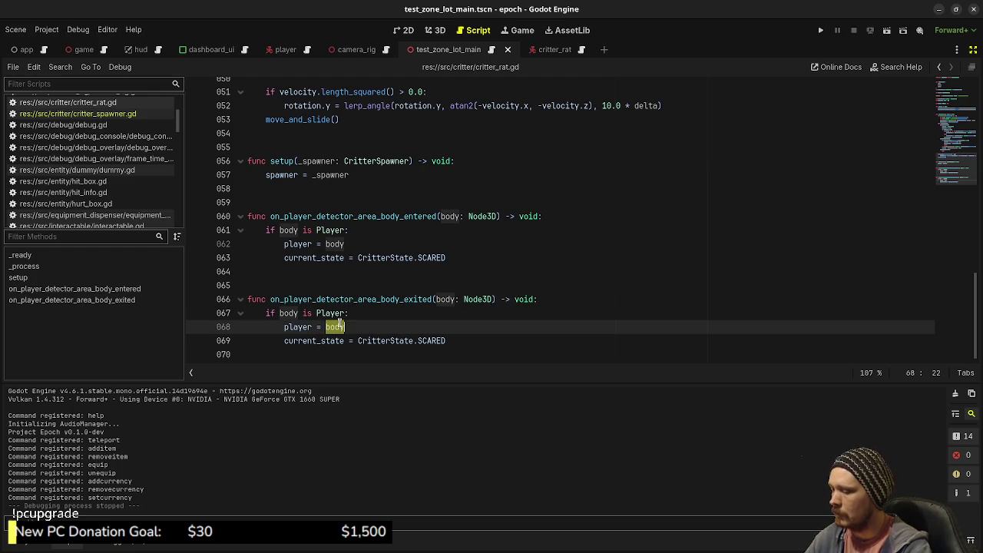
type("null")
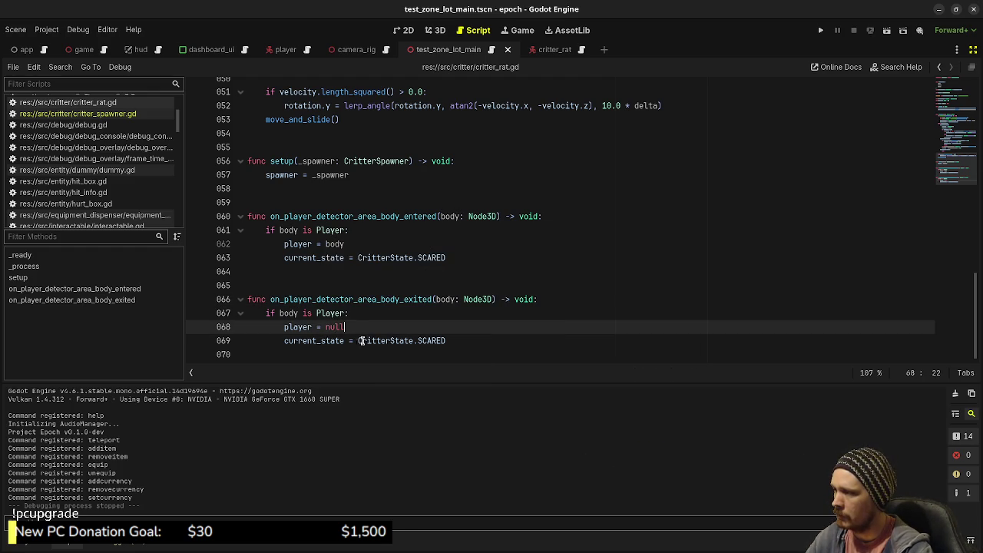
double_click(446, 340)
type("IDLE")
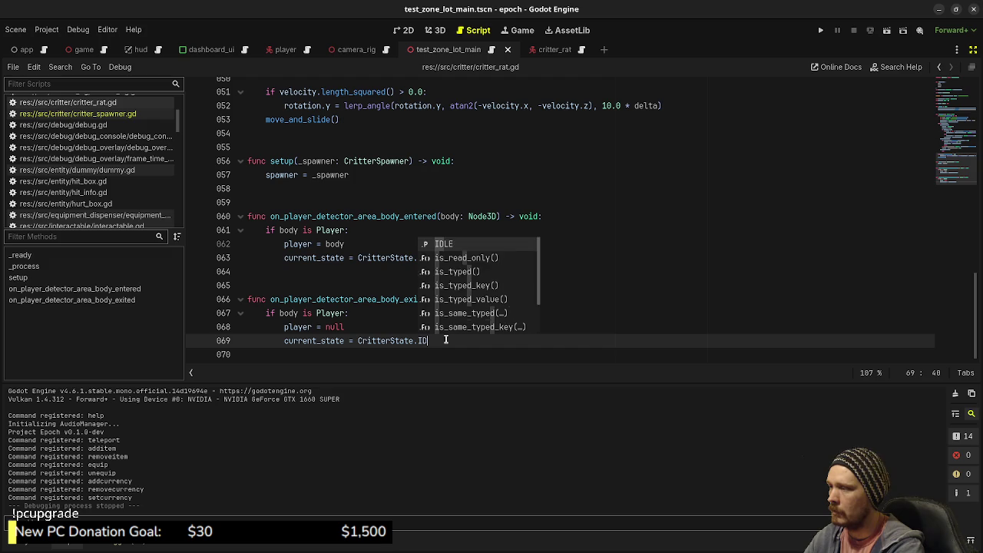
key("Escape")
Insert idle_time = randf_range(0.3, 3.0) before the state line and save.
left_click(397, 330)
key("Return")
type("idle_")
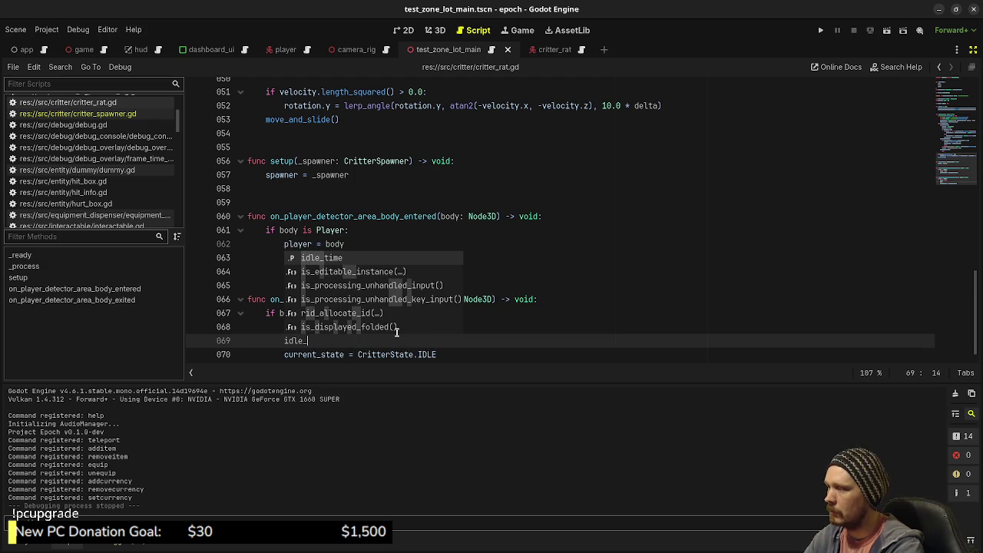
type("time = randf_ra")
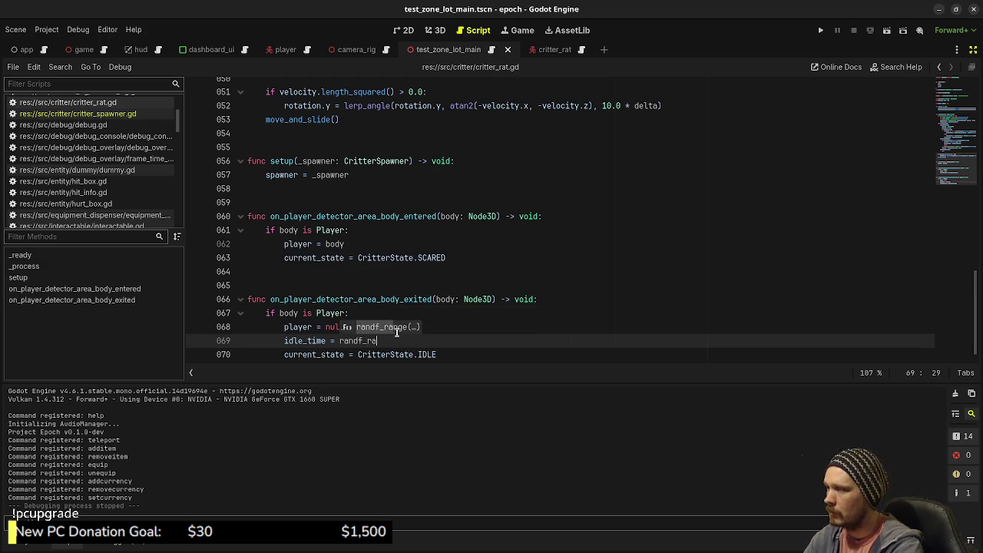
key("Return")
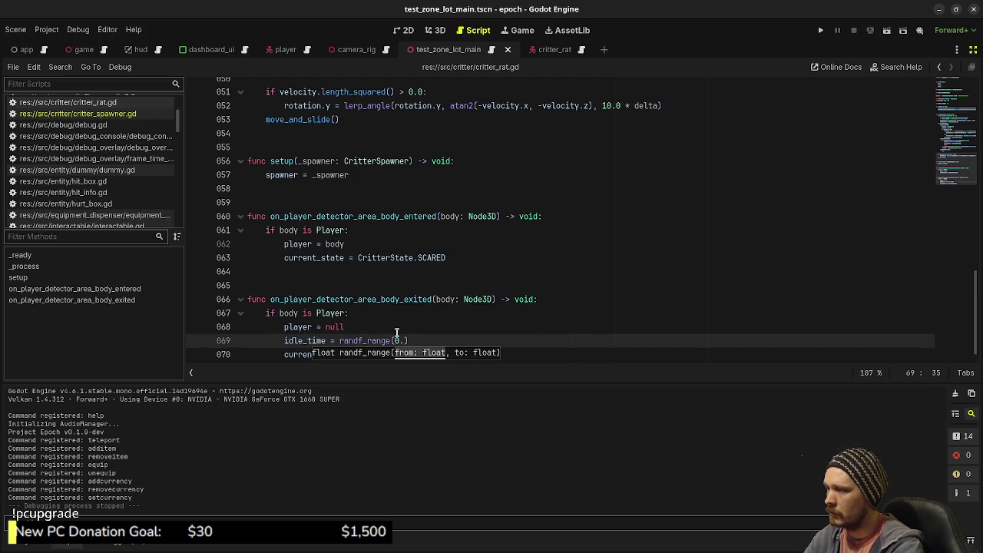
type("3,")
type("0)")
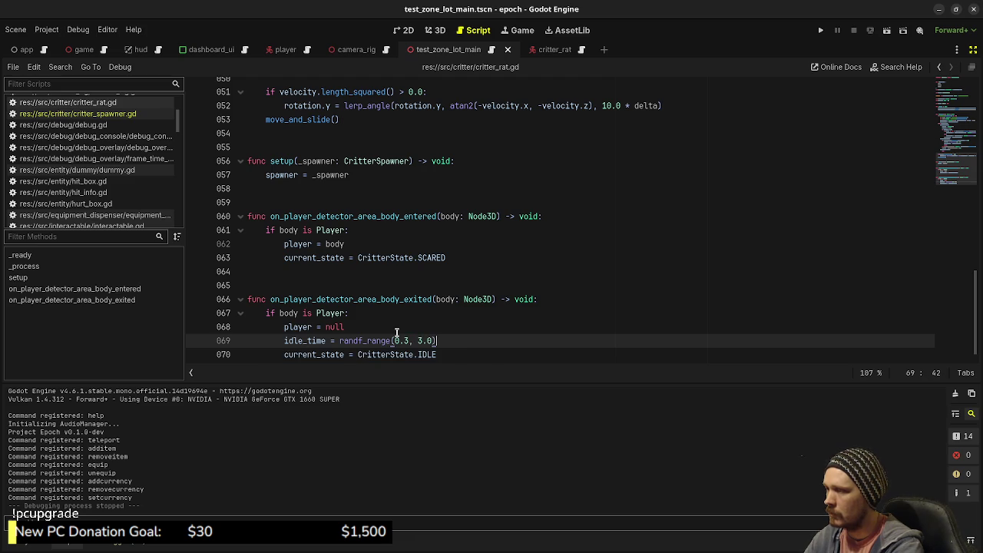
key("ctrl+s")
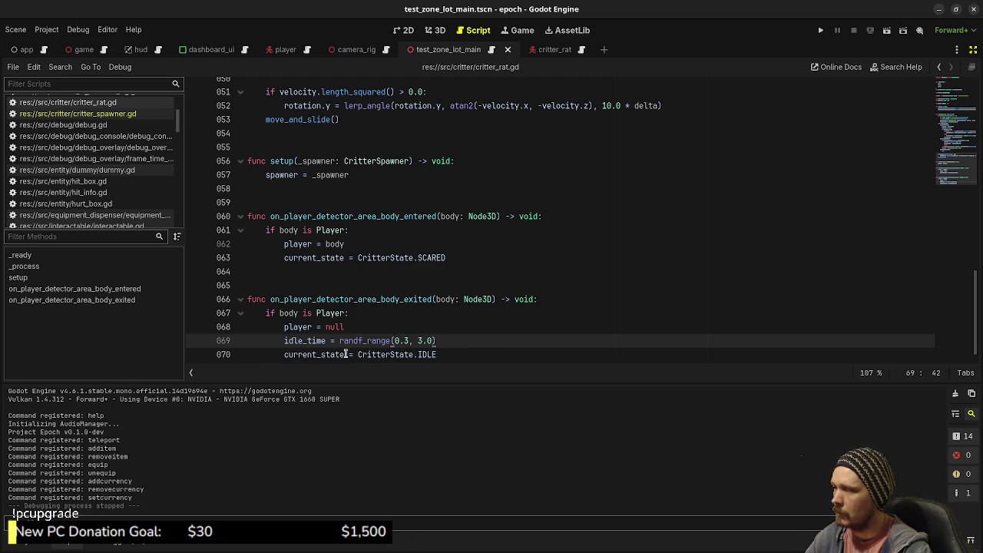
double_click(295, 340)
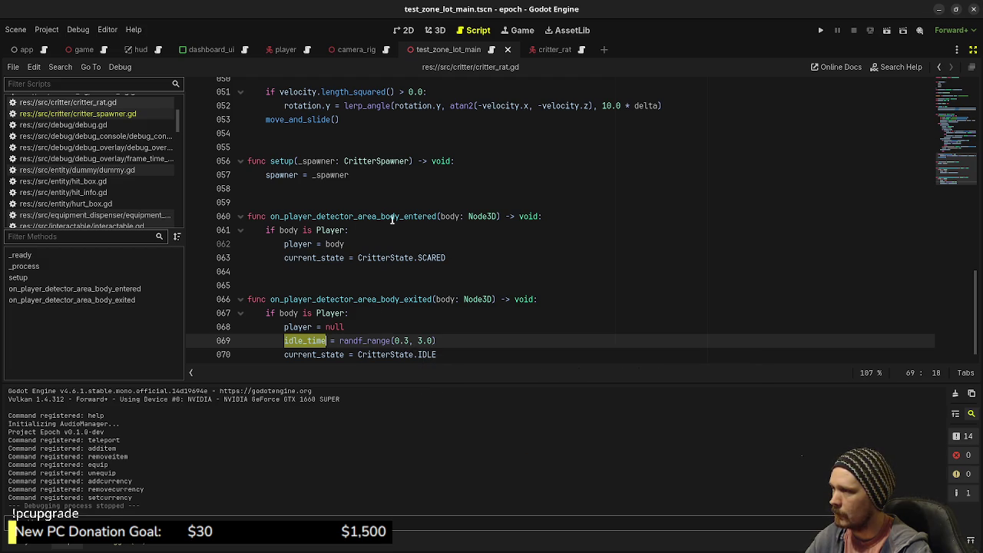
scroll(384, 263, "up", 3)
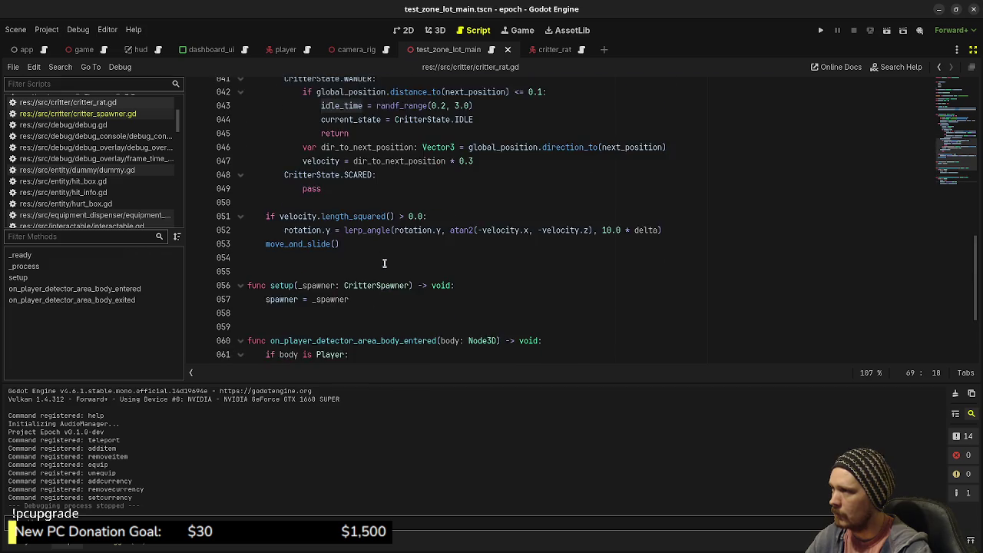
Replace pass in the SCARED case with a dir_away_from_player Vector3 declaration under 'if player != null'.
scroll(384, 264, "up", 3)
scroll(384, 262, "down", 1)
left_click(317, 273)
double_click(317, 272)
type("var dir_away_from_player: ")
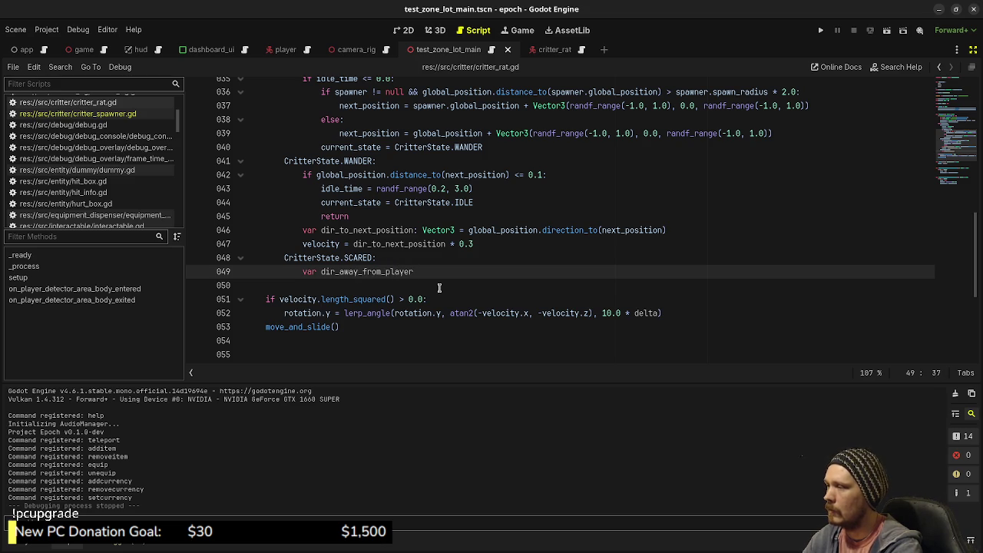
type("Vector3 ")
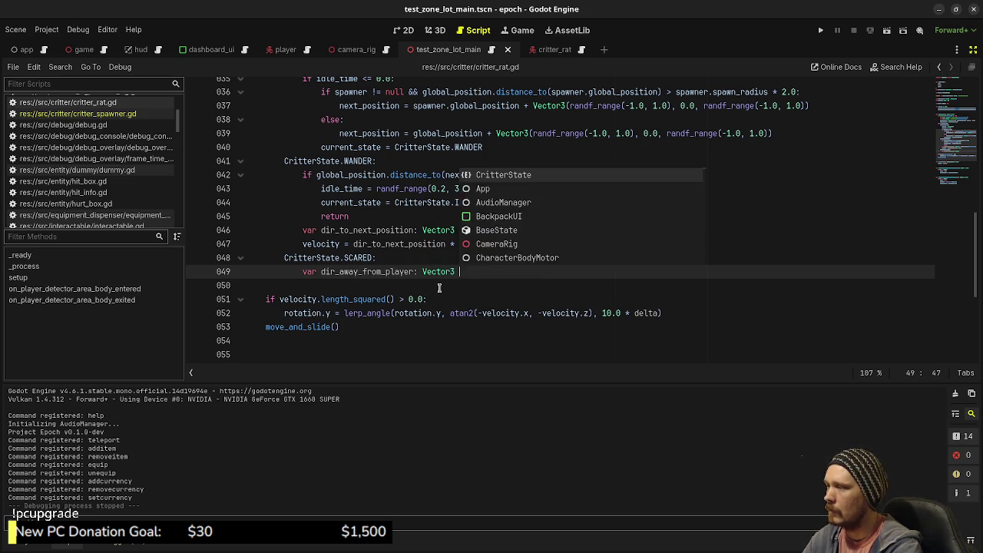
type("= player")
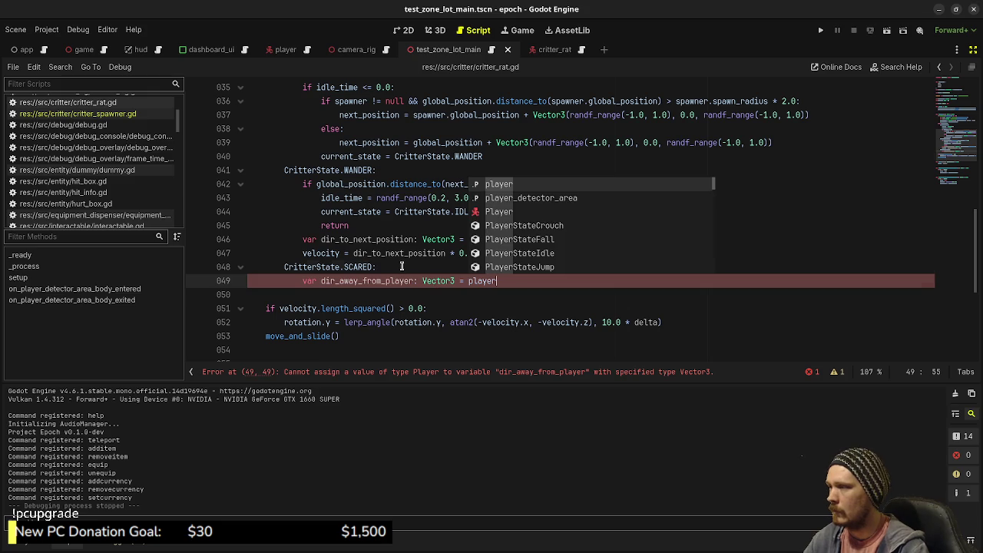
key("Escape")
key("ctrl+shift+Return")
type("if player")
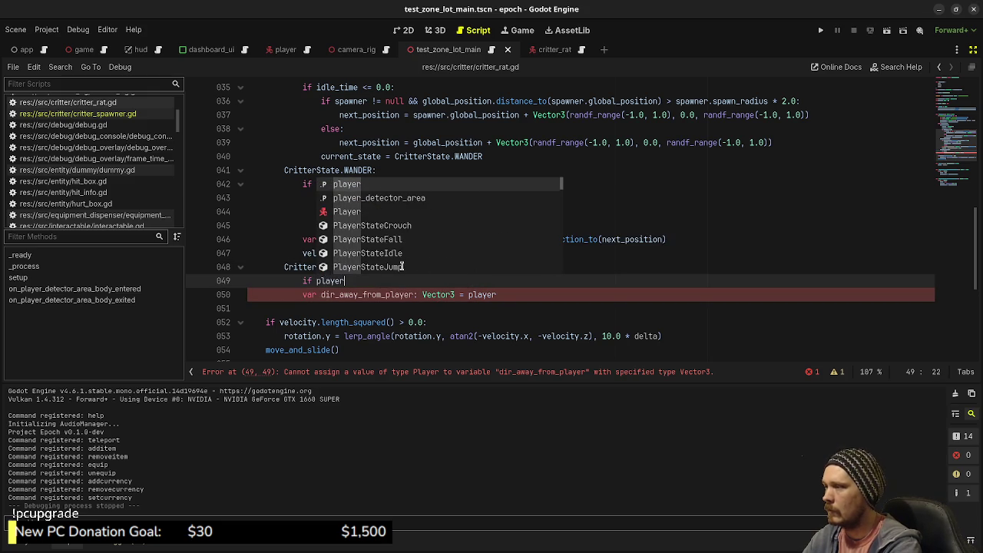
type(" != null:")
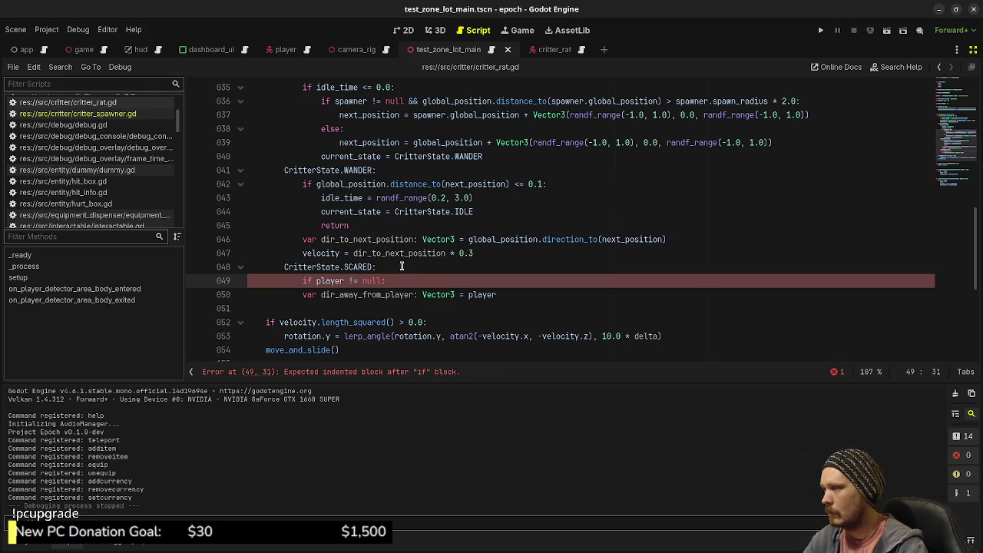
key("Down")
key("Home")
key("Tab")
Set dir_away_from_player to player.global_position.direction_to(global_position).
left_click(549, 298)
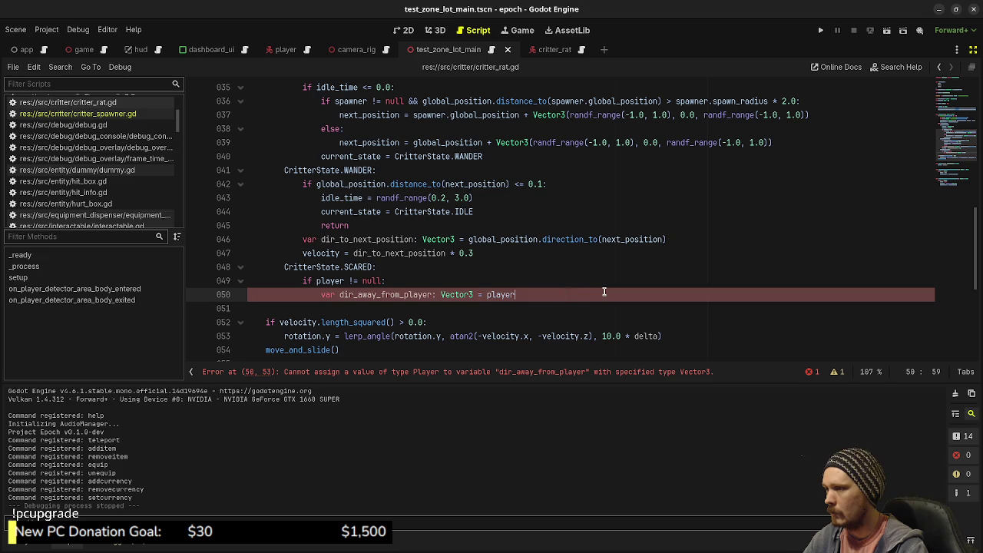
type(".global_posi")
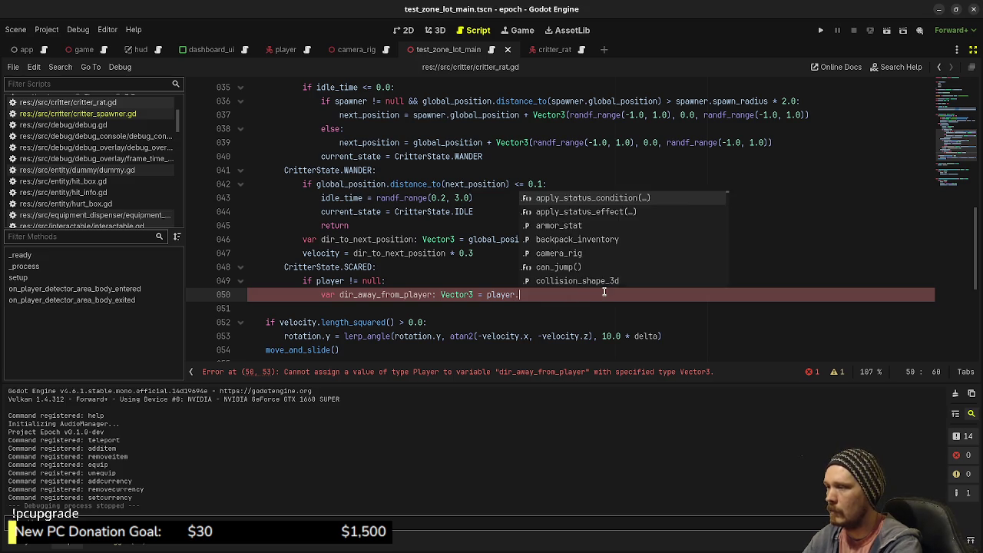
key("Return")
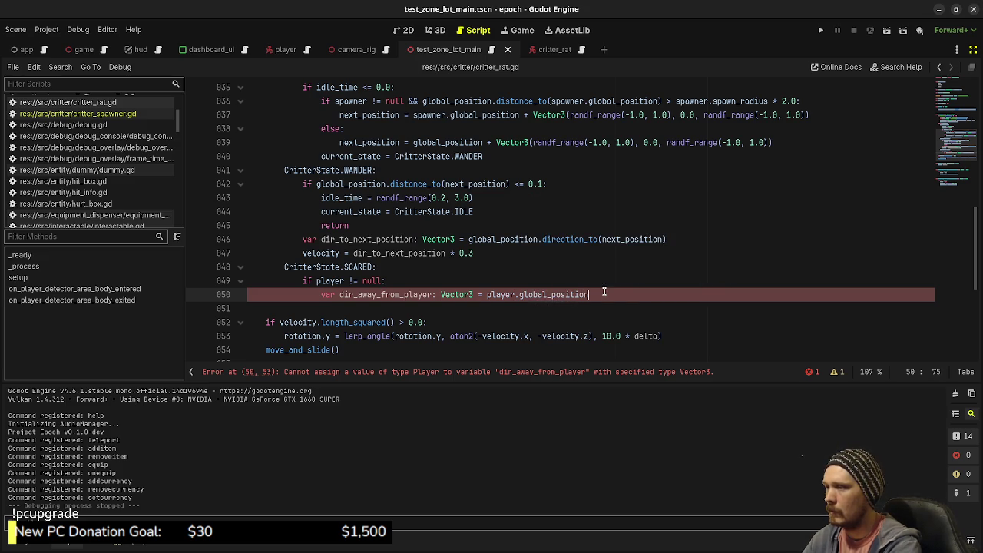
type(".direc")
key("Return")
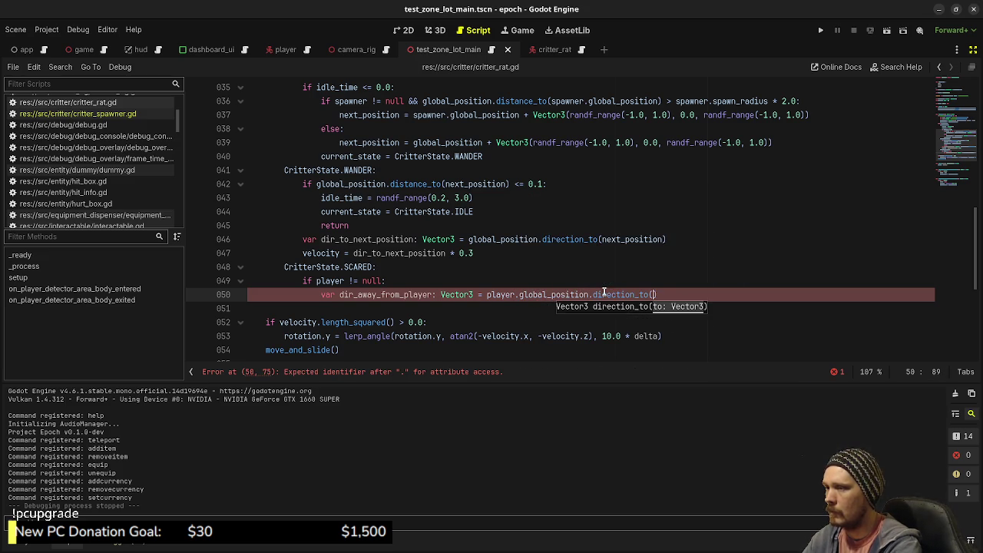
type("global_")
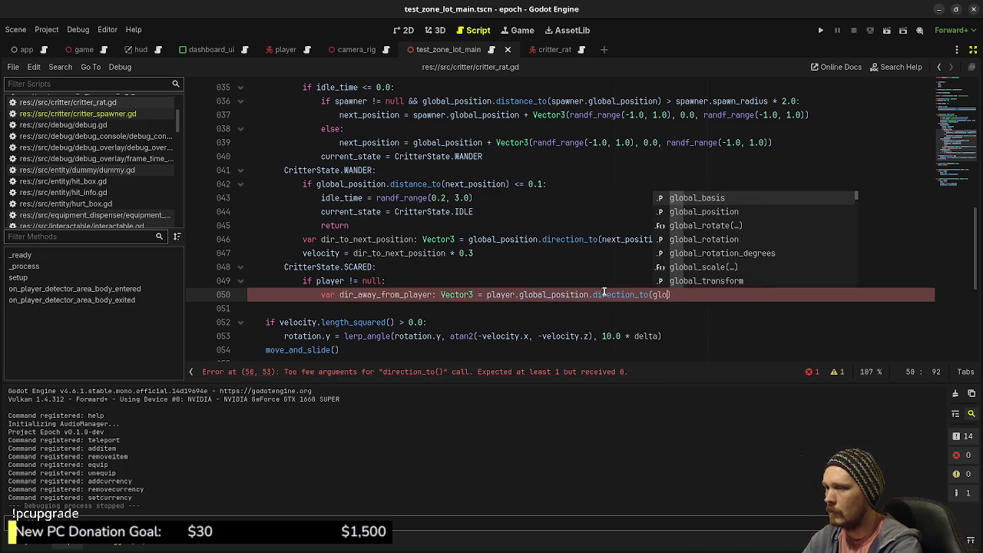
type("posi")
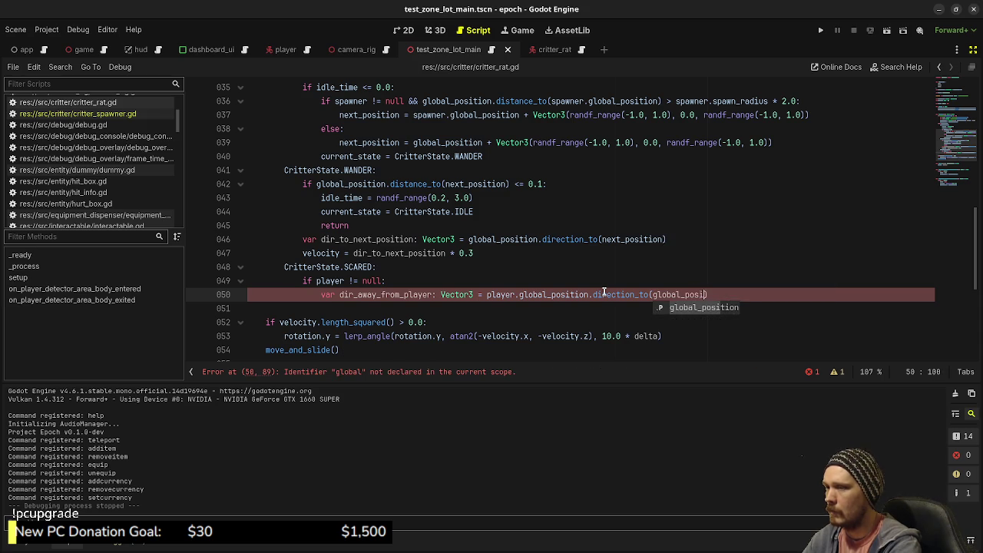
key("Return")
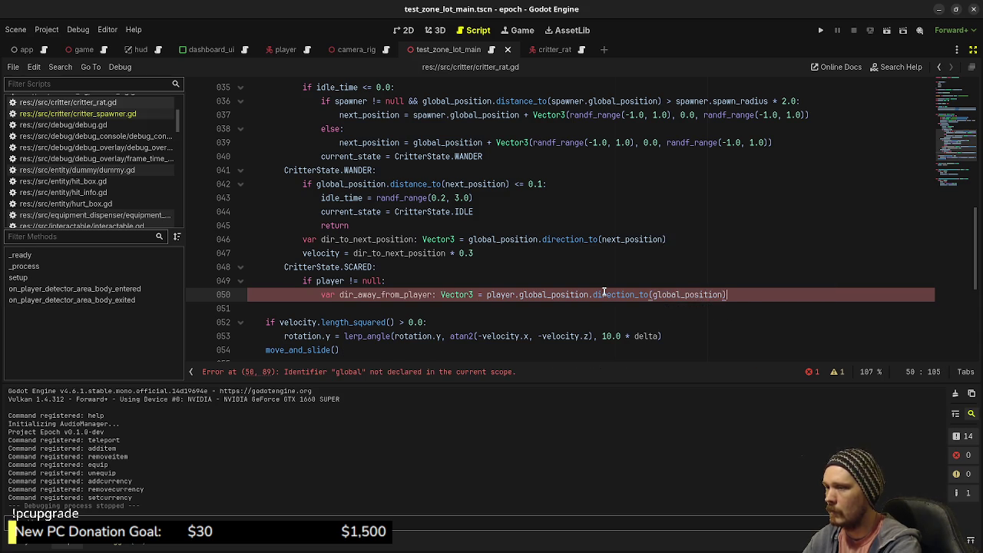
Add velocity = dir_away_from_player * 0.6, save, and run the game.
key("Return")
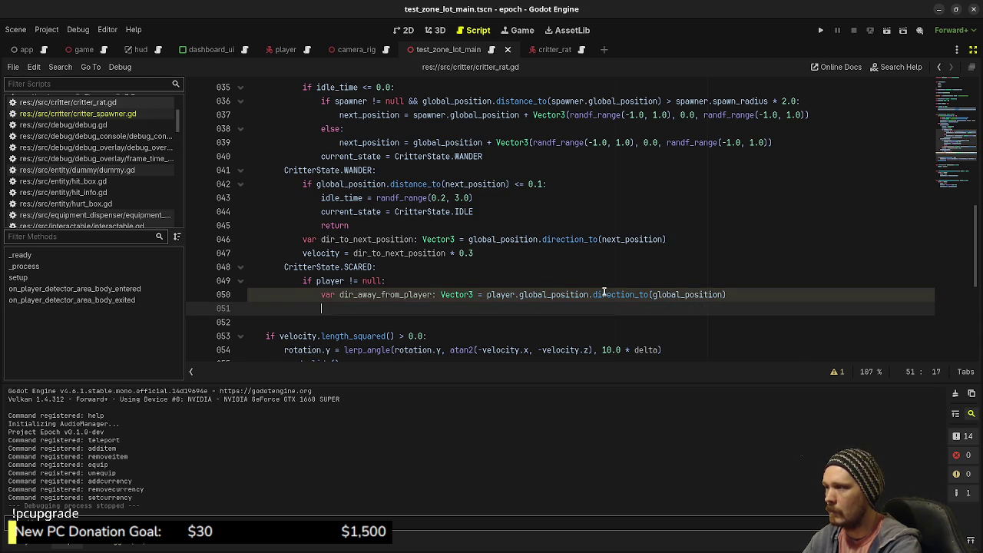
type("var")
key("BackSpace")
key("BackSpace")
key("BackSpace")
type("velocity =")
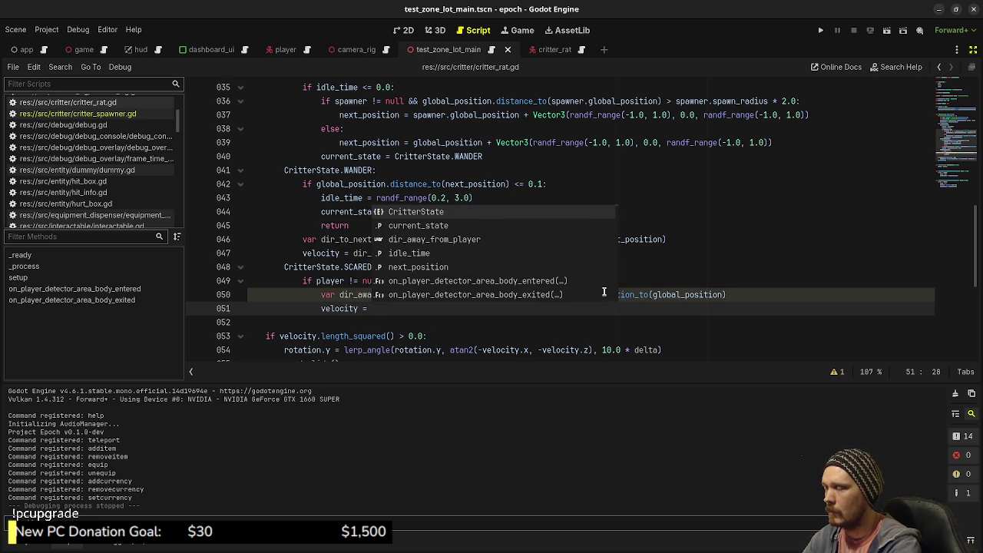
type(" dir_away_from_player")
key("Return")
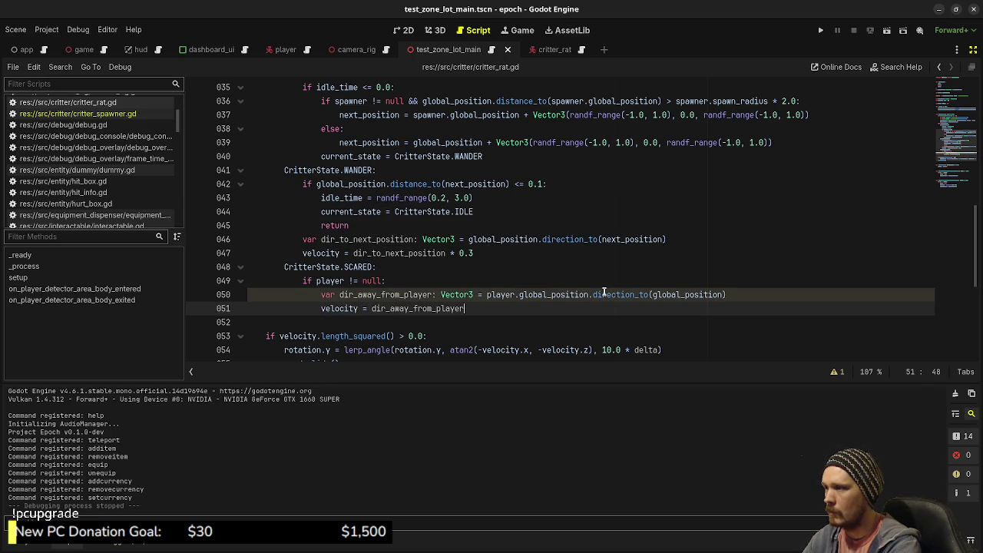
type(" * 0.6")
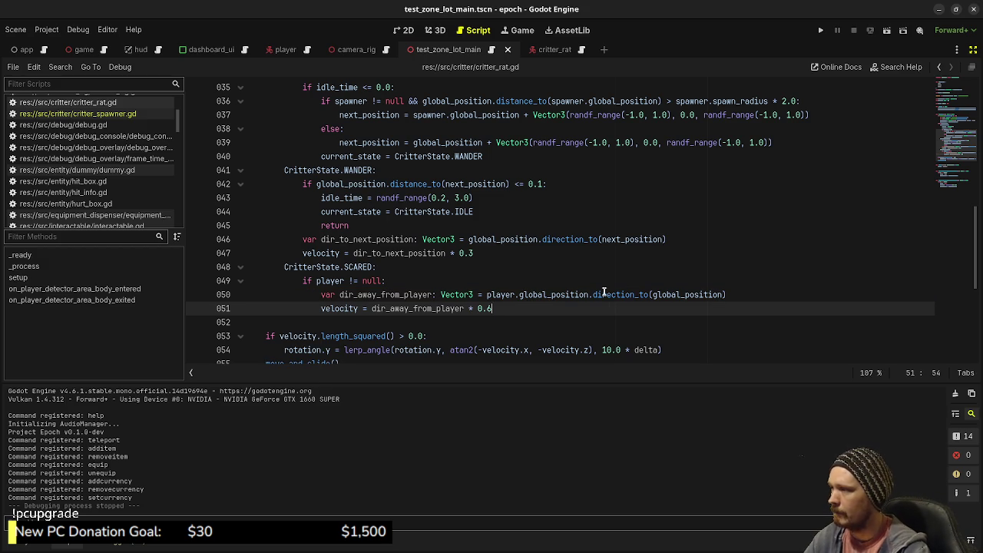
scroll(429, 319, "down", 1)
key("ctrl+s")
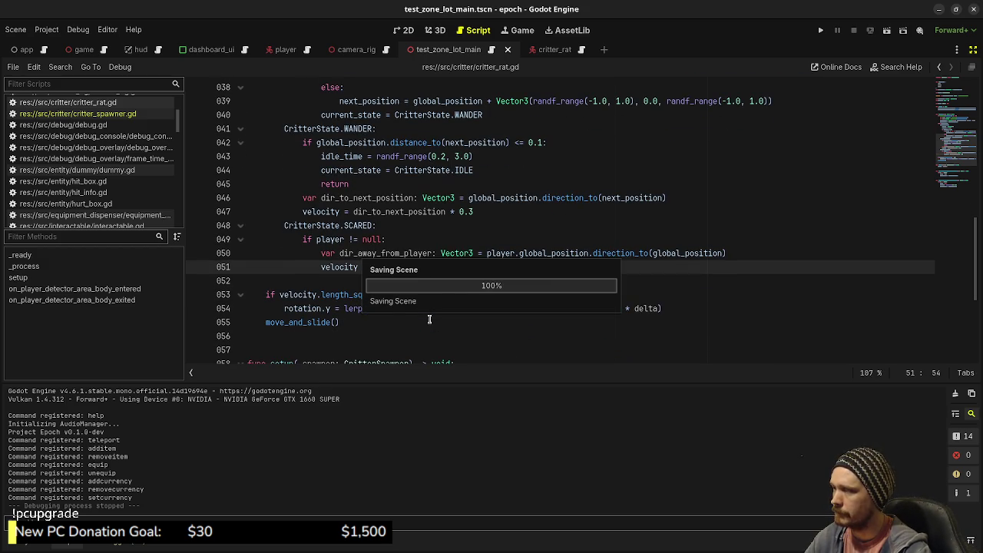
scroll(429, 319, "down", 5)
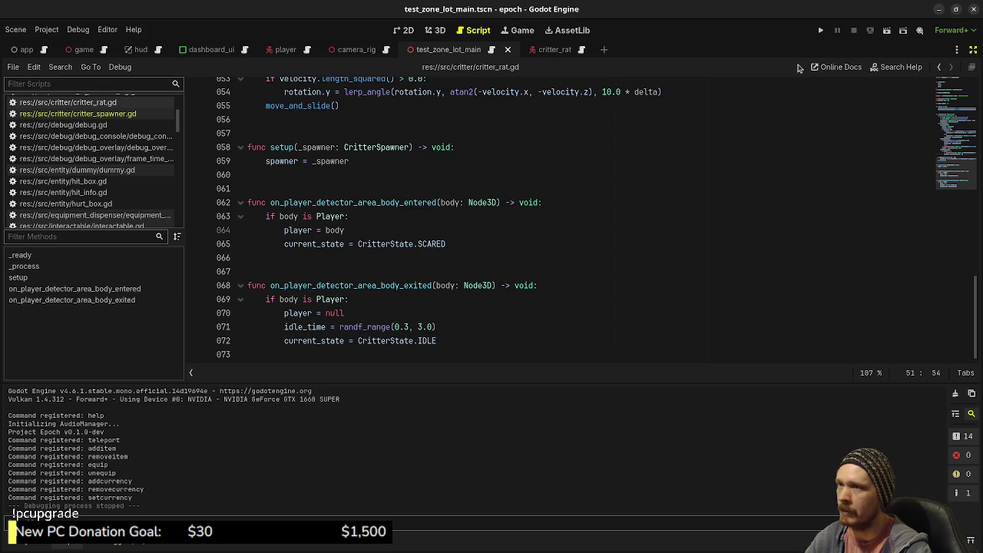
left_click(820, 30)
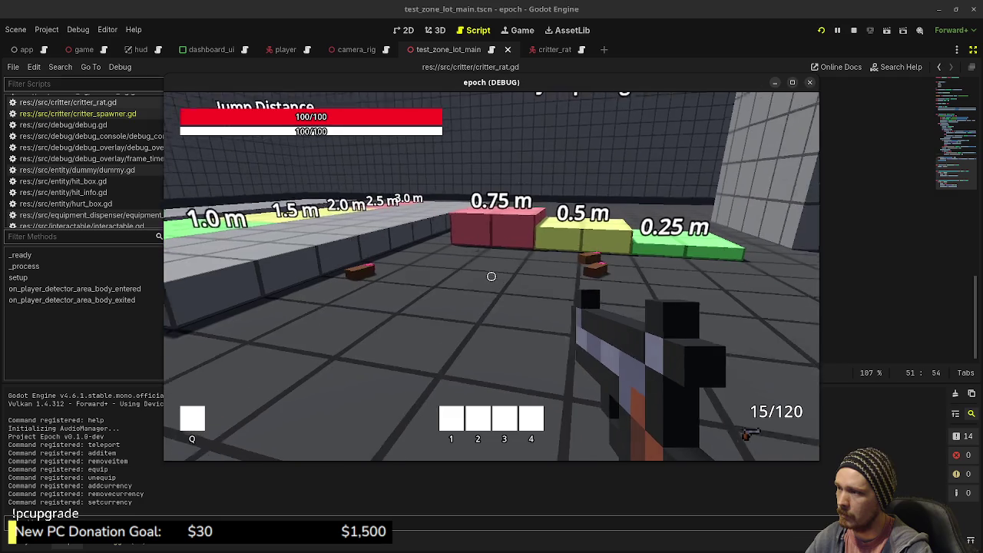
key("w")
key("w")
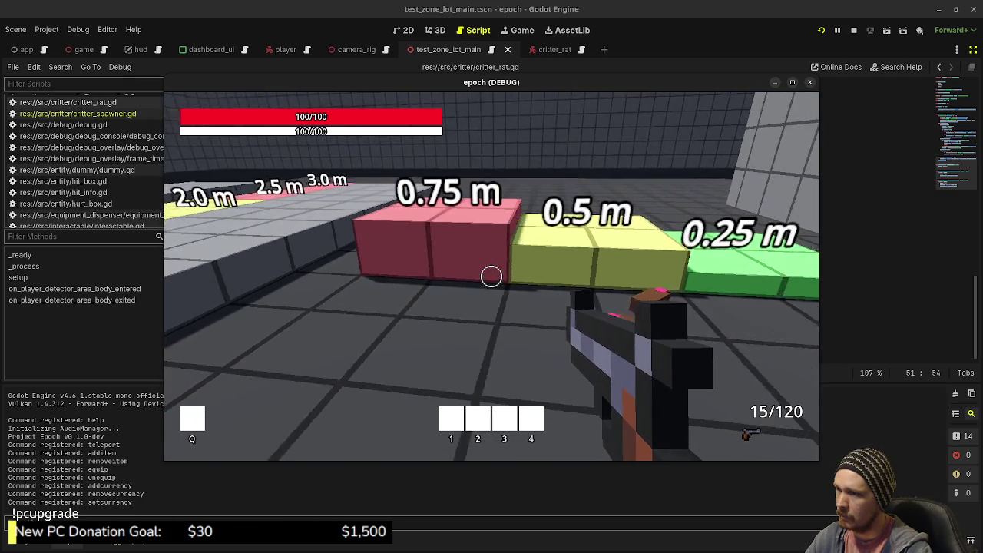
key("w")
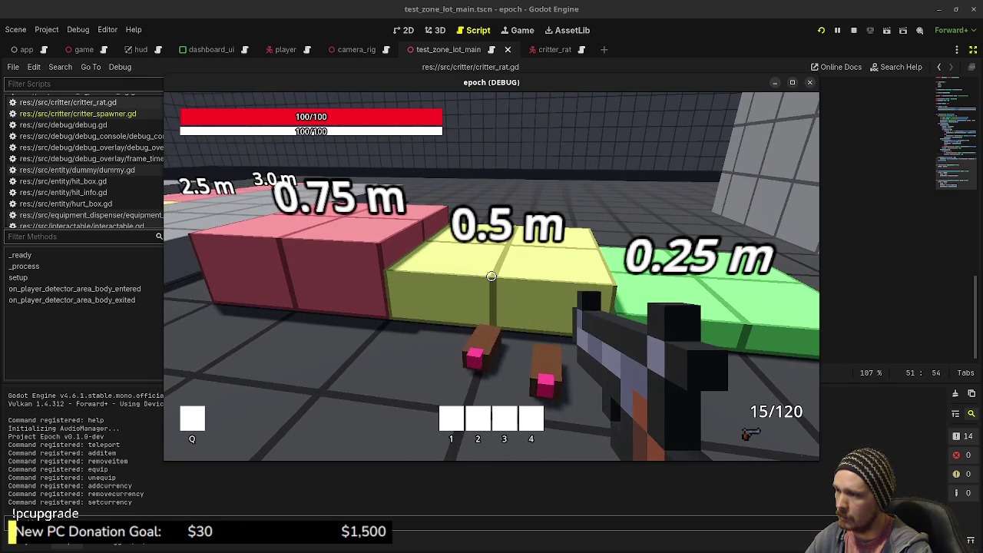
mouse_move(491, 275)
key("s")
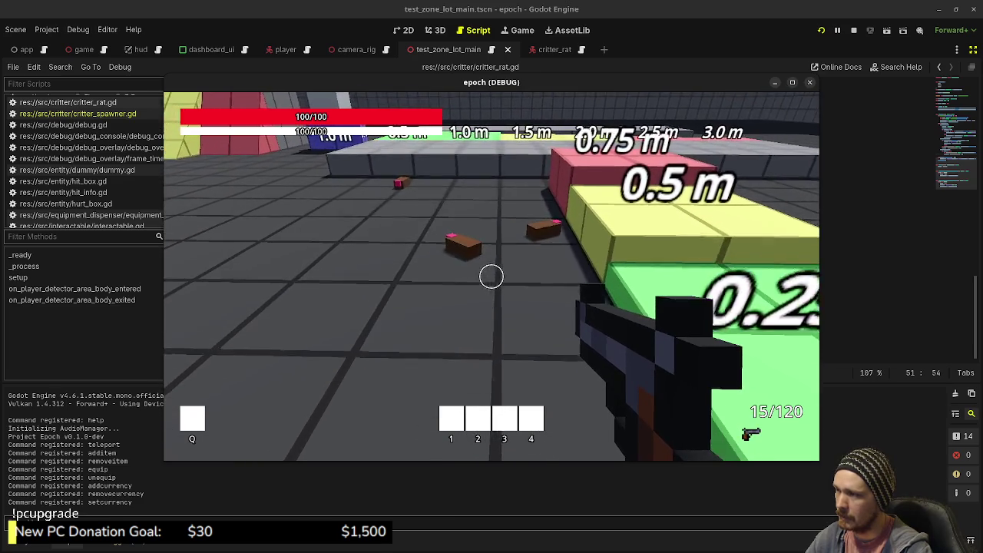
key("Escape")
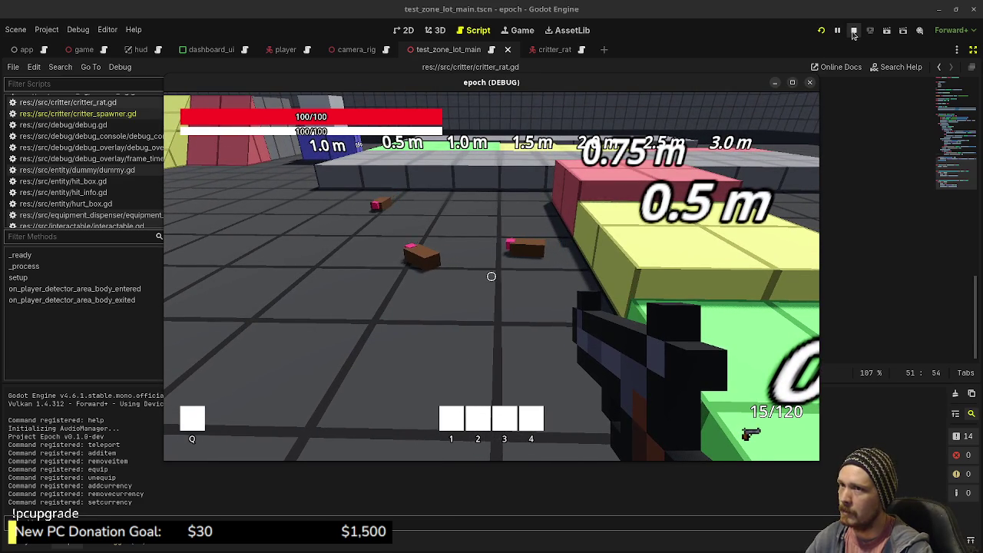
left_click(853, 31)
scroll(465, 258, "up", 6)
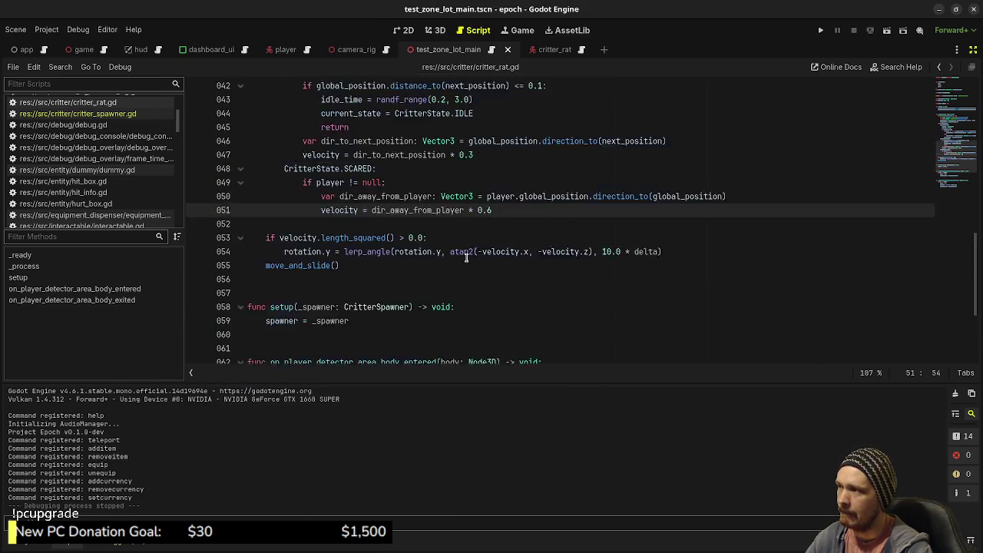
Remove the stray space on line 26 and wrap the WANDER assignment in 'if player == null:', then save.
scroll(466, 257, "up", 6)
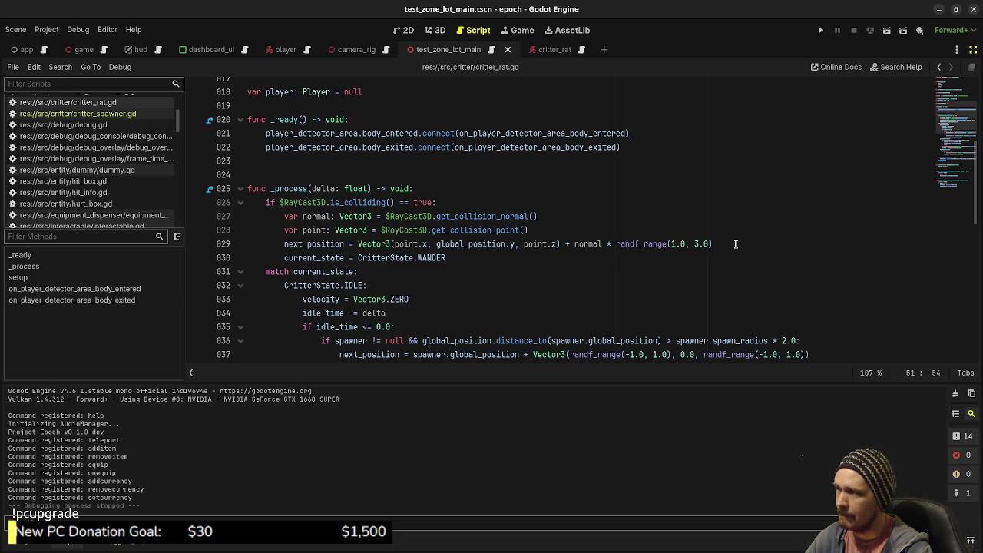
left_click(433, 202)
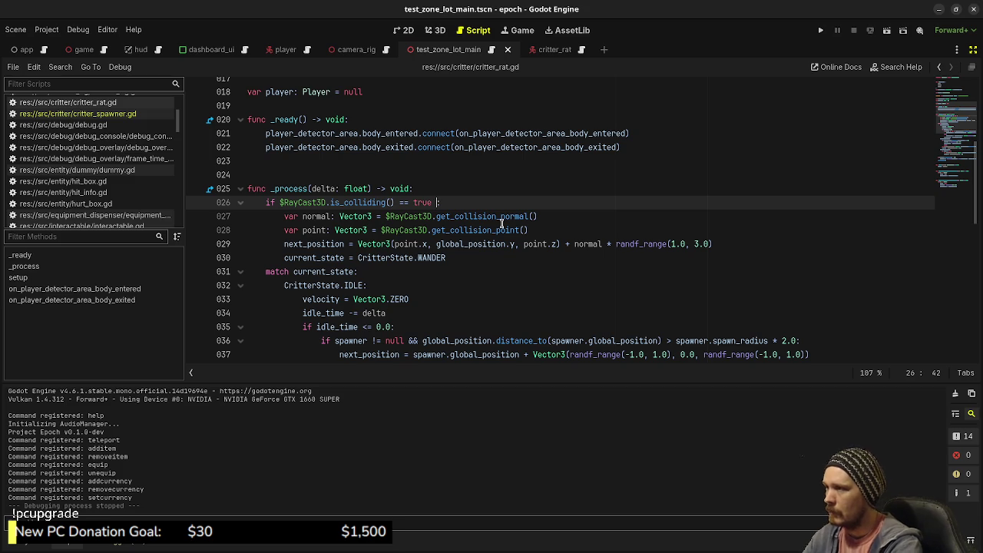
key("BackSpace")
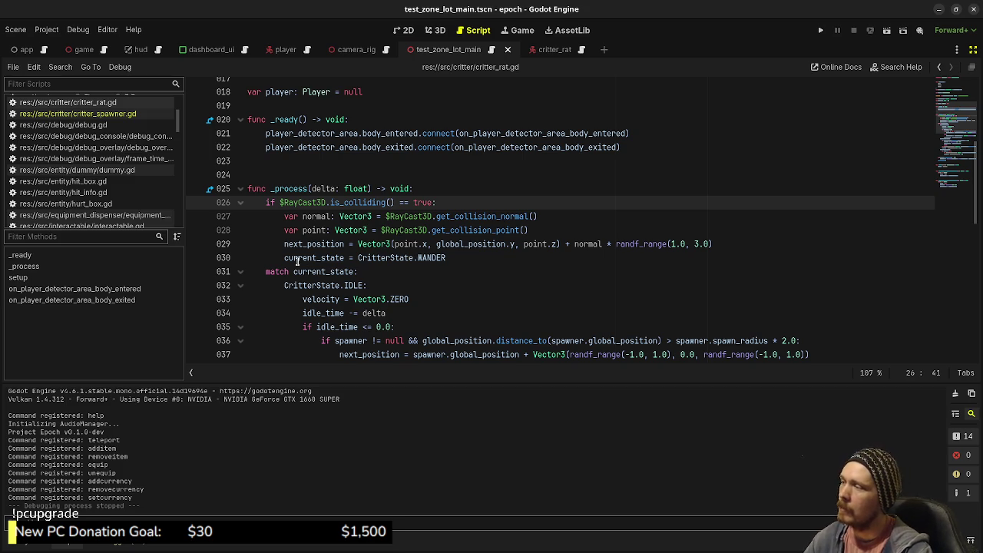
left_click(286, 258)
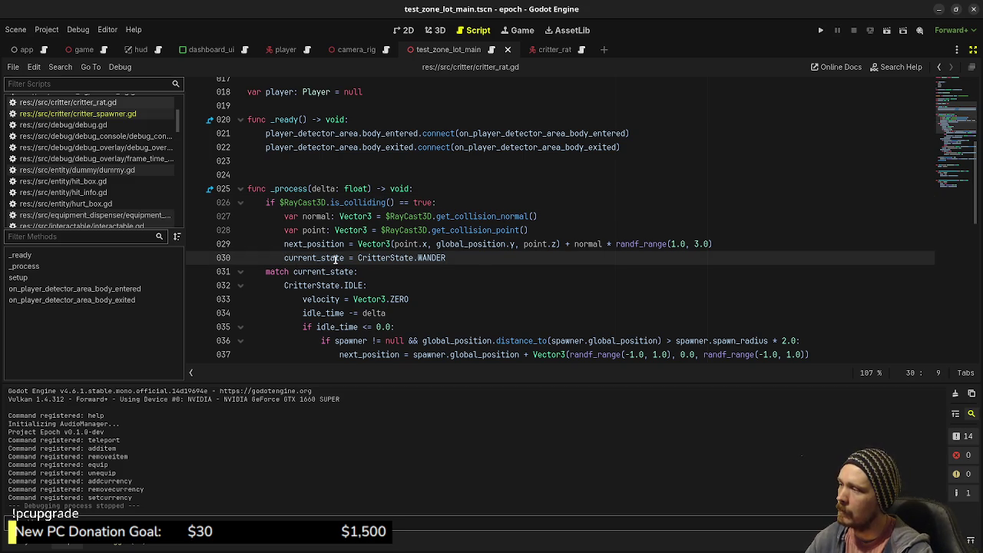
type("if player != null:")
key("Return")
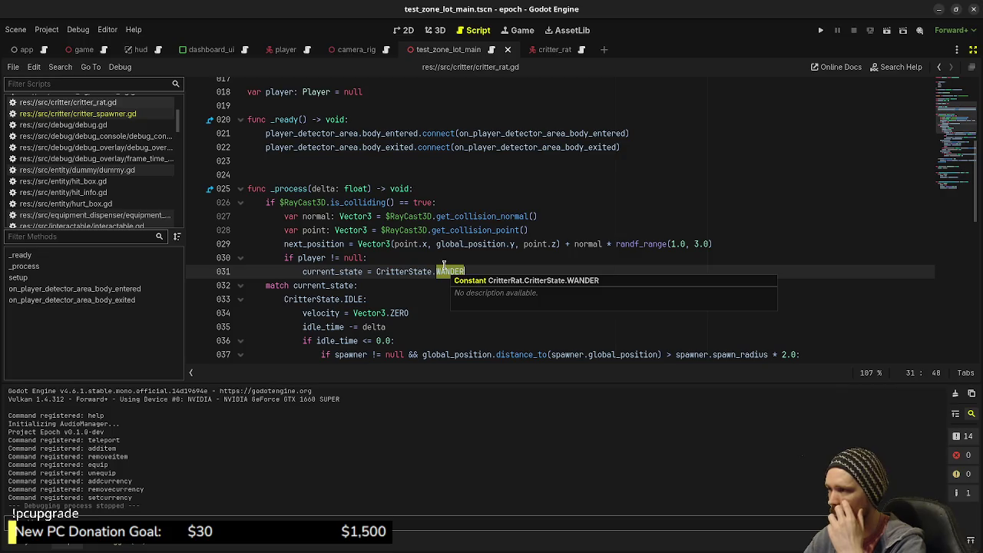
left_click(337, 257)
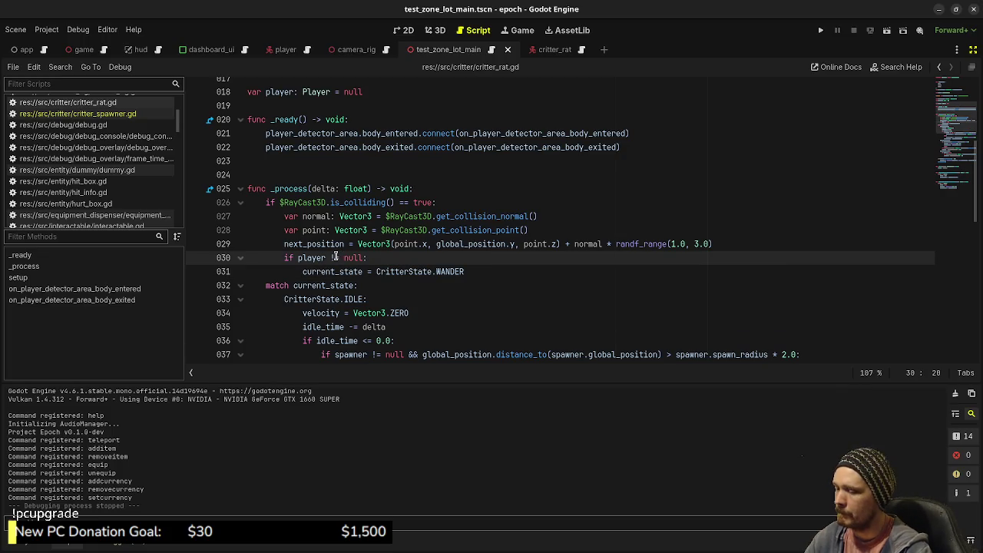
key("BackSpace")
type("=")
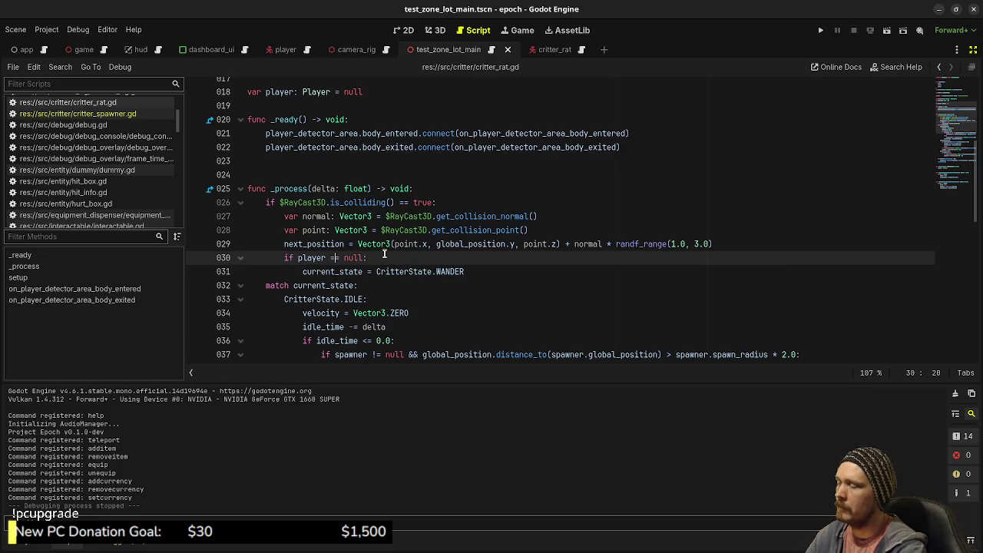
key("ctrl+s")
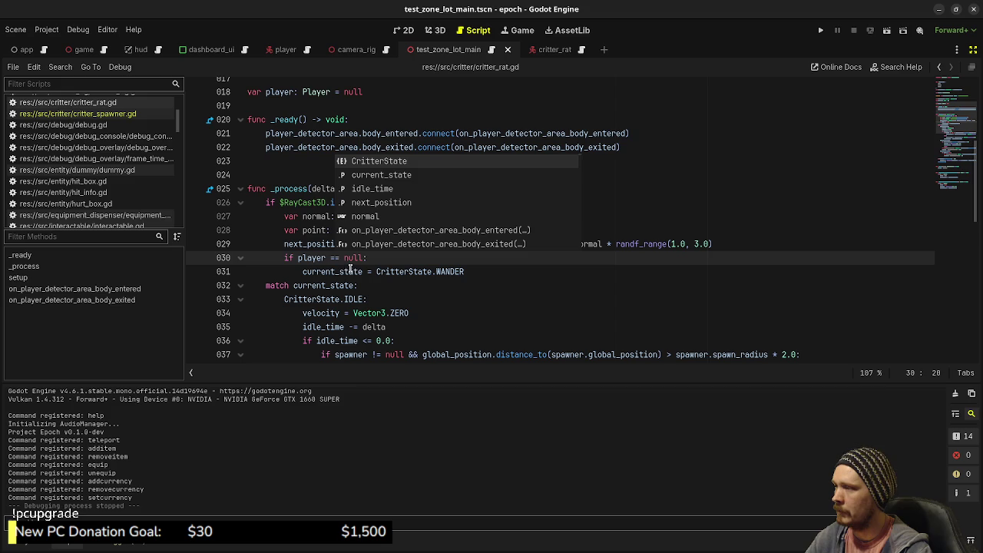
Review the new player check and the indented WANDER assignment.
mouse_move(353, 273)
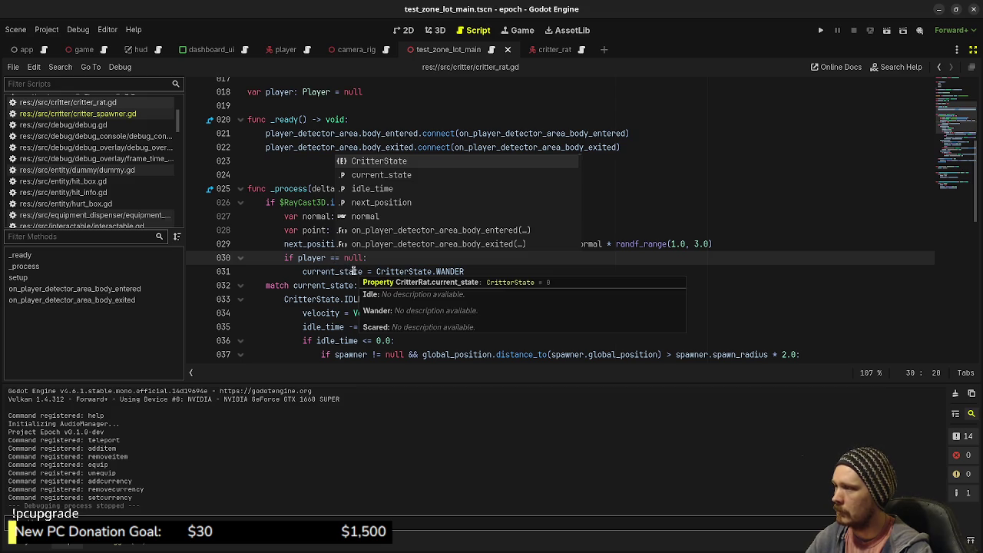
left_click(486, 271)
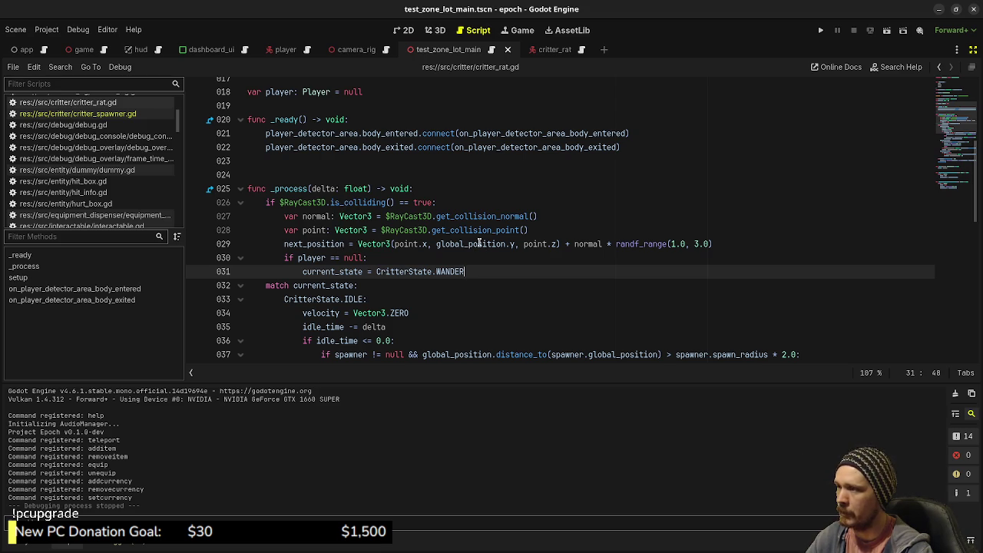
mouse_move(479, 242)
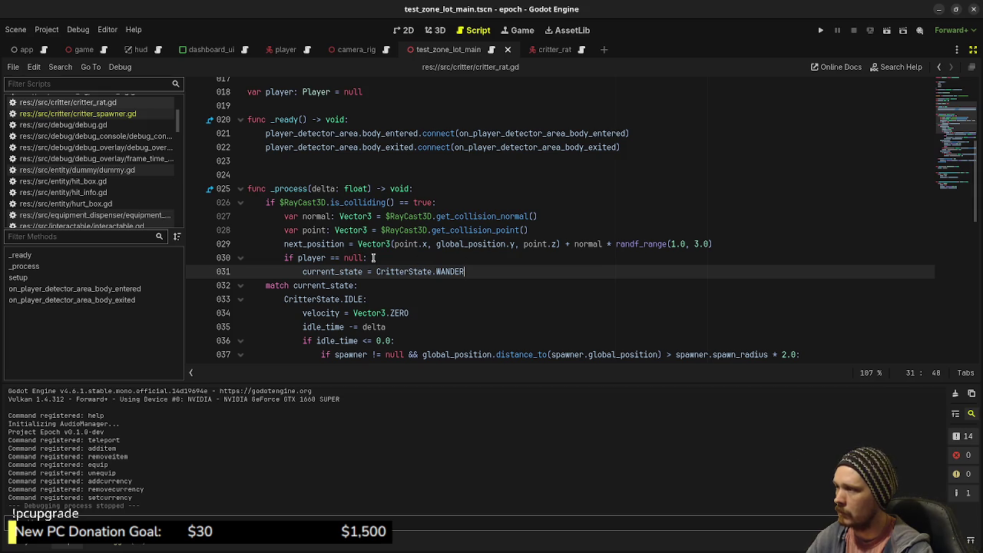
left_click(384, 258)
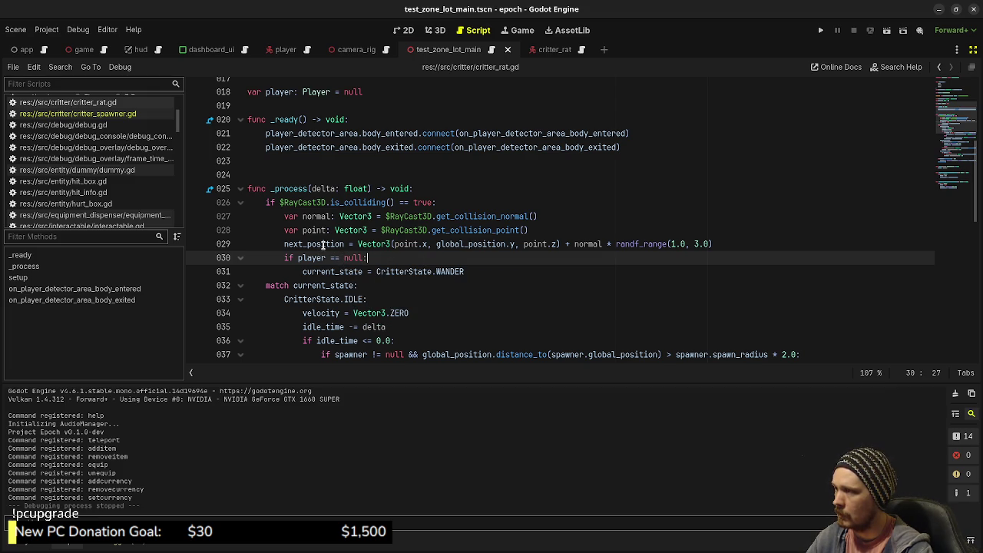
mouse_move(322, 245)
left_click(469, 271)
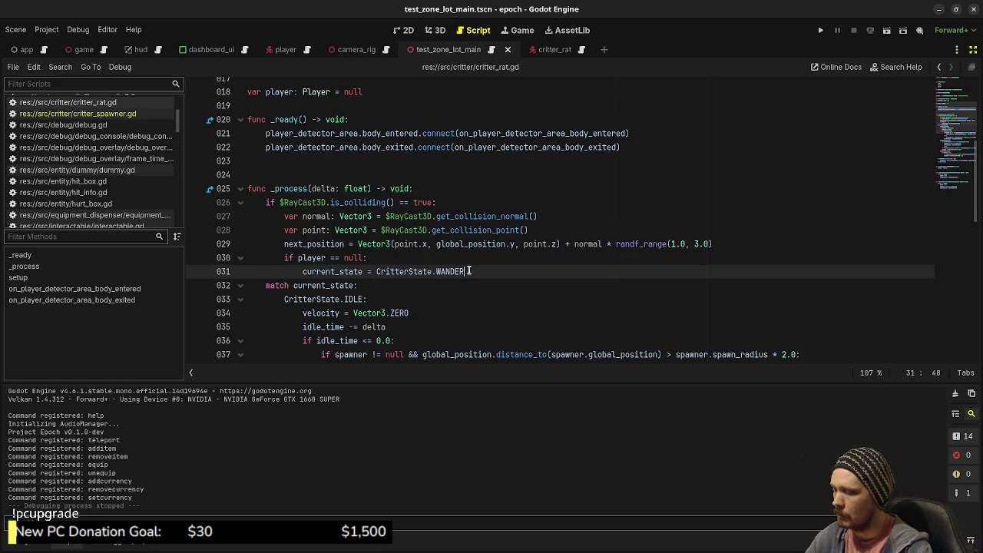
Add an else branch after the WANDER assignment containing a copy of the next_position line.
key("Return")
key("BackSpace")
type("else:")
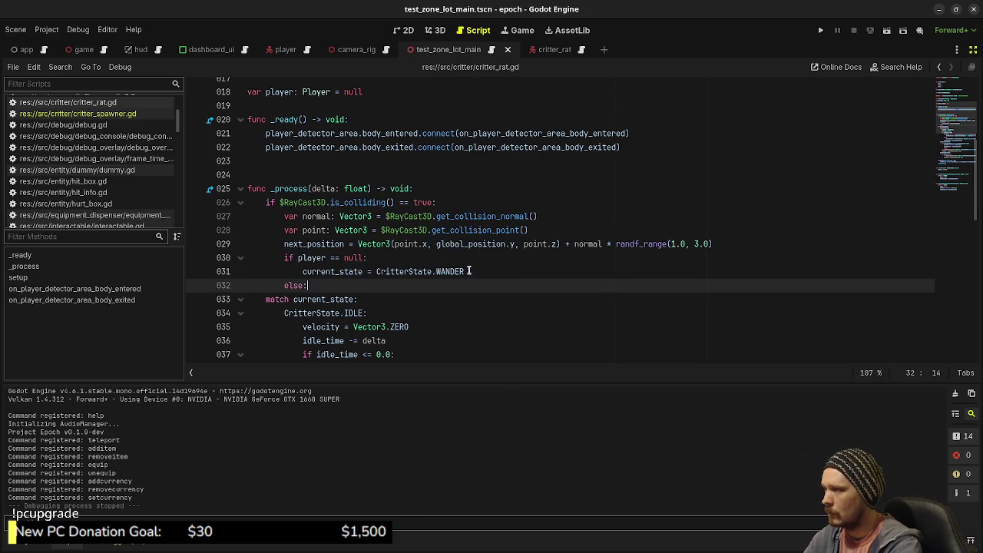
key("Return")
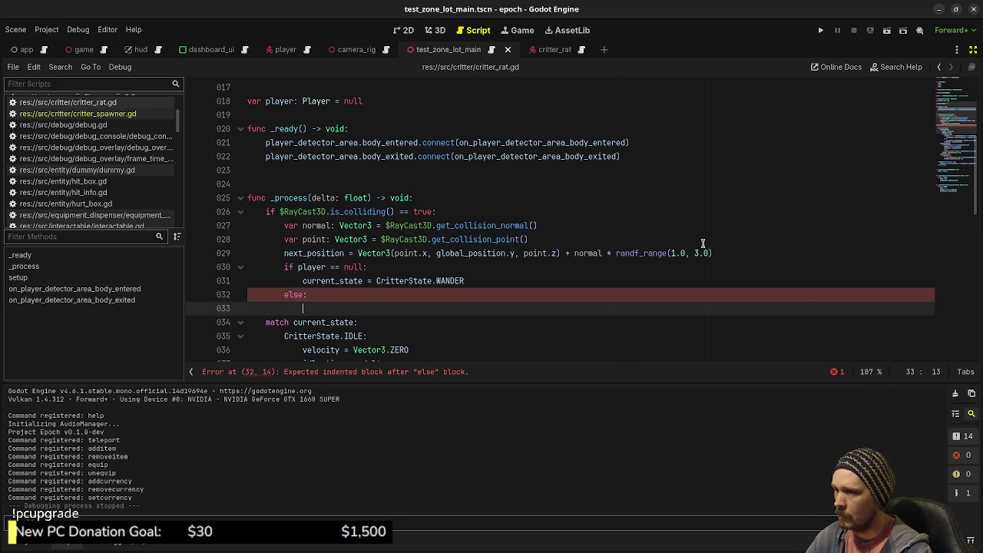
left_click_drag(718, 253, 349, 252)
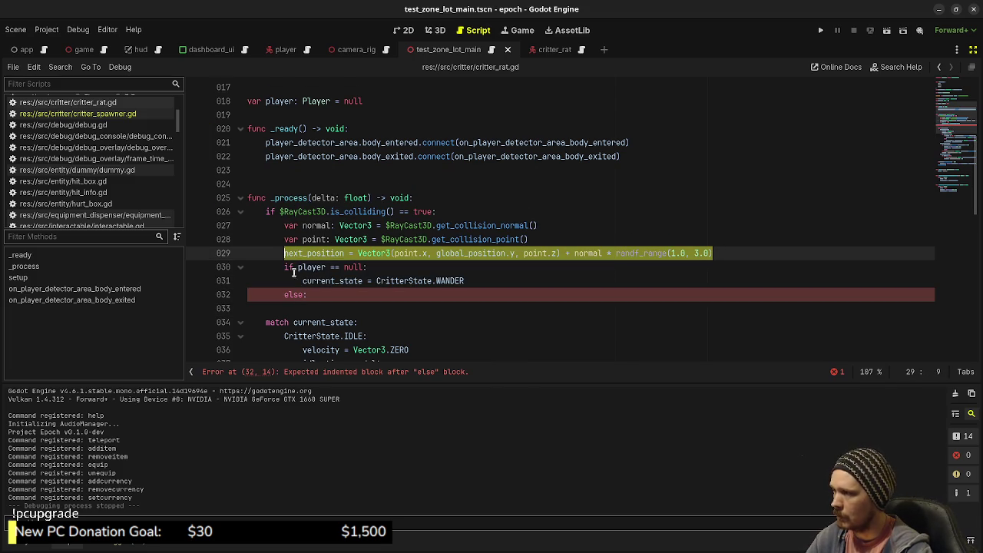
left_click(309, 306)
type("next_position = Vector3(point.x, global_position.y, point.z) + normal * randf_range(1.0, 3.0)")
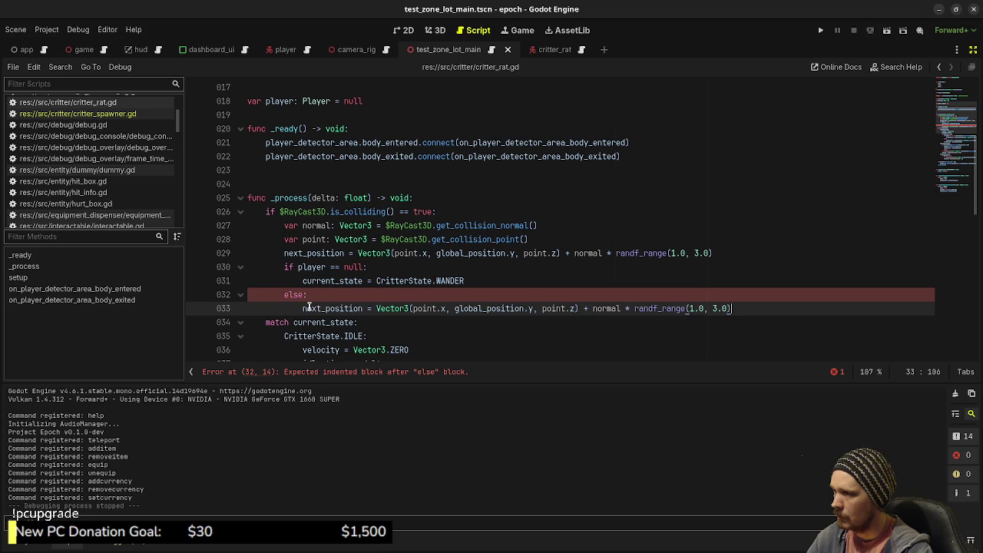
Move the original next_position line down and indent it inside the if block.
left_click(326, 255)
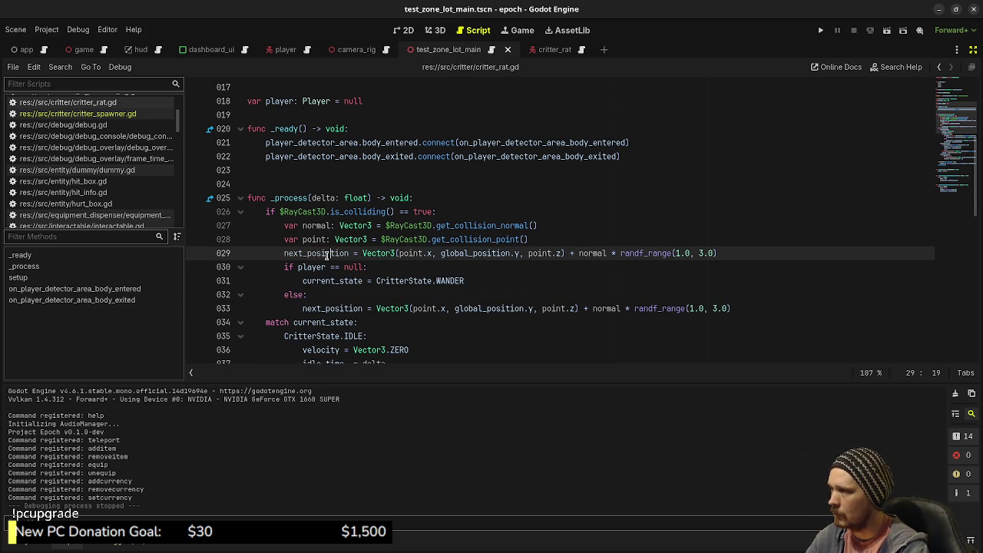
key("alt+Down")
key("Home")
key("Tab")
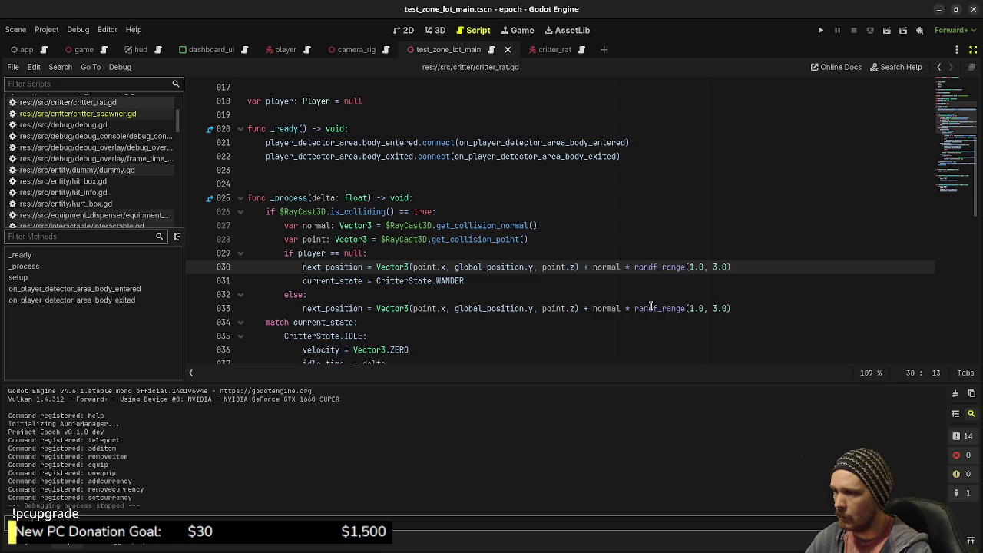
Change the else branch's random range to randf_range(2.0, 6.0) and save.
left_click(691, 308)
key("shift+Right")
type("2")
left_click(714, 308)
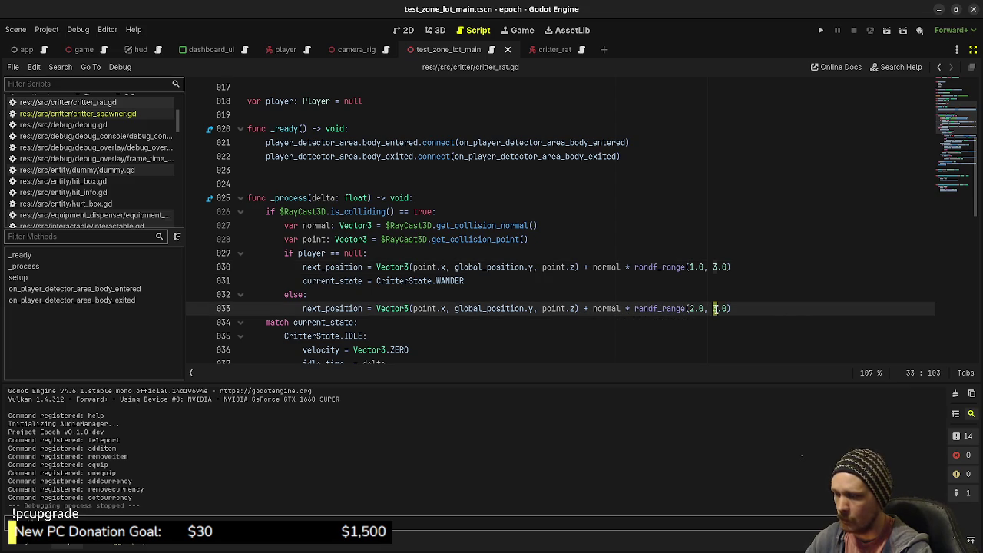
key("shift+Right")
type("6")
left_click(675, 295)
key("ctrl+s")
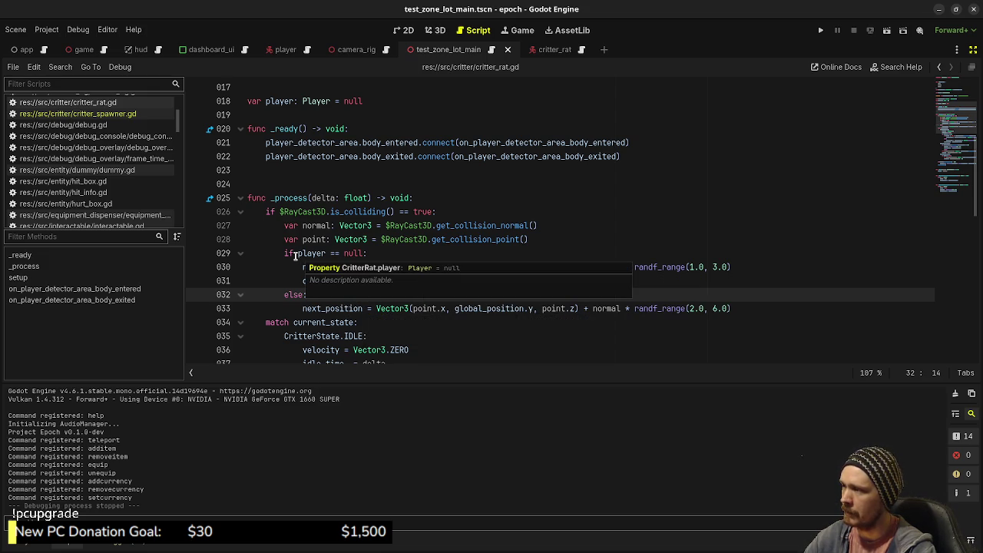
Change the condition to current_state != CritterState.SCARED and save.
left_click_drag(299, 254, 358, 254)
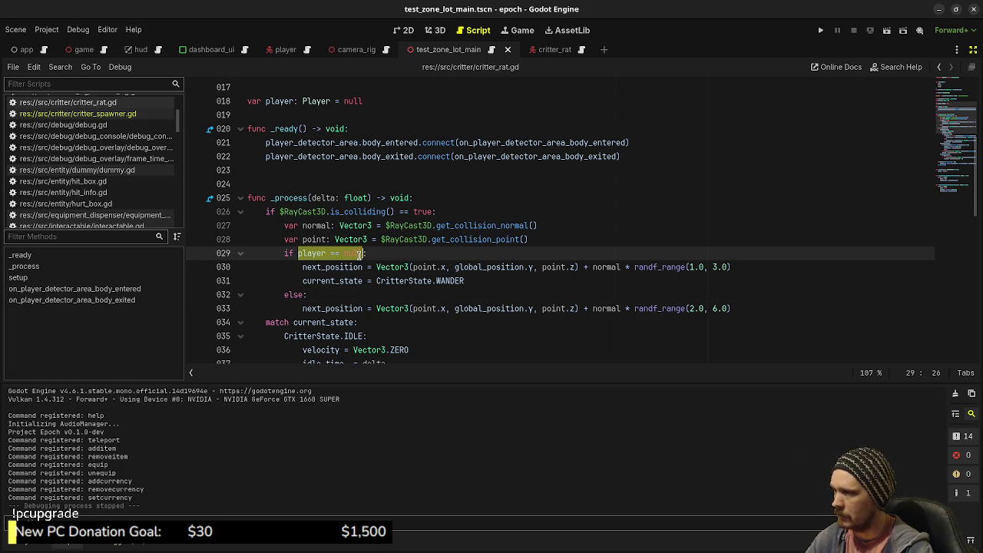
type("current_state == Cr")
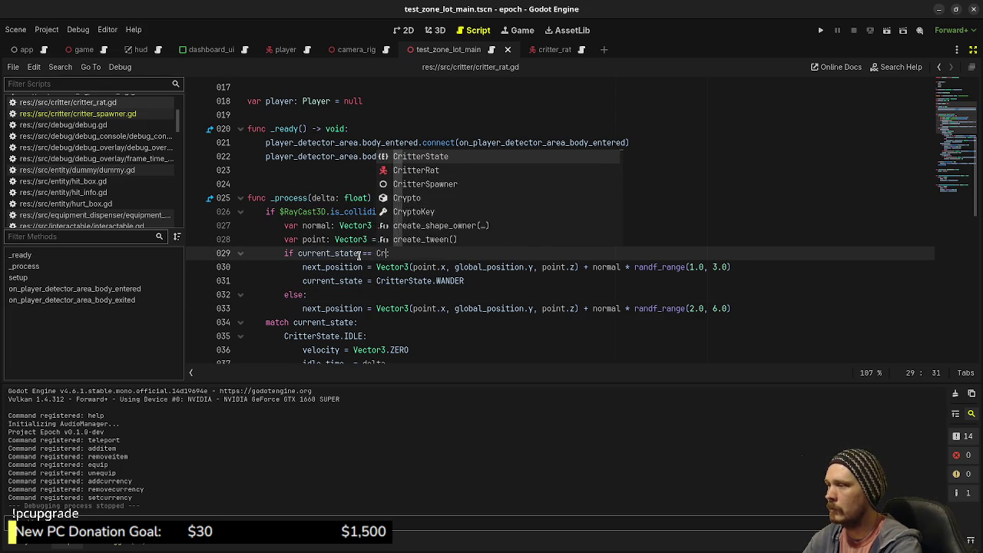
type("itterState")
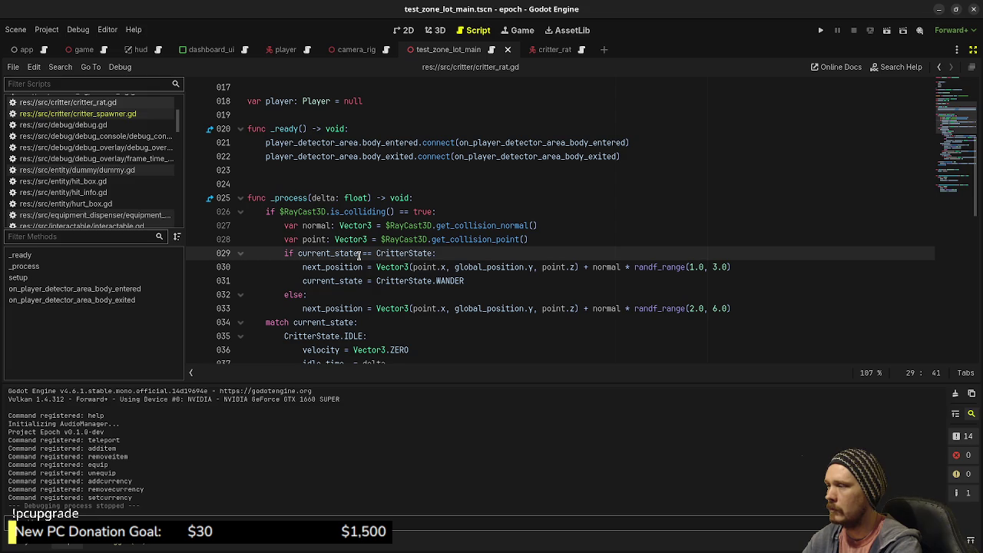
type(".")
type("S")
key("Return")
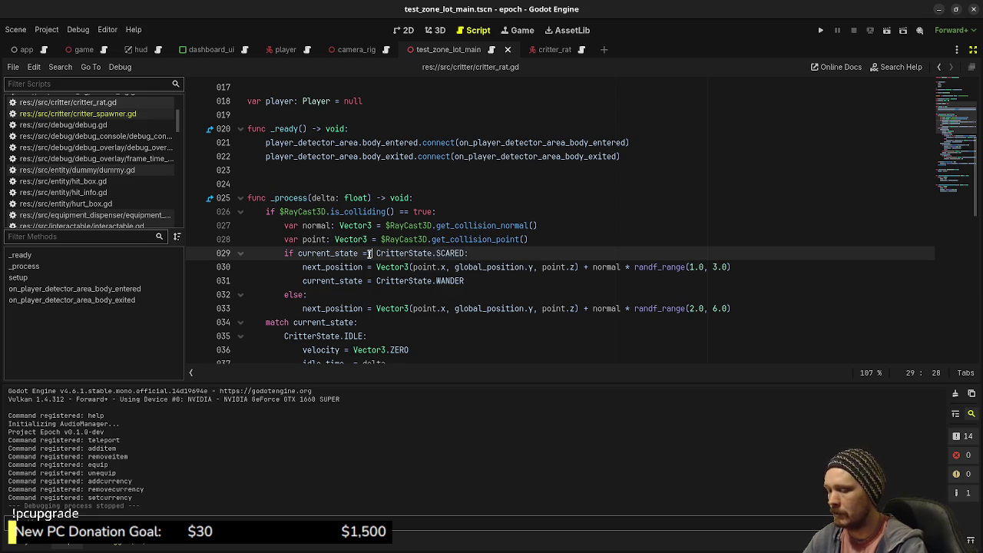
key("BackSpace")
type("!")
key("ctrl+s")
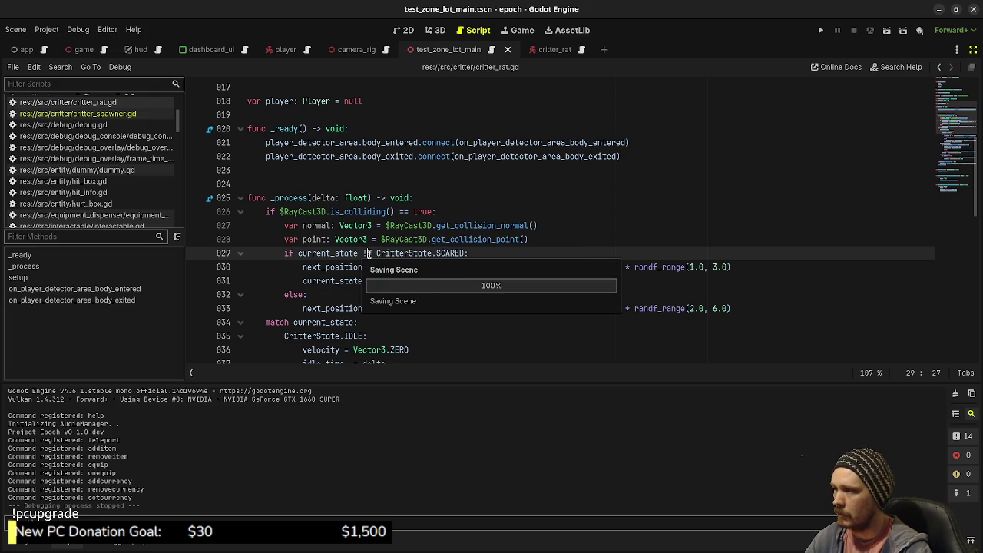
Add a blank line after the else branch and run the game with F5.
left_click(509, 296)
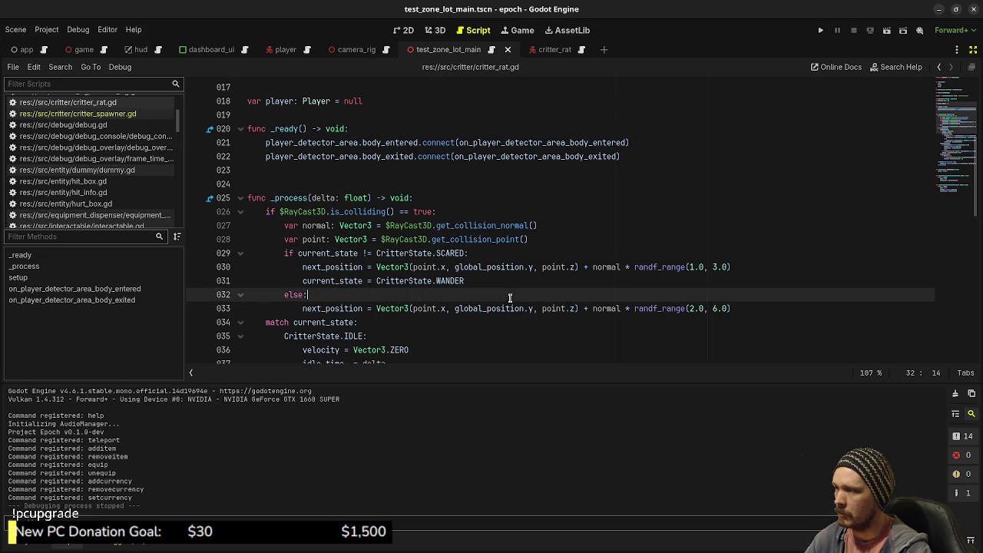
left_click(757, 305)
key("Down")
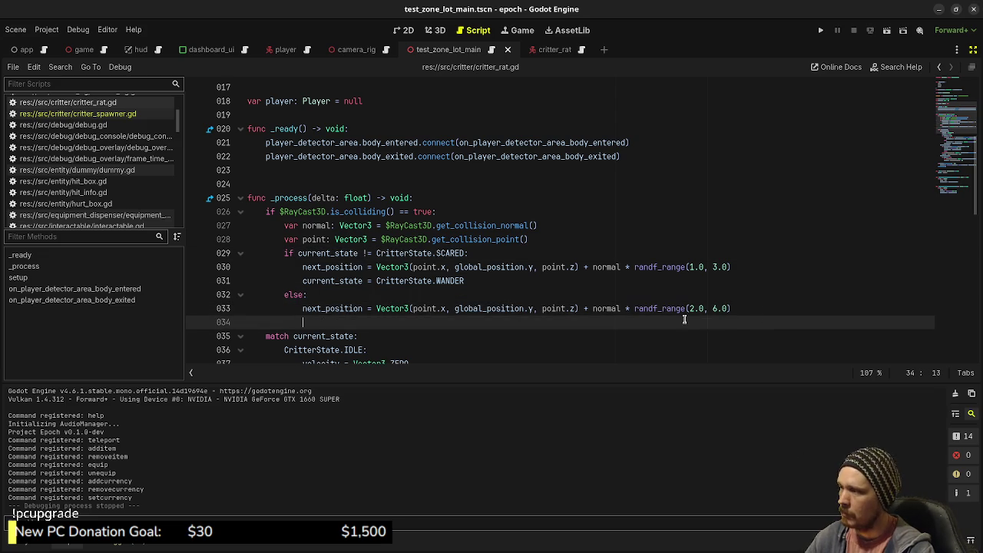
scroll(654, 313, "down", 10)
key("F5")
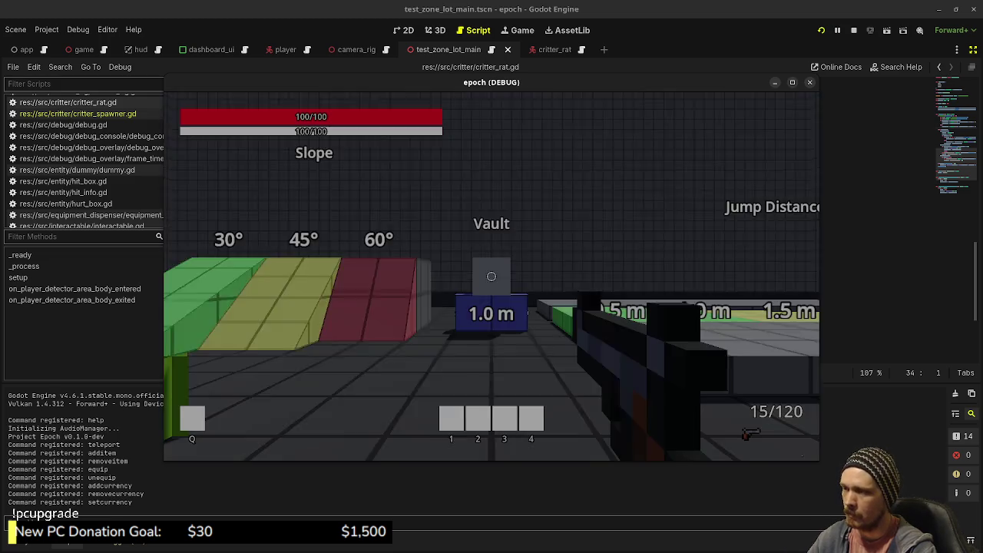
Walk toward the rats in the running game and back away to watch them.
key("w")
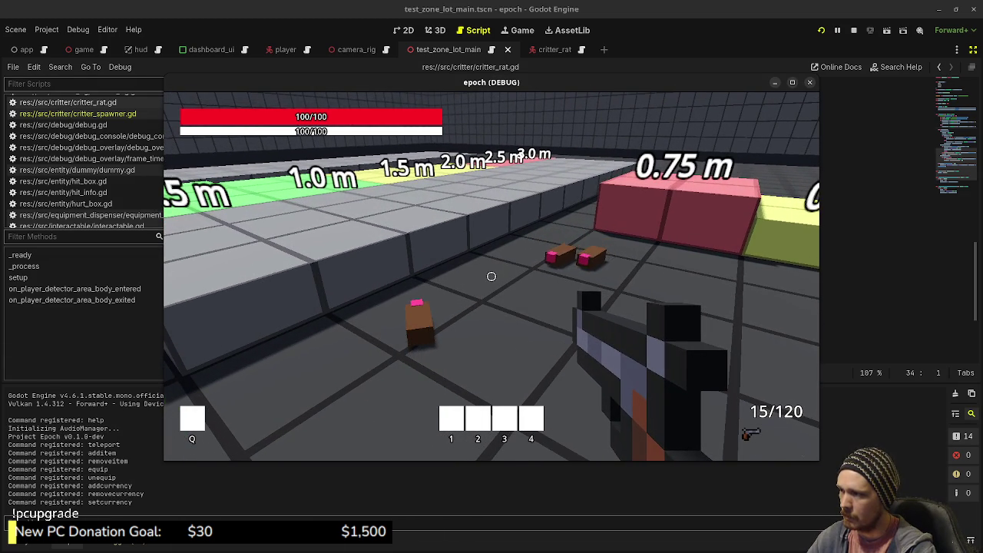
key("w")
key("s")
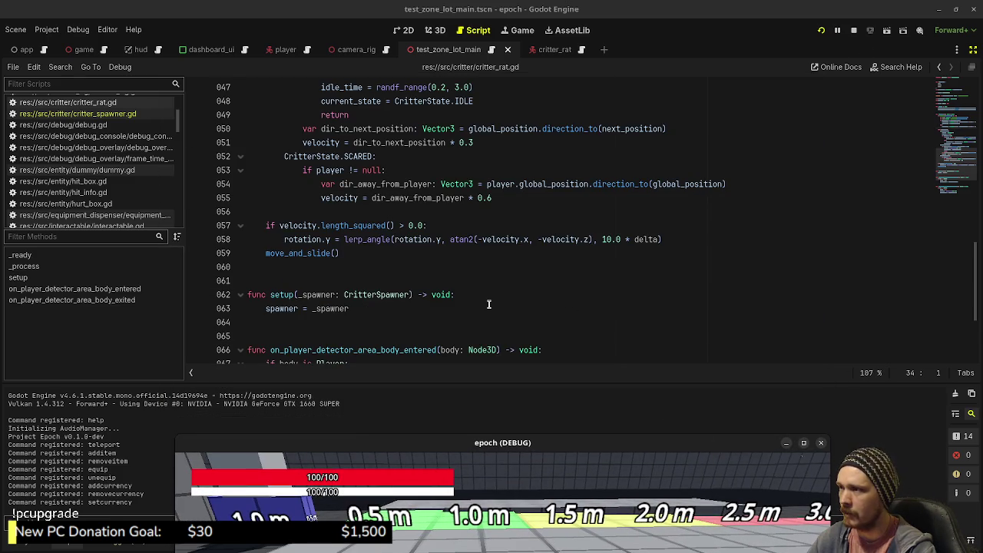
Raise the flee velocity multiplier on line 55 above 0.6 and save.
scroll(489, 305, "up", 2)
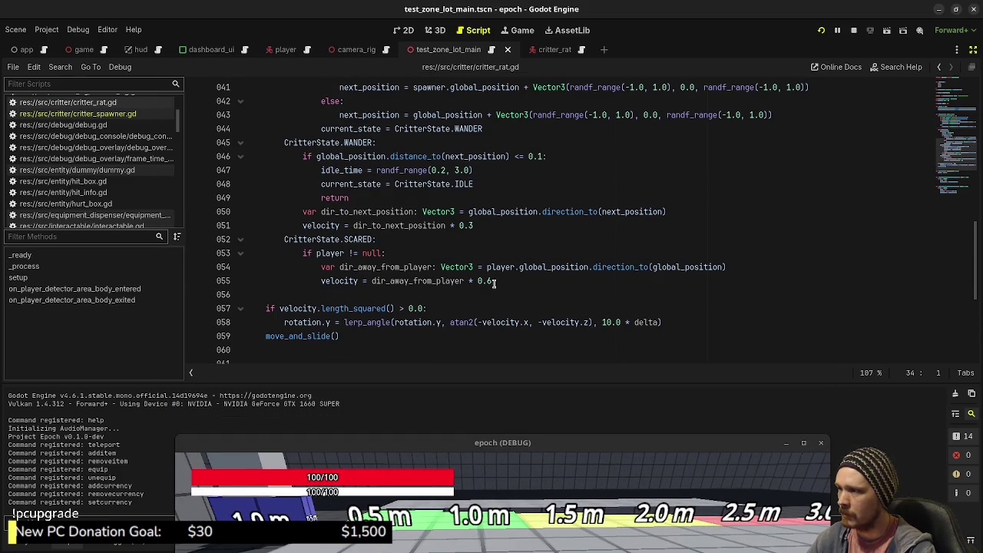
left_click_drag(494, 281, 478, 281)
type("1")
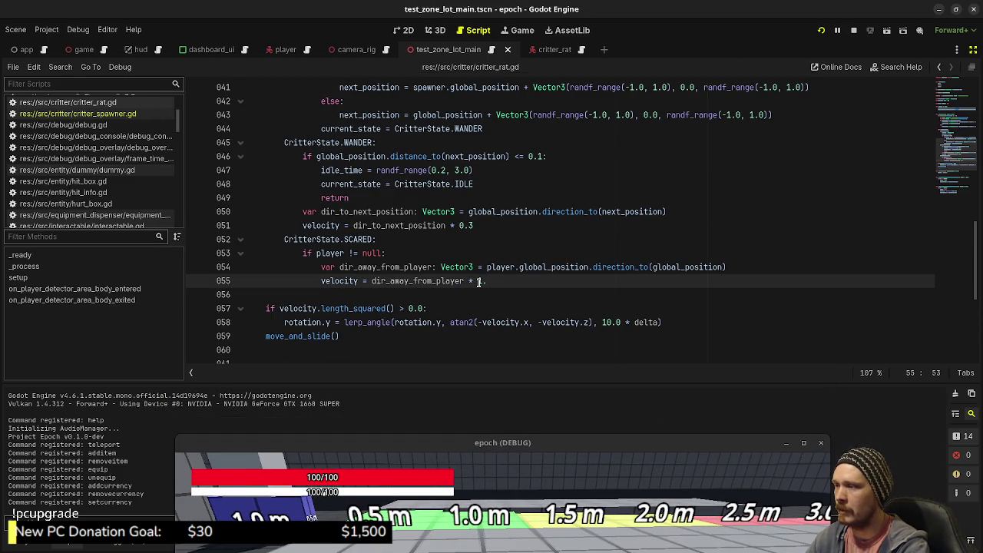
key("ctrl+s")
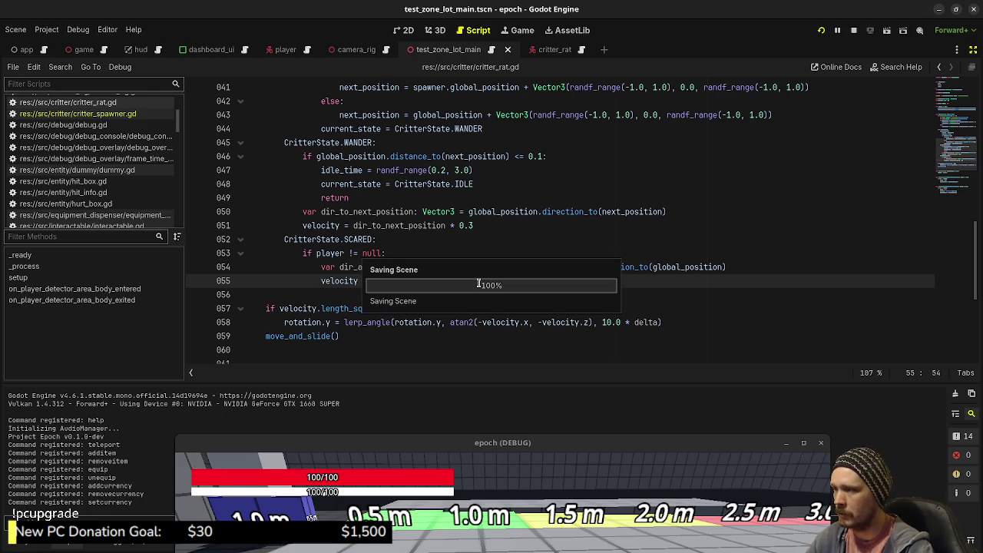
Walk around the platforms watching the rats flee at the new speed, then stop the game.
left_click_drag(486, 443, 507, 163)
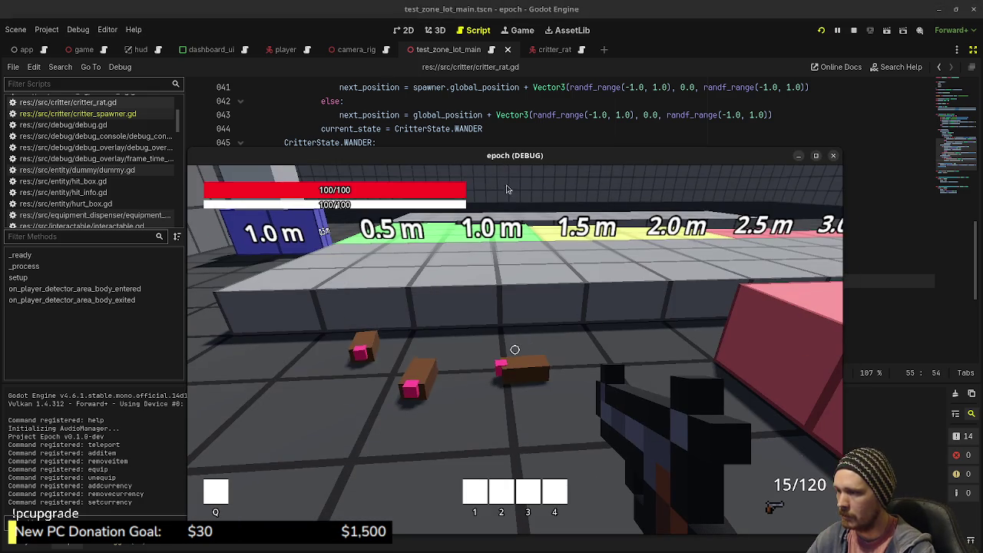
key("w")
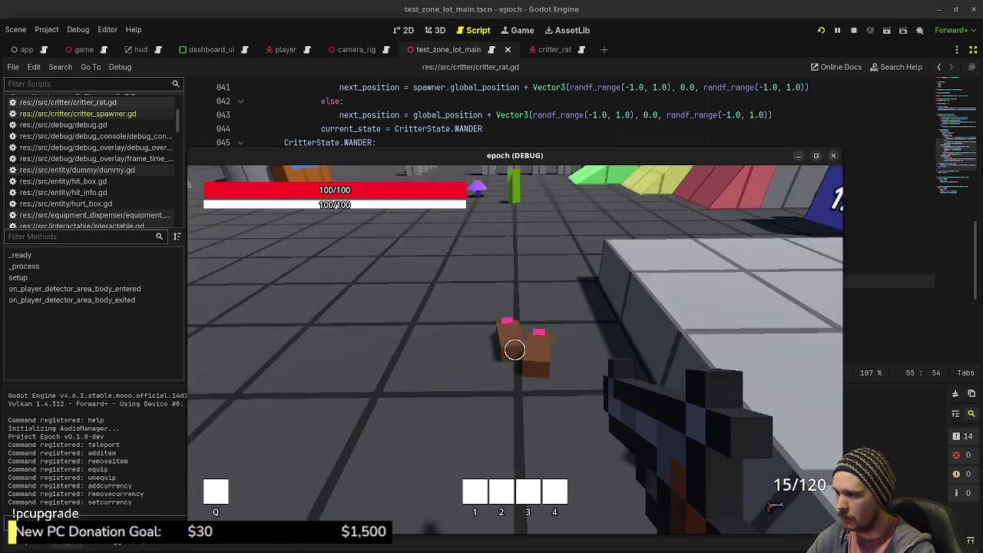
key("w")
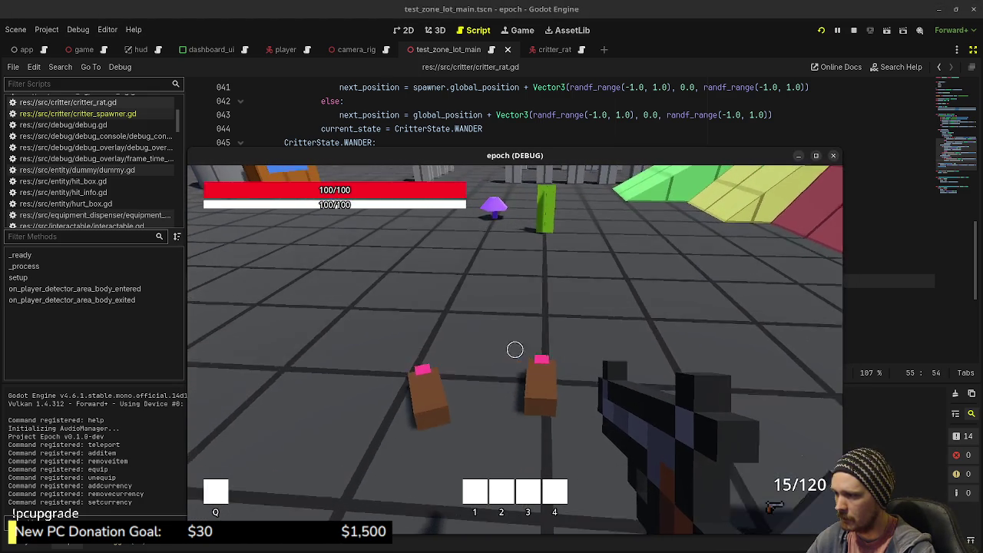
key("w")
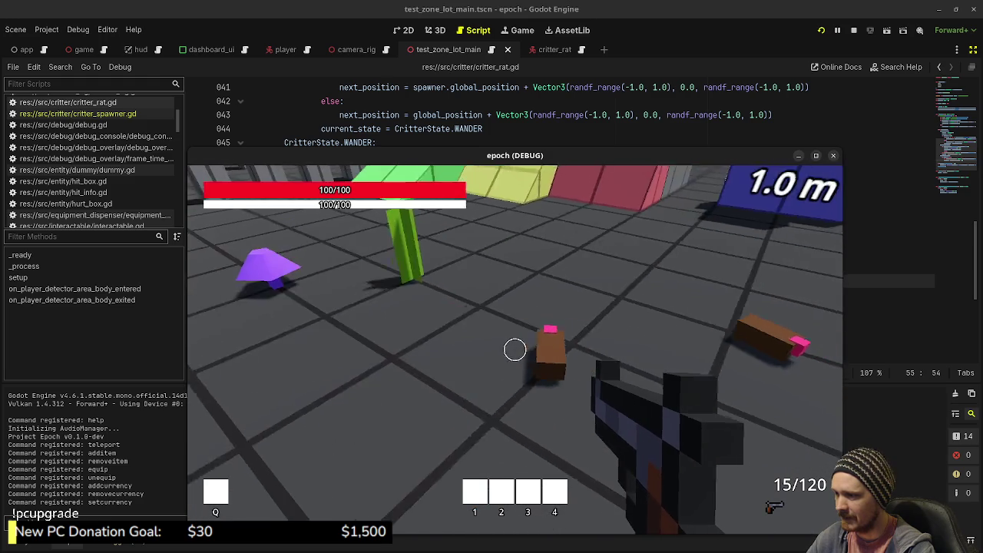
key("s")
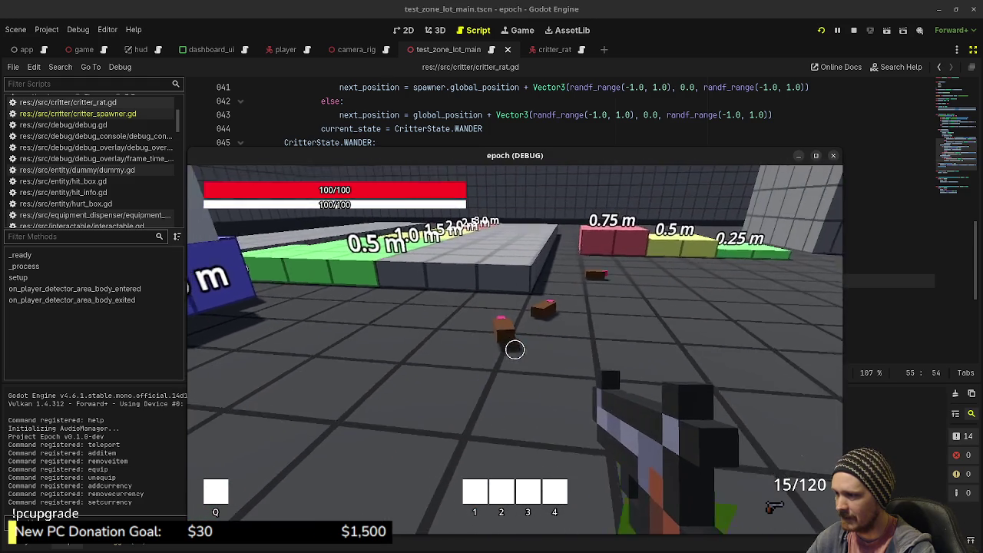
key("w")
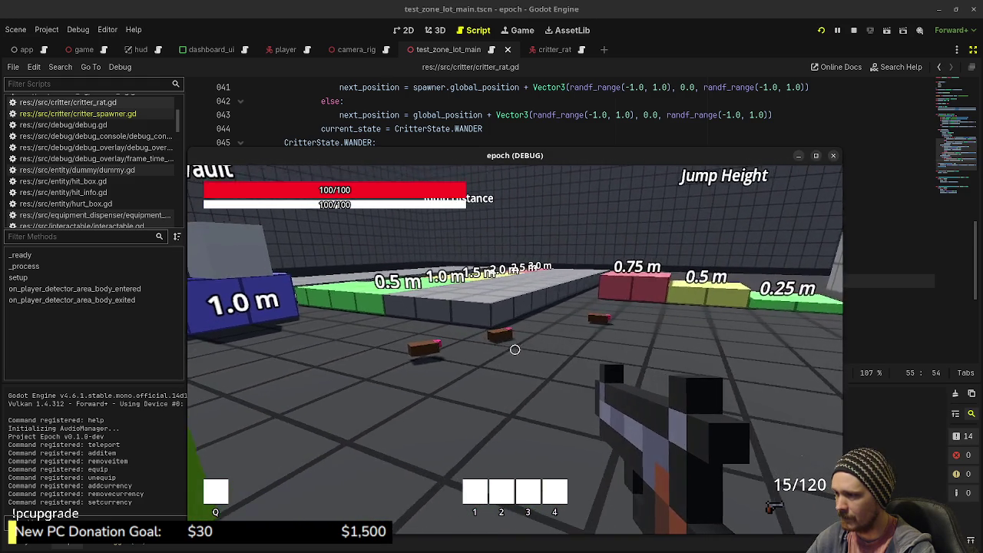
key("w")
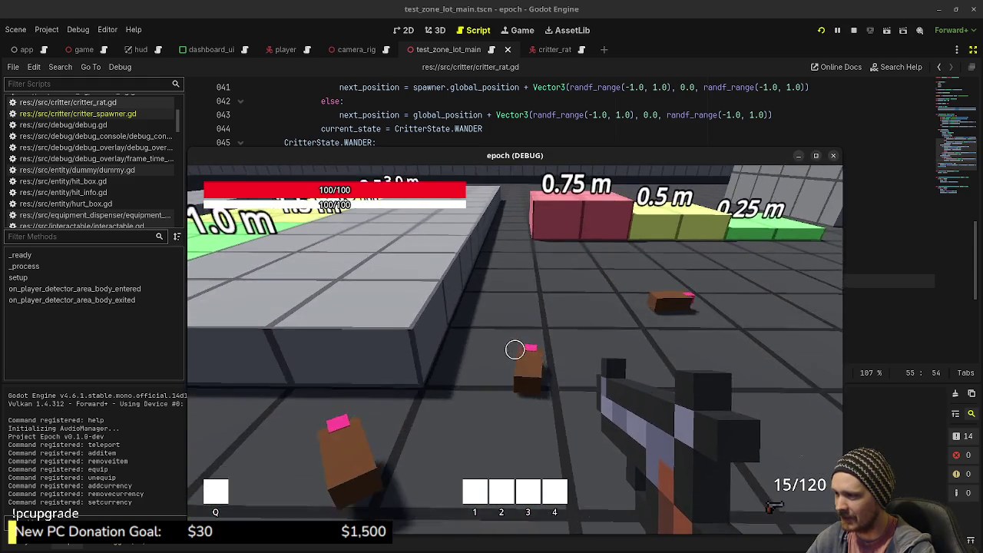
key("s")
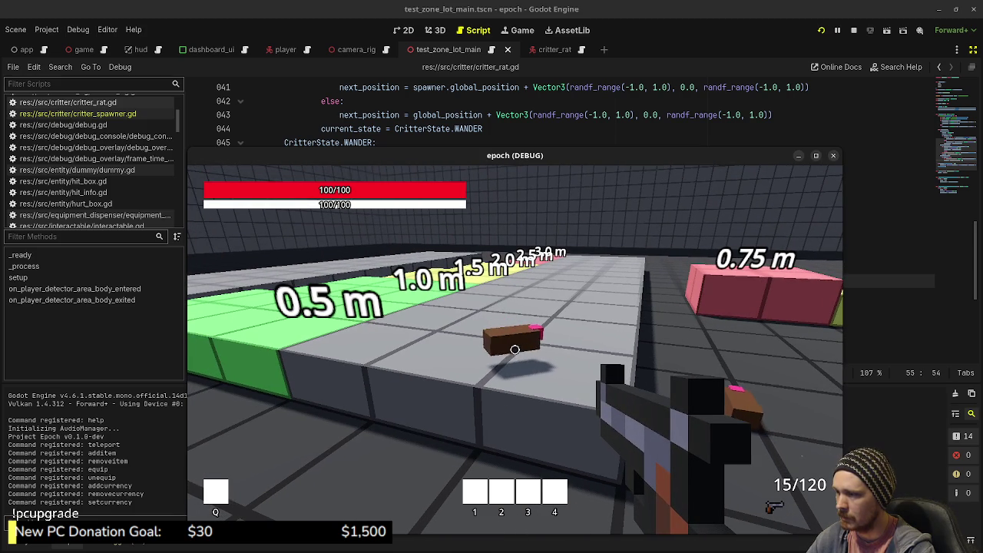
key("d")
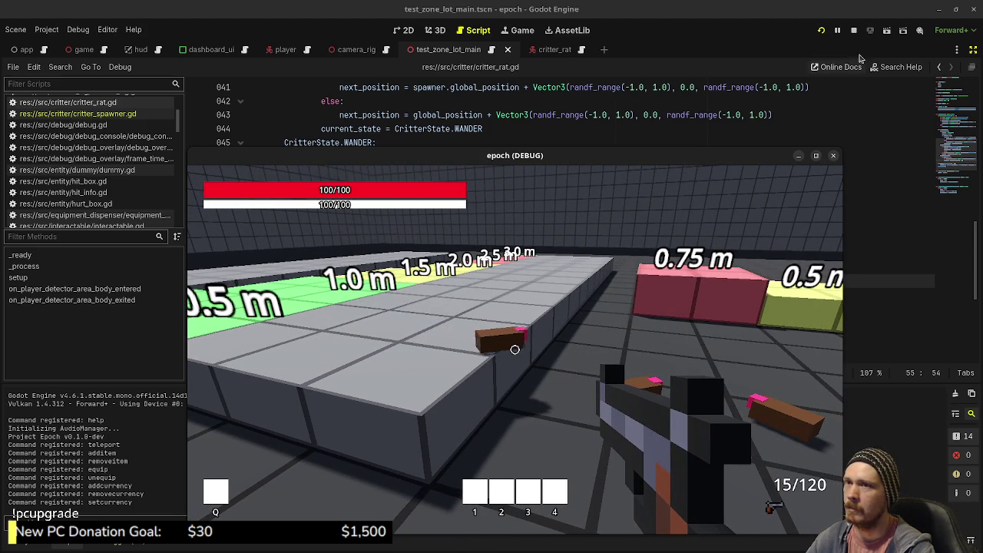
key("F8")
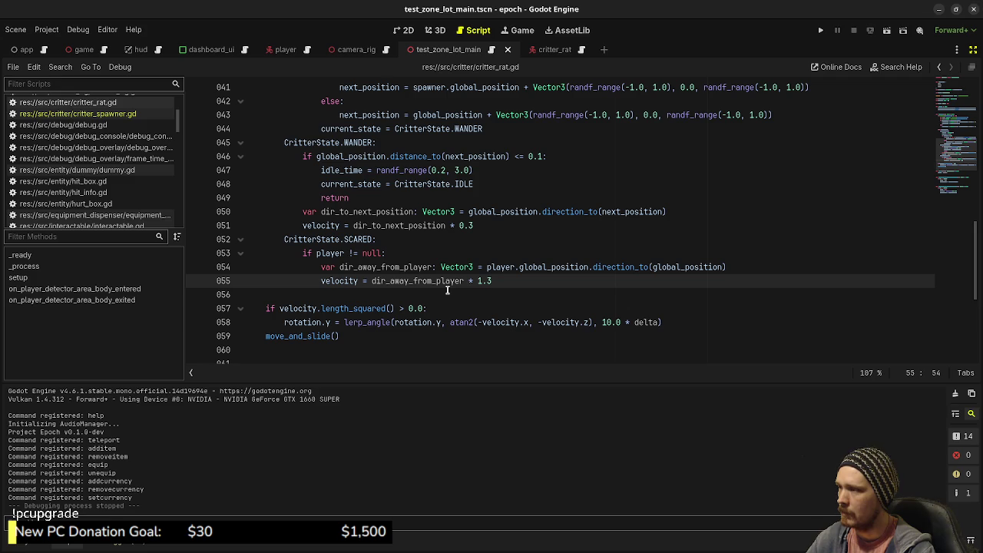
Add velocity.y -= get_gravity() as the first line of _process.
left_click(357, 337)
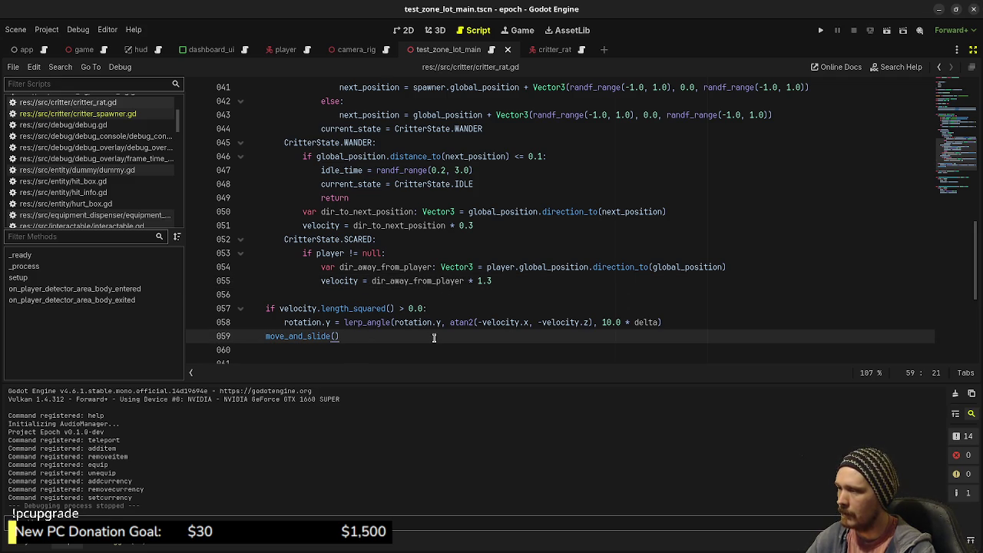
scroll(433, 338, "up", 7)
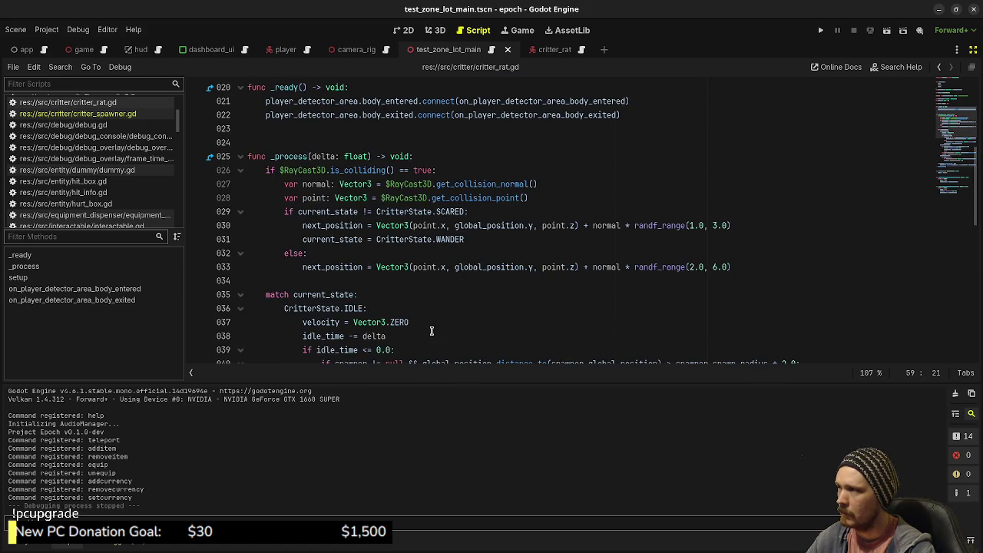
left_click(441, 156)
key("Return")
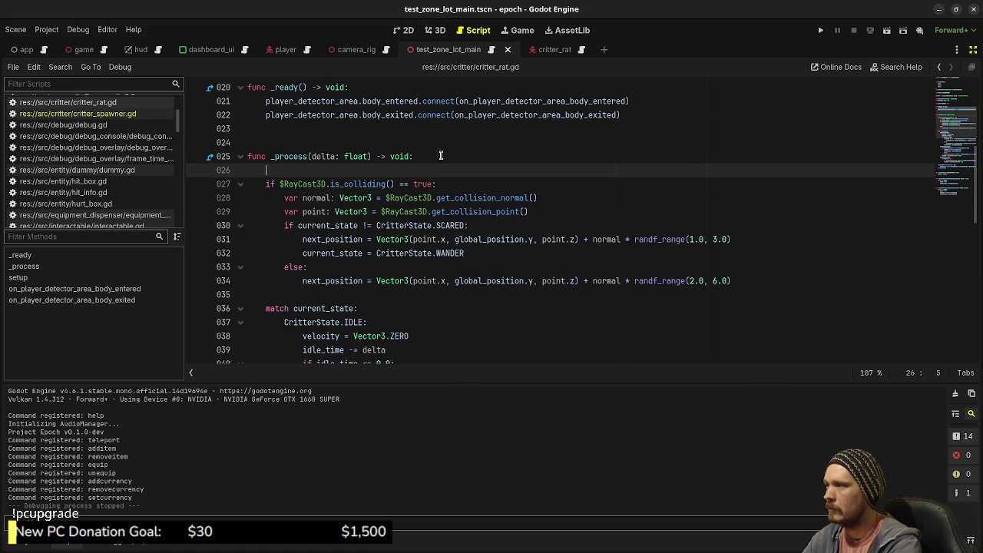
type("velocity.y")
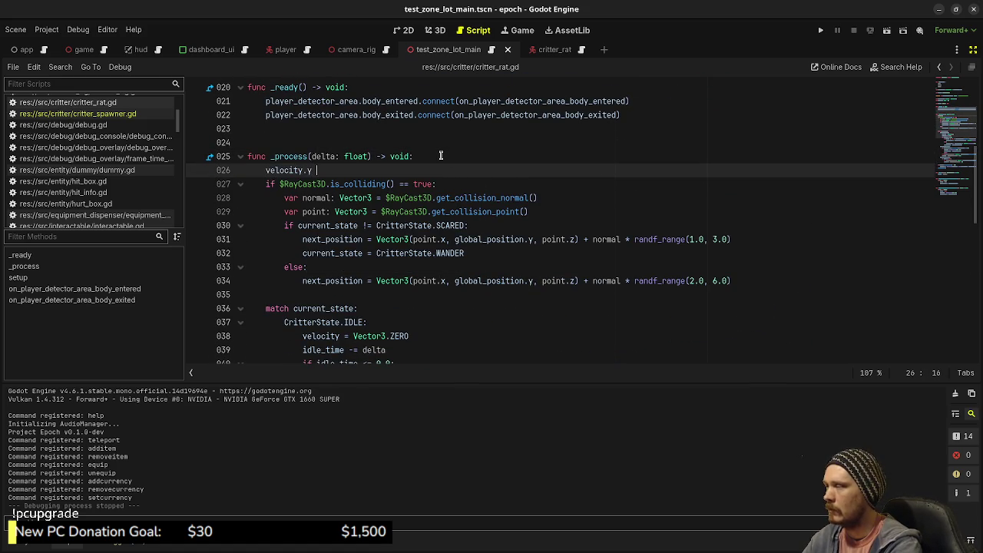
type(" -= ")
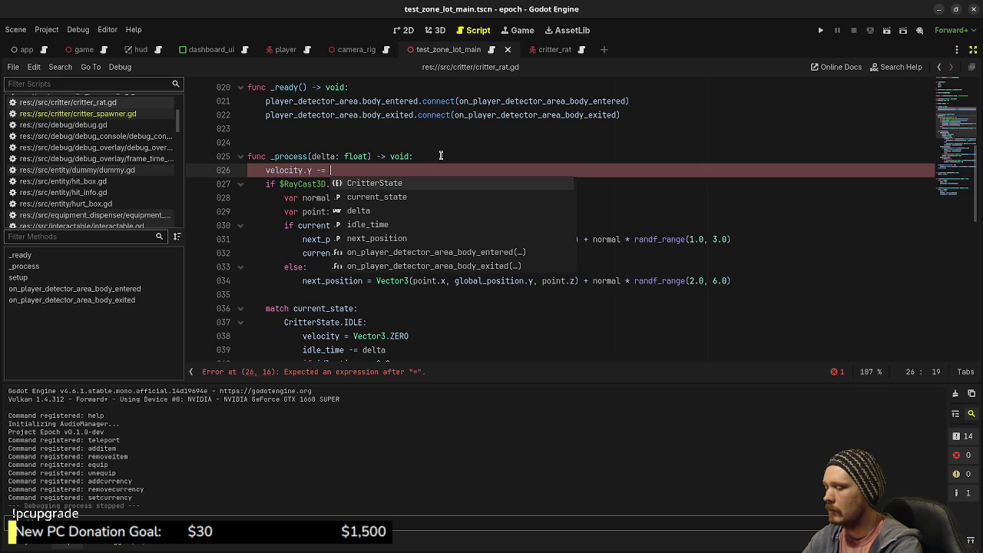
type("get_gravity()")
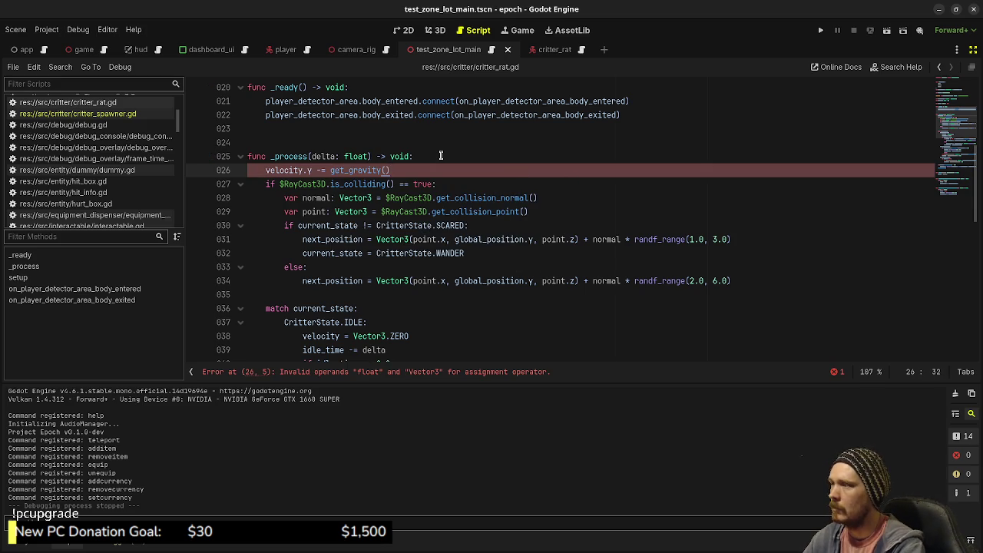
key("Return")
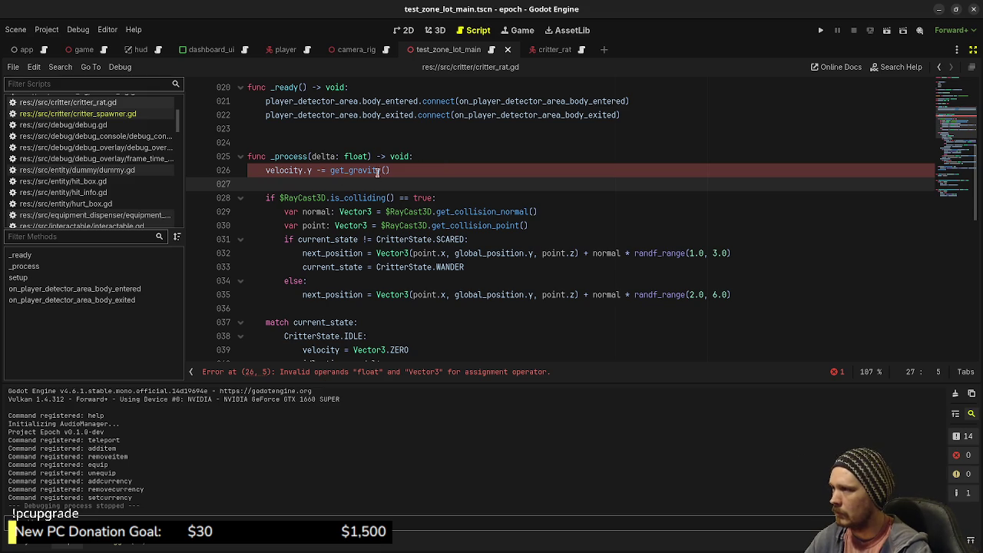
Change the gravity line to velocity += get_gravity() and save.
mouse_move(371, 170)
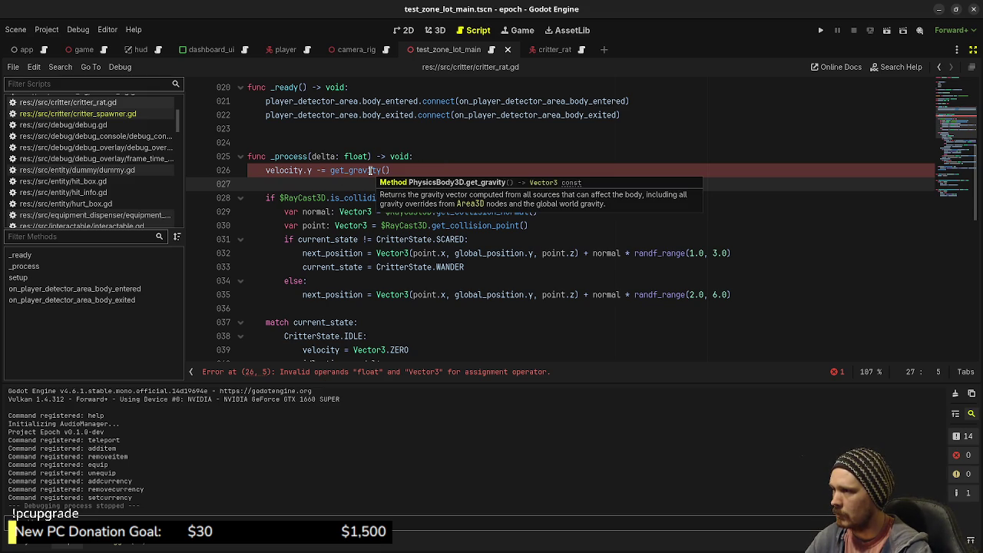
left_click(315, 171)
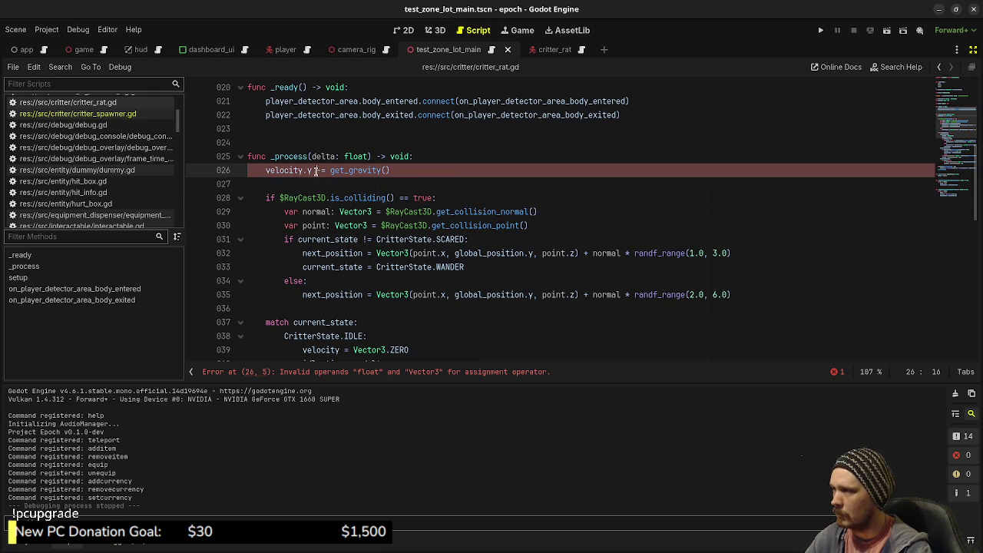
mouse_move(327, 174)
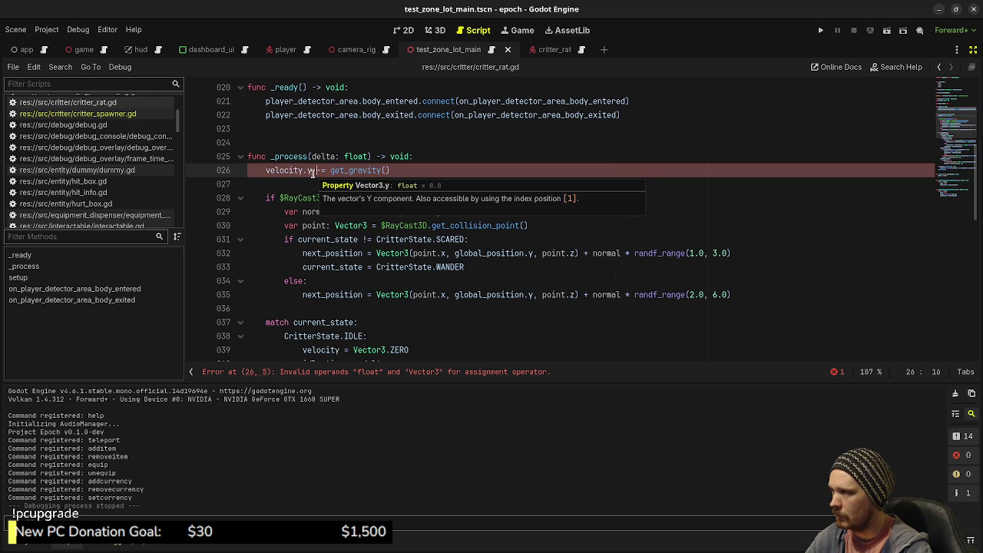
key("Left")
key("BackSpace")
key("BackSpace")
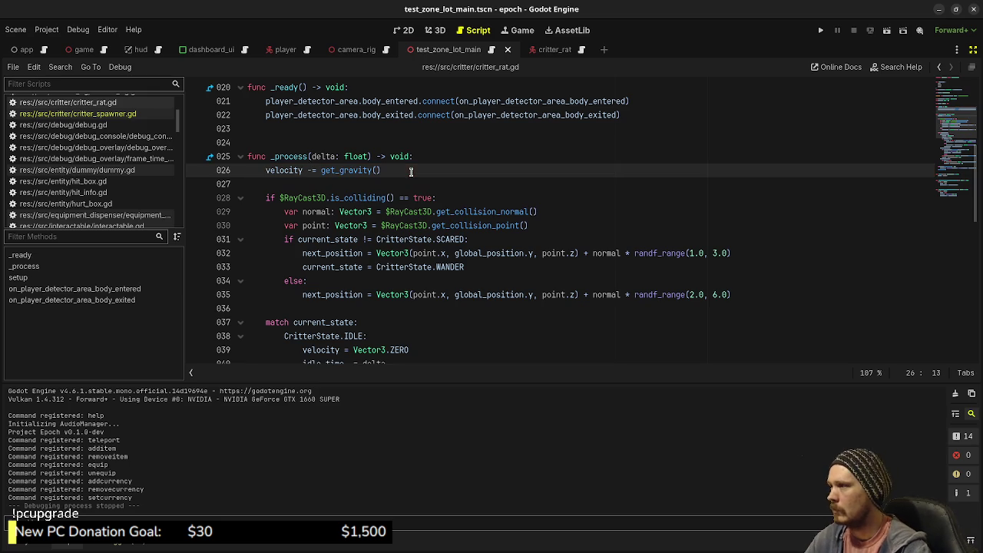
key("BackSpace")
type("+")
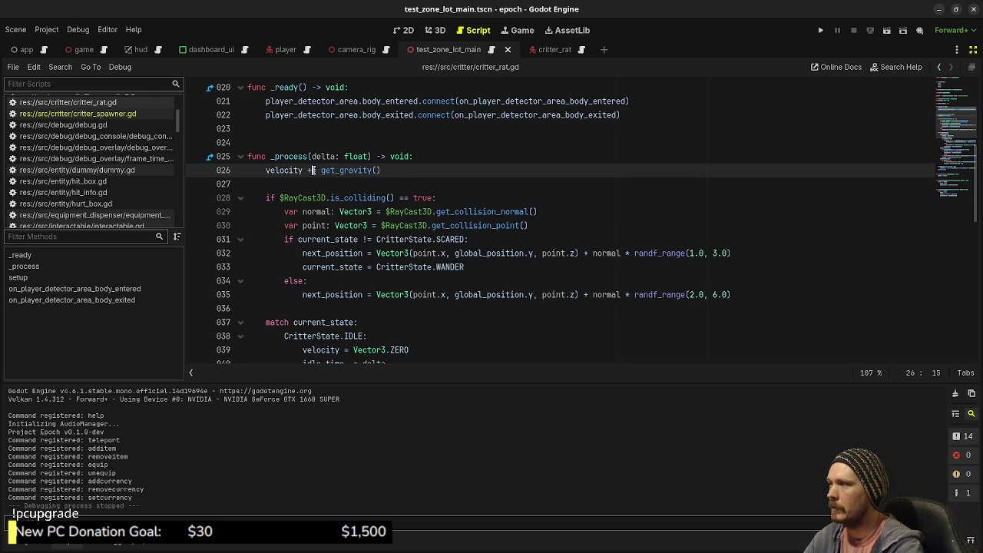
key("ctrl+s")
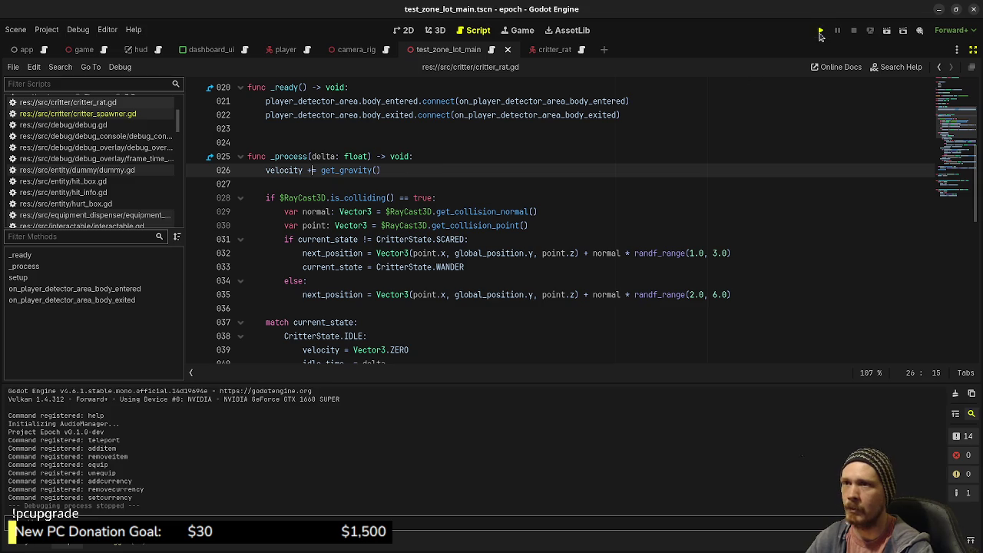
left_click(820, 31)
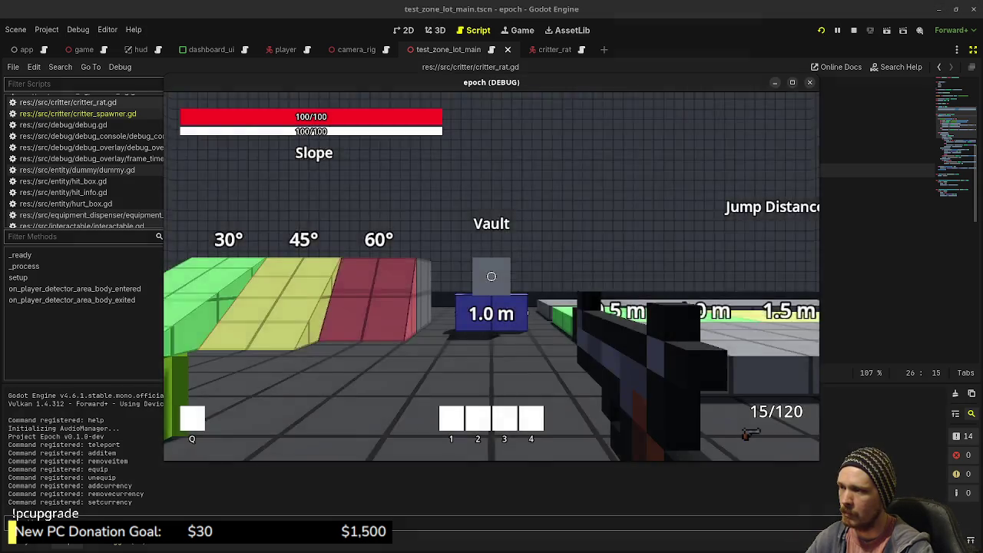
key("w")
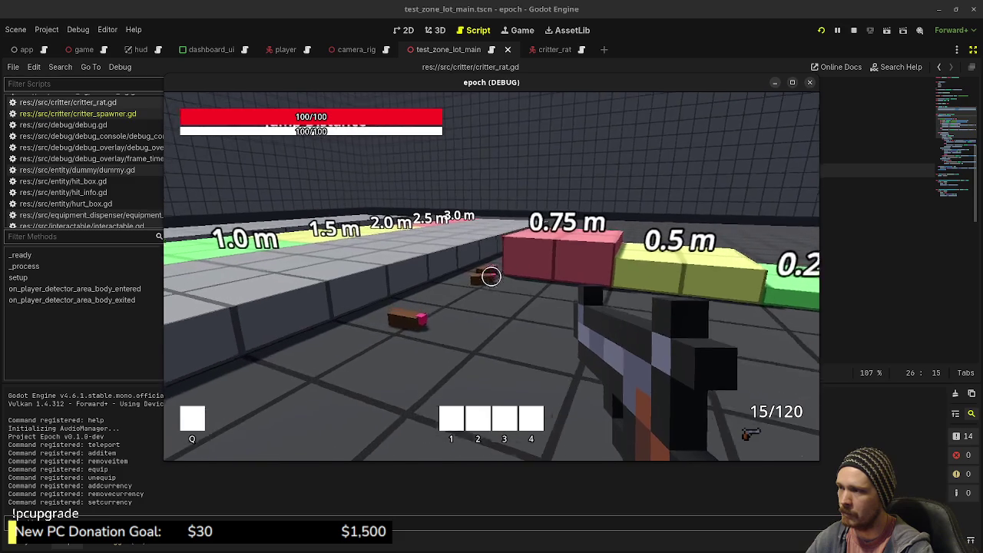
key("w")
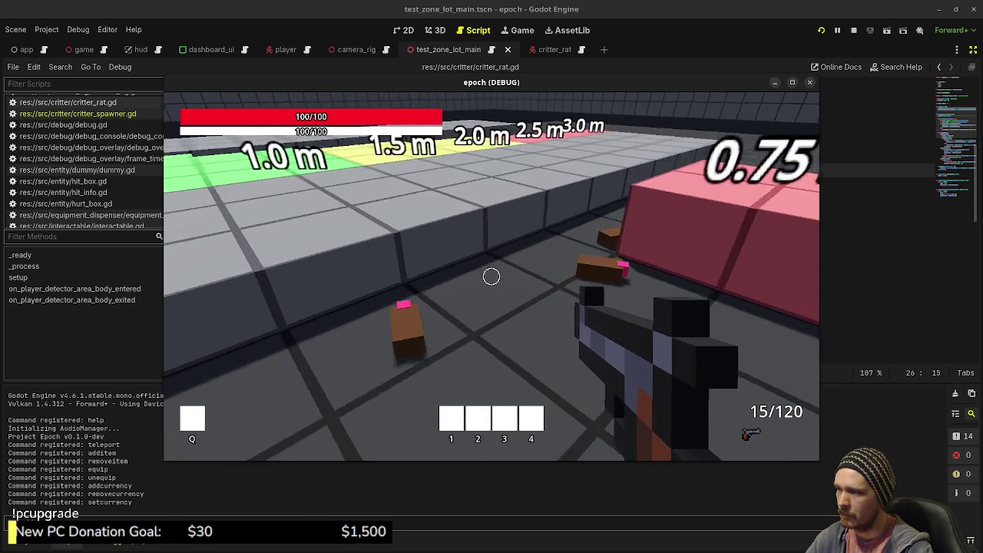
key("w")
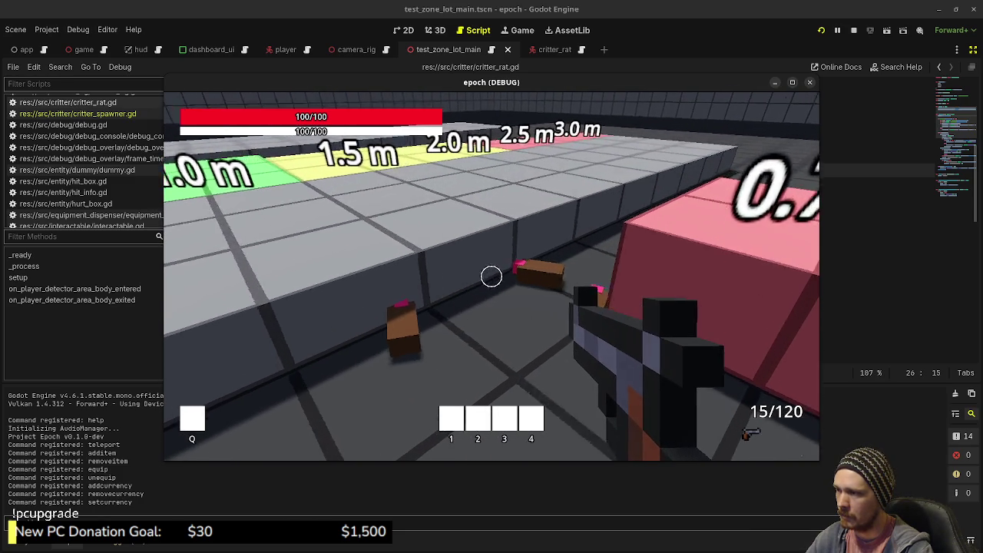
key("w")
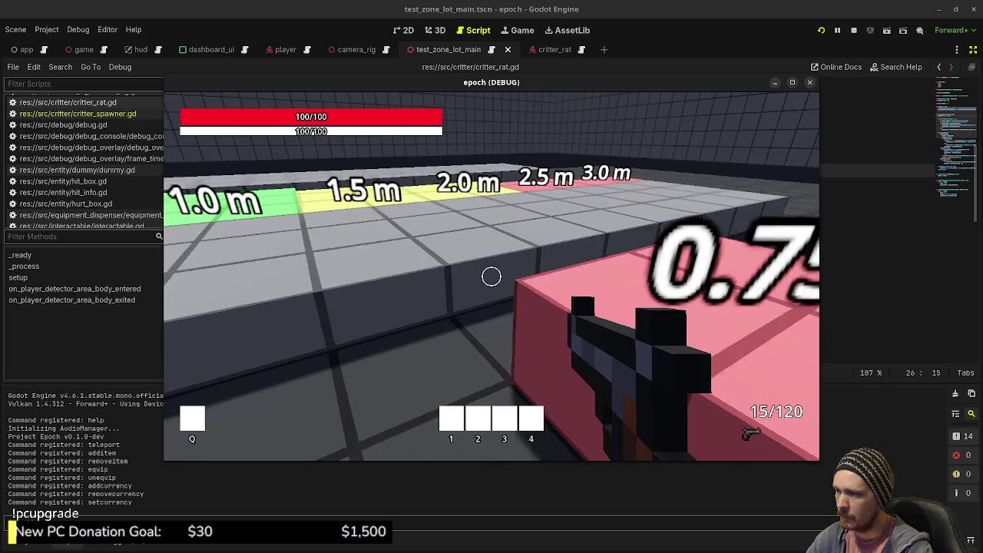
key("s")
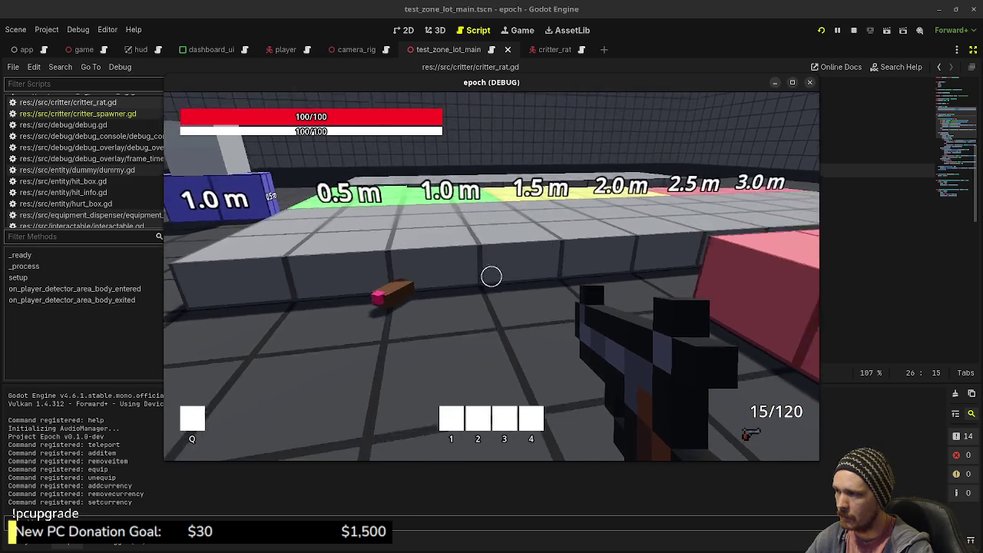
key("w")
key("w")
key("w")
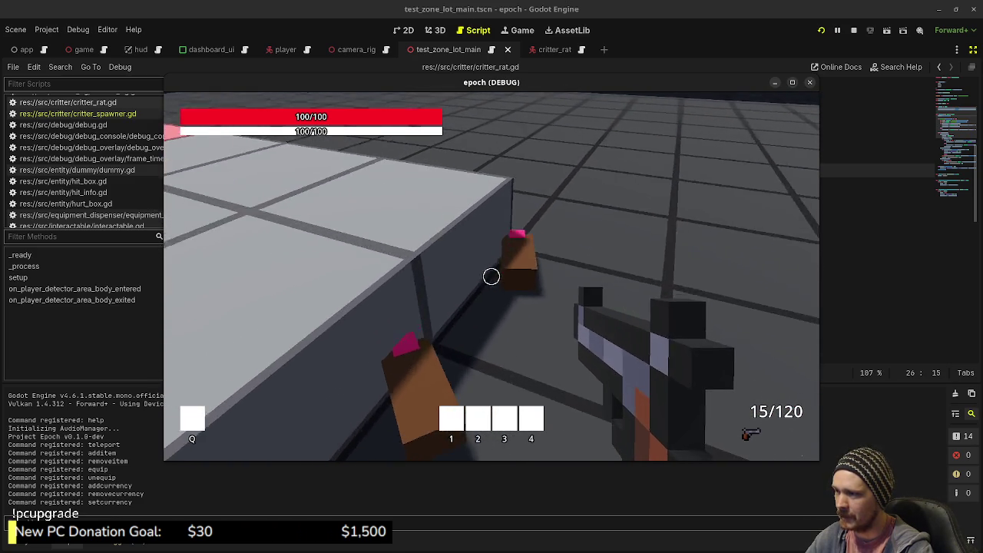
key("s")
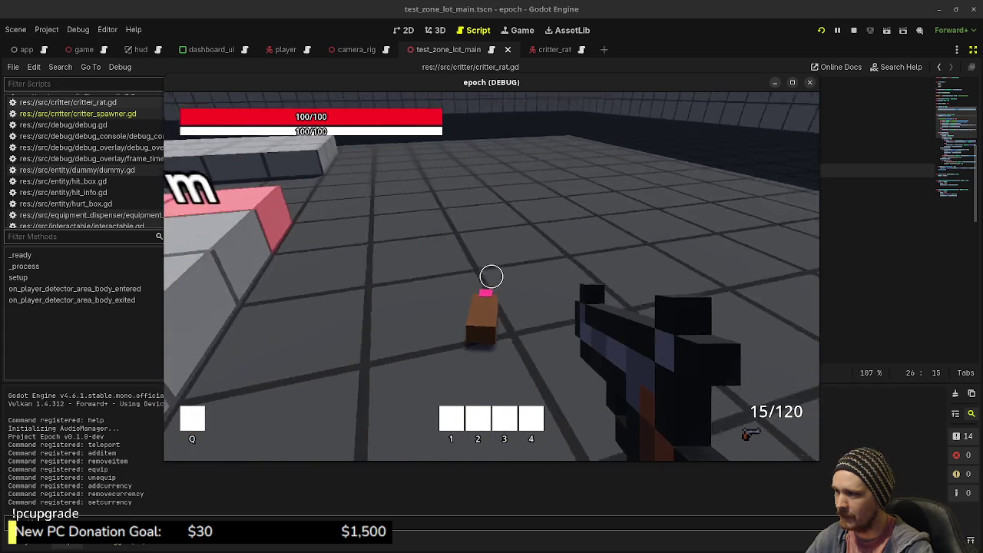
key("s")
key("a")
key("w")
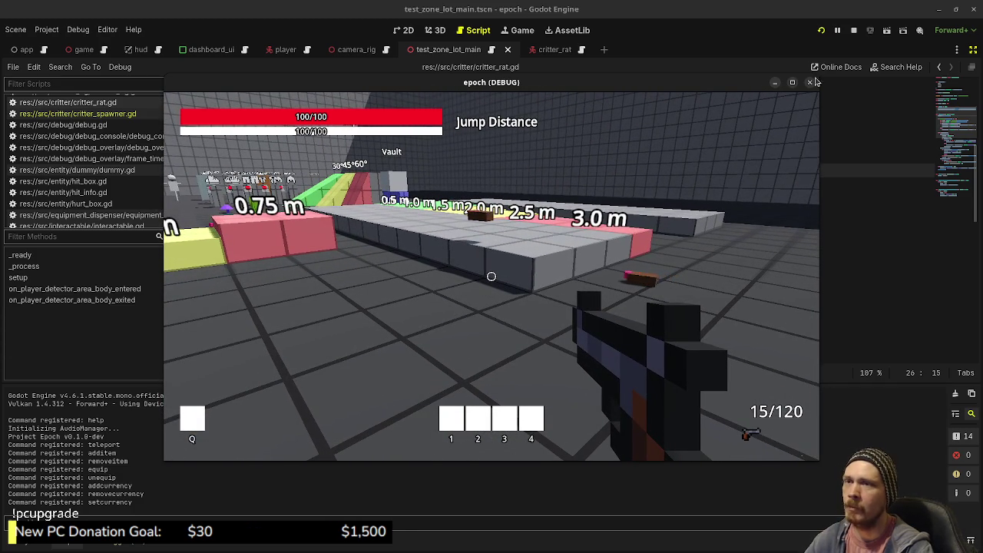
left_click(853, 32)
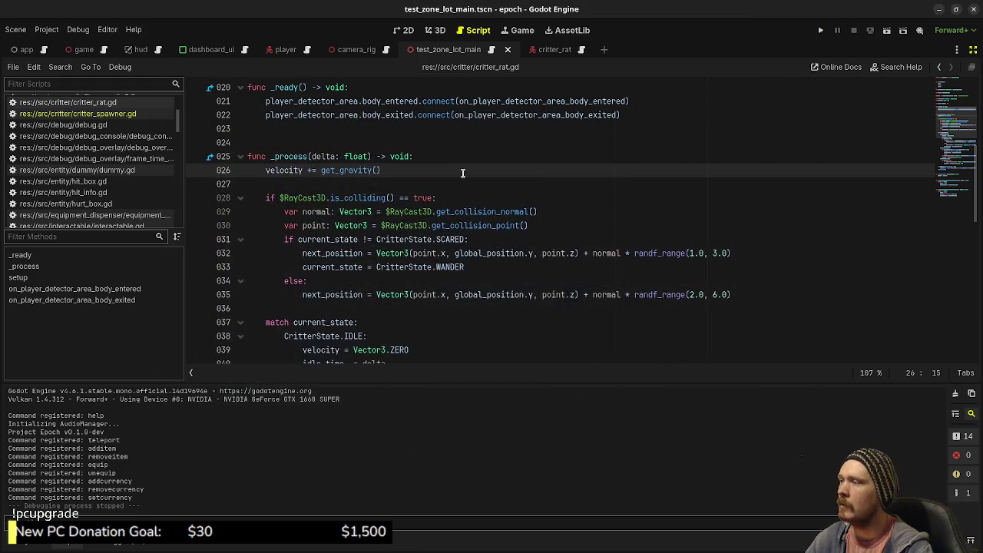
Move velocity += get_gravity() to after the state match block, save critter_rat.gd, and relaunch the game.
left_click(265, 170, "shift")
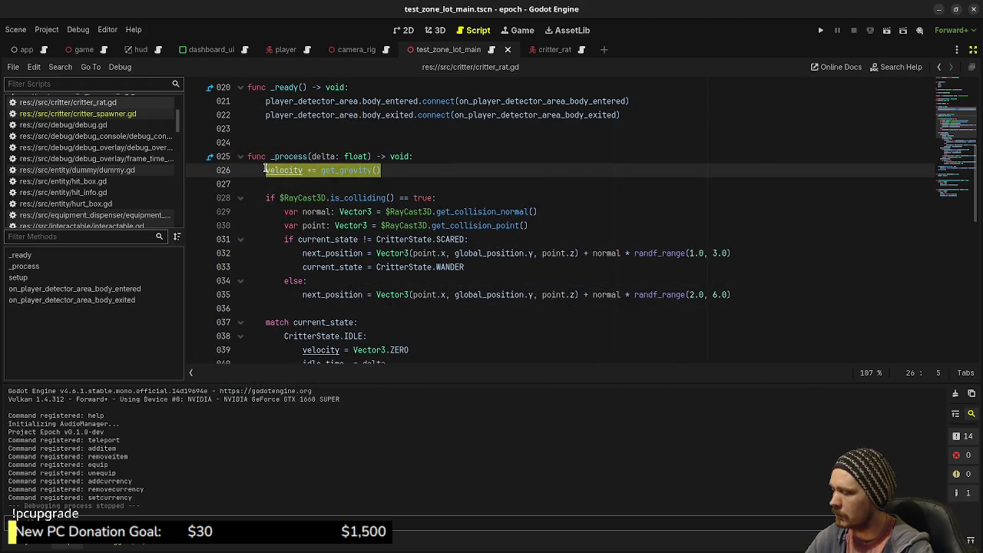
left_click(265, 170)
scroll(351, 257, "down", 9)
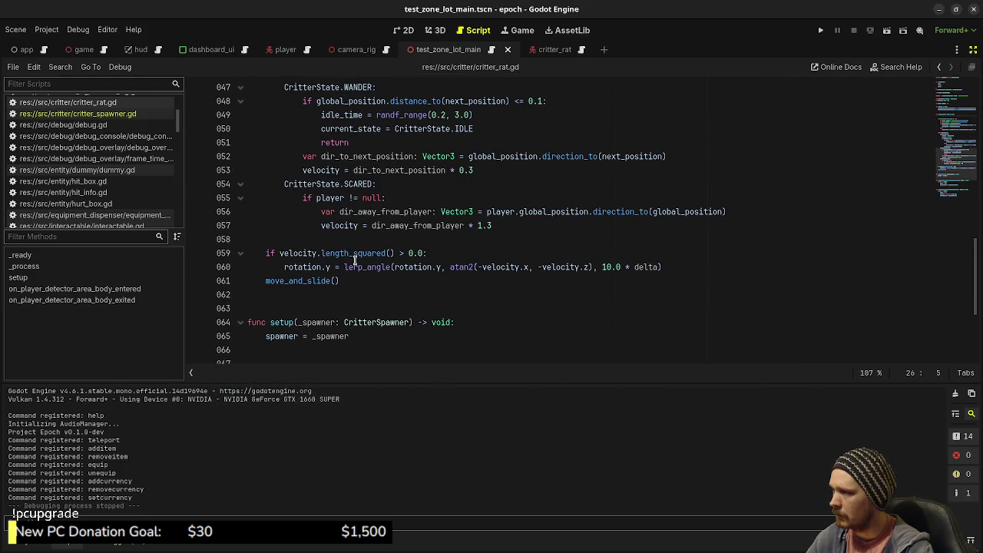
left_click(386, 240)
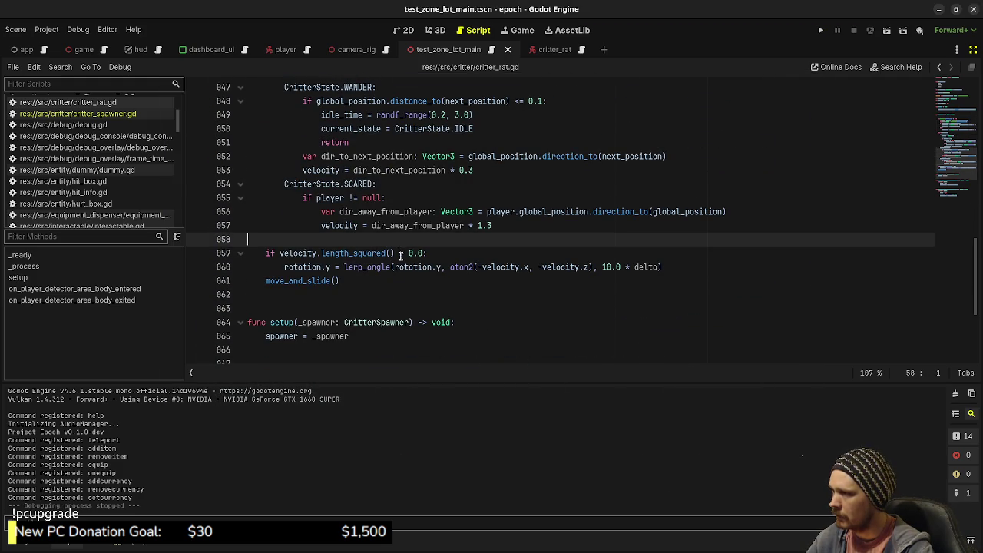
left_click(508, 227)
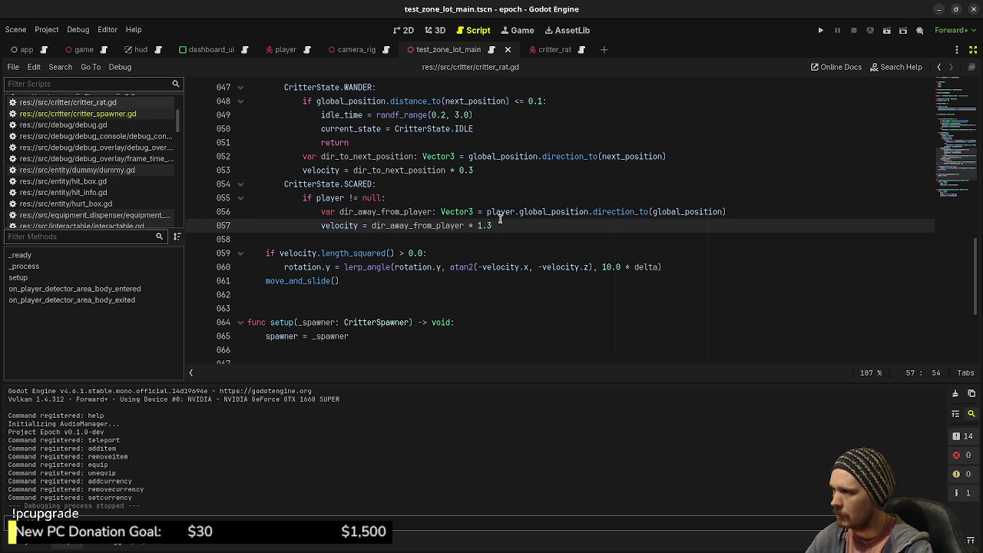
key("Return")
key("Return")
type("velocity += get_gravity()")
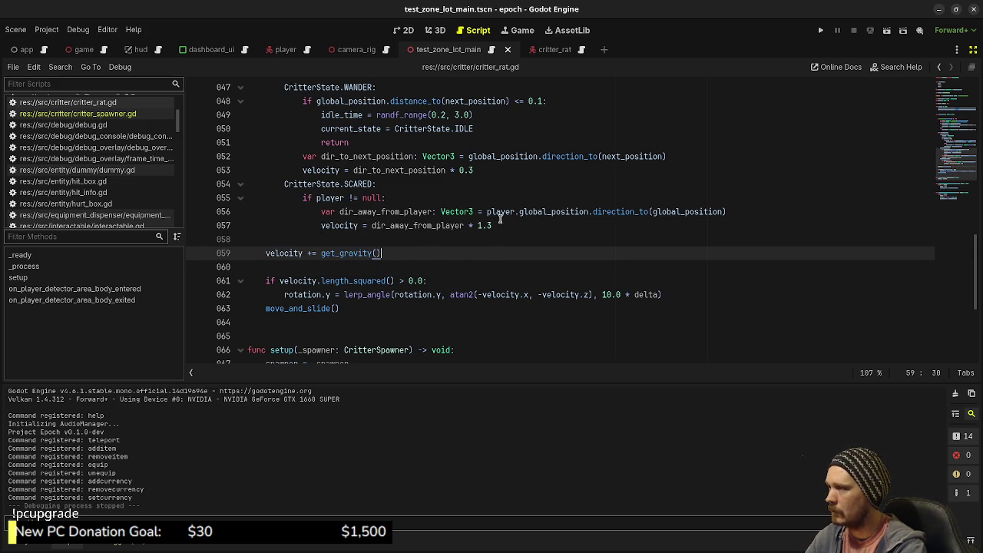
key("ctrl+s")
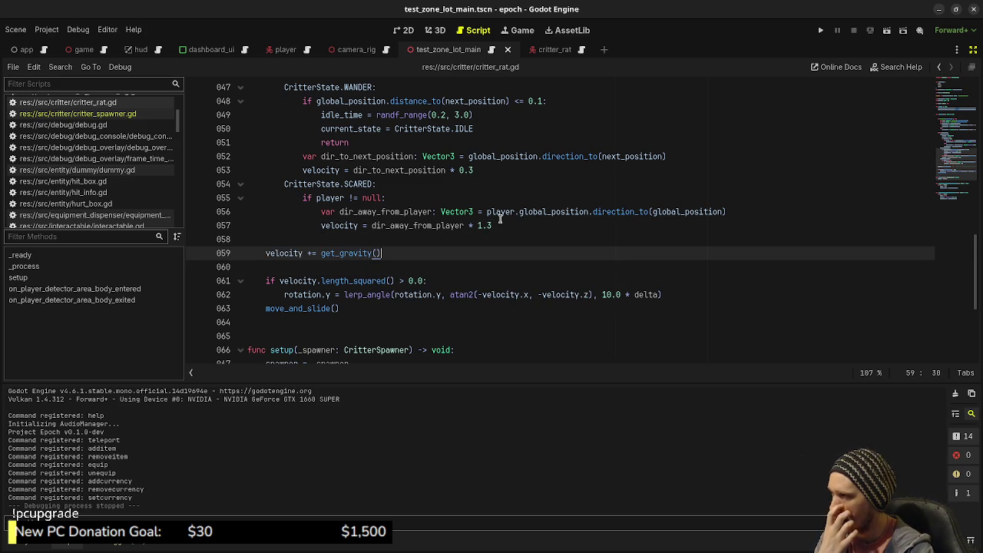
key("F5")
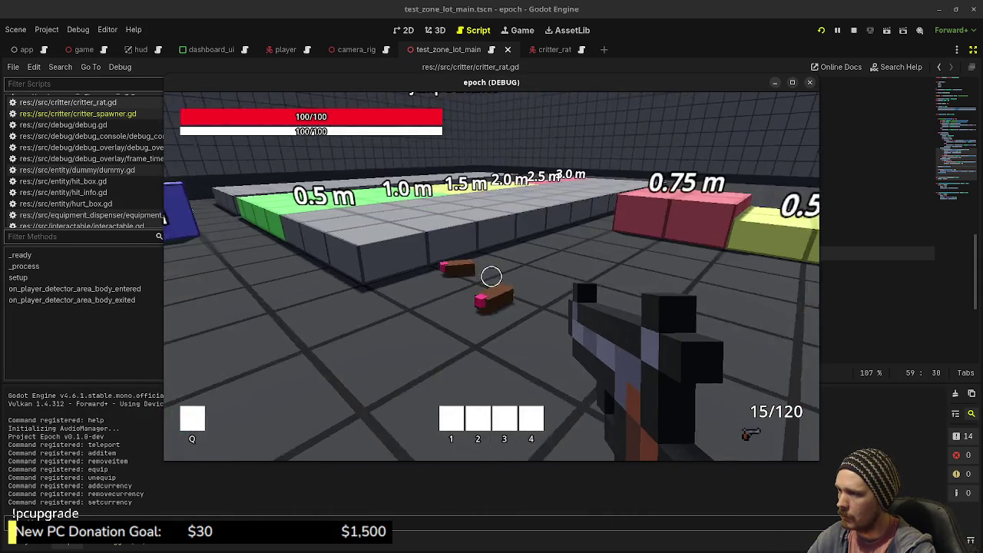
Walk toward the red 0.75 m block and follow a rat along the wall.
key("w")
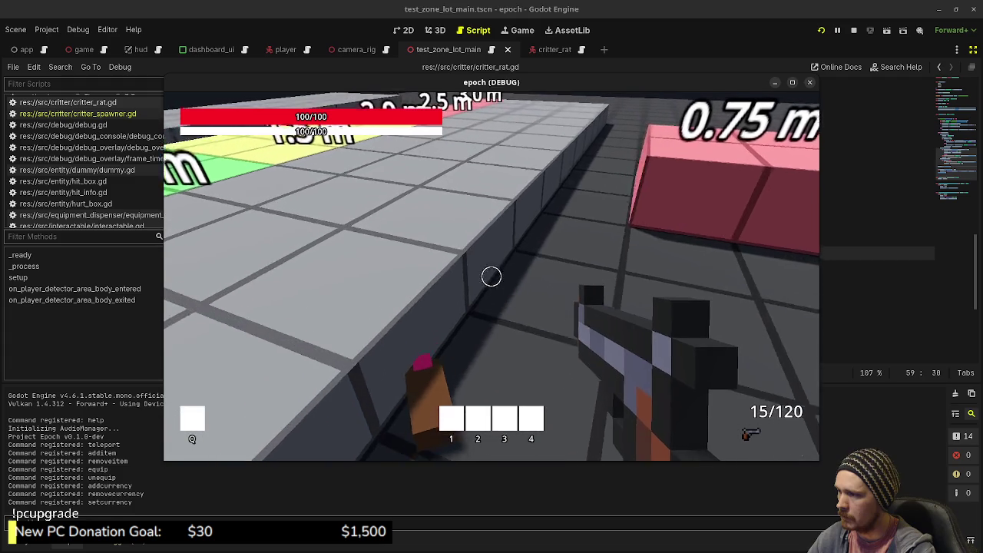
key("w")
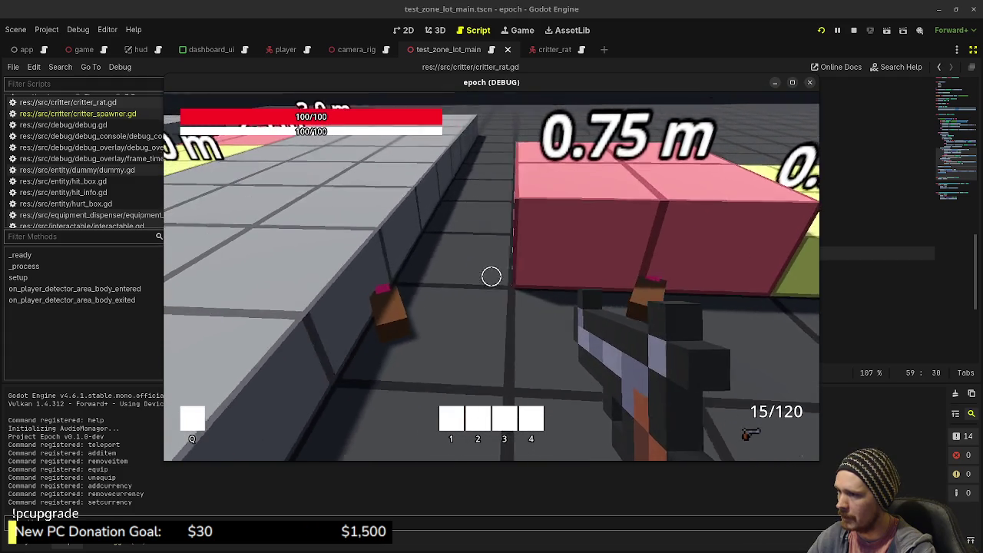
key("w")
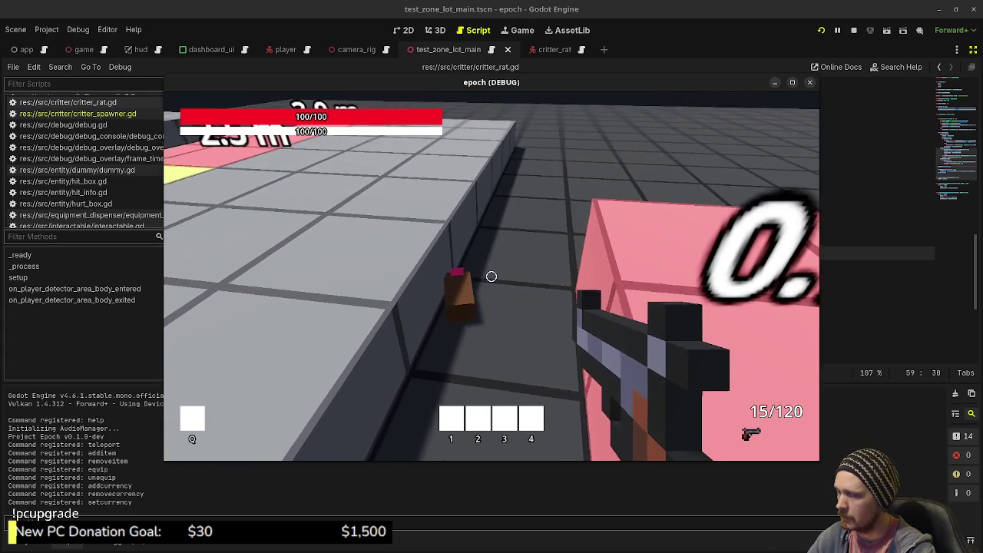
key("w")
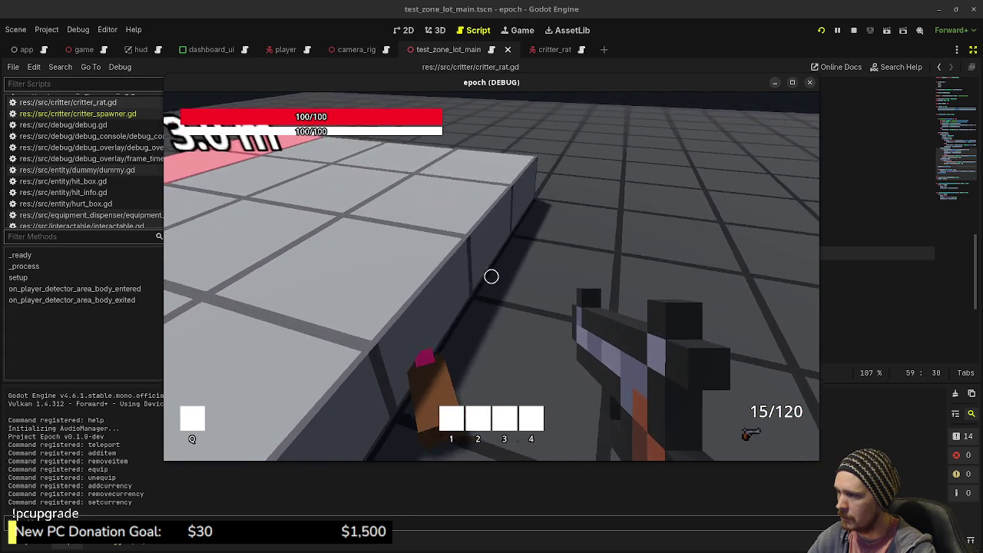
key("w")
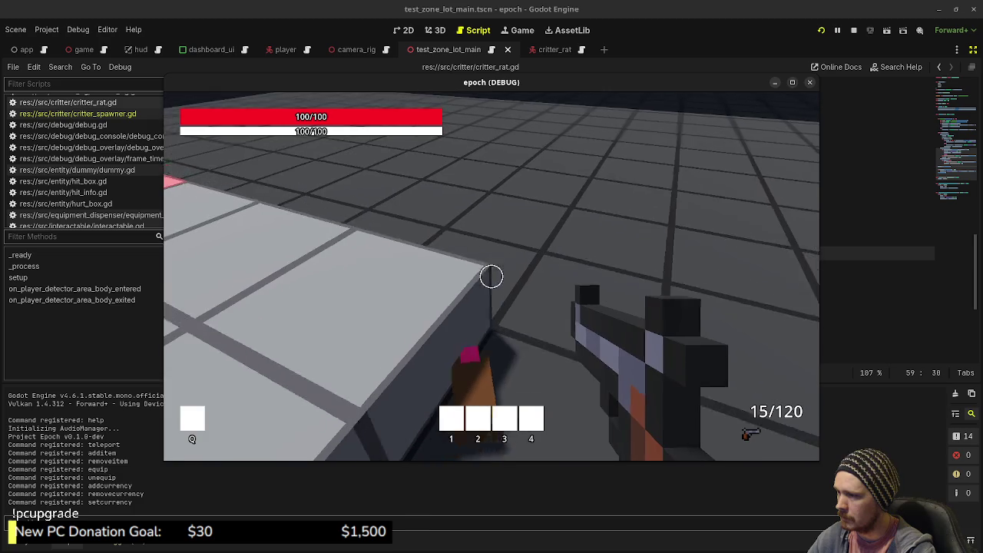
key("w")
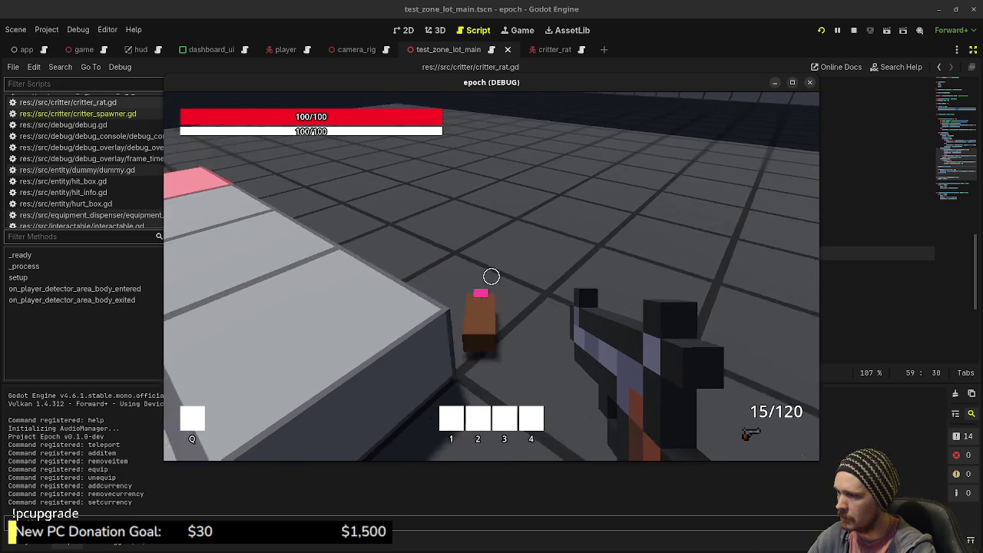
key("w")
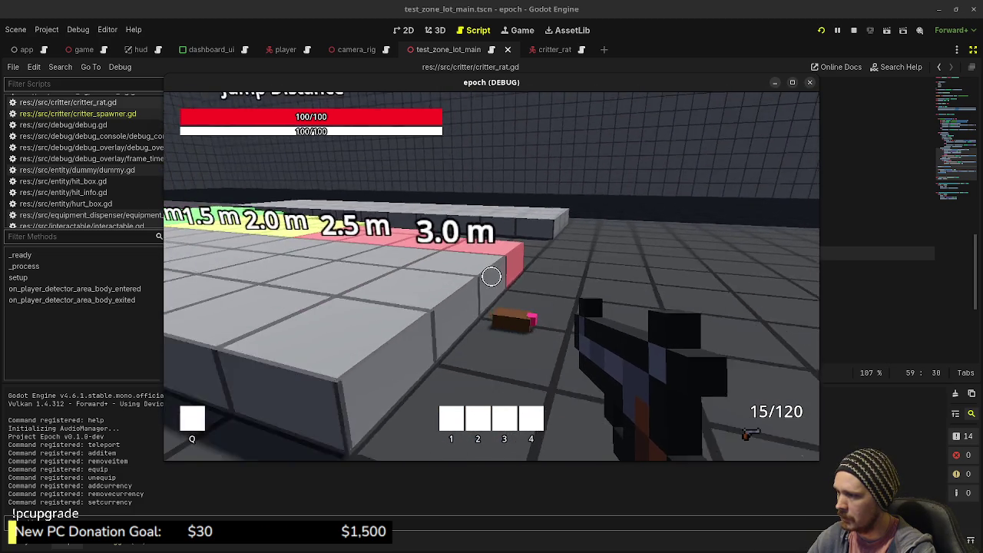
key("s")
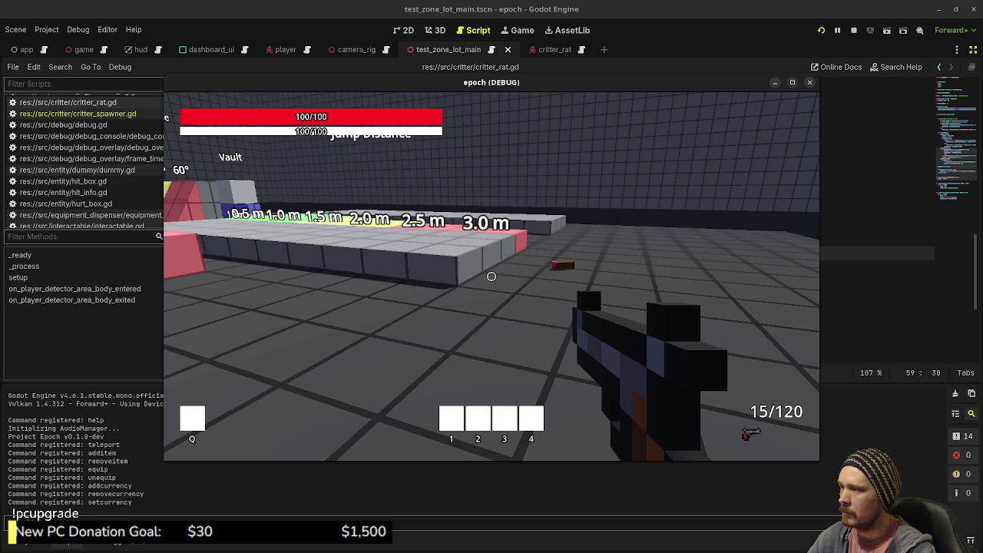
Follow the wandering rat past the pink block and orange box to the purple wall.
mouse_move(491, 277)
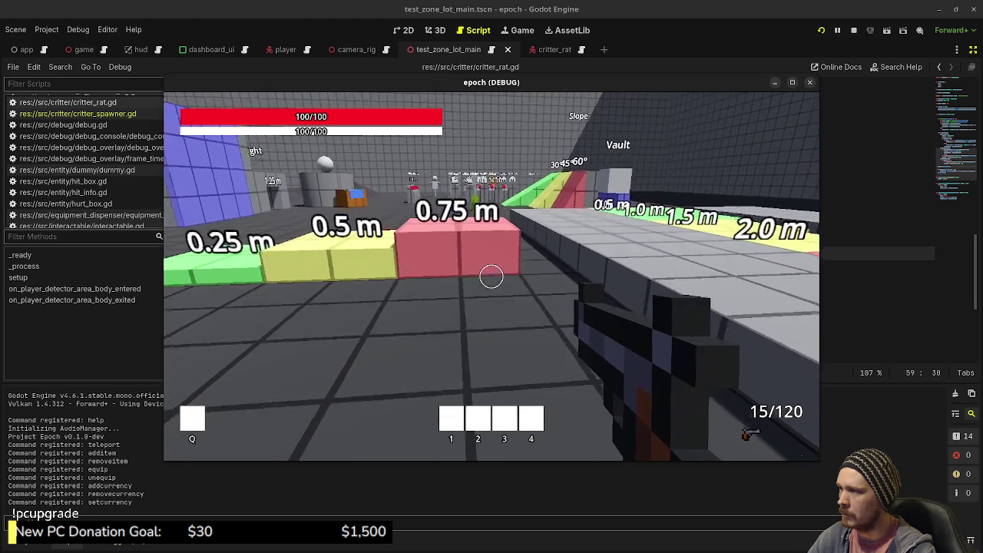
key("w")
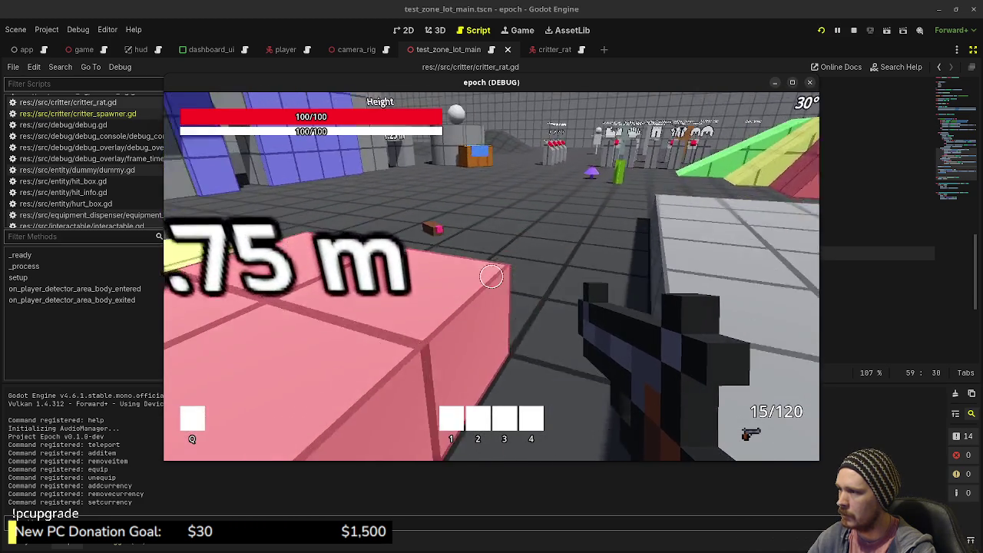
key("d")
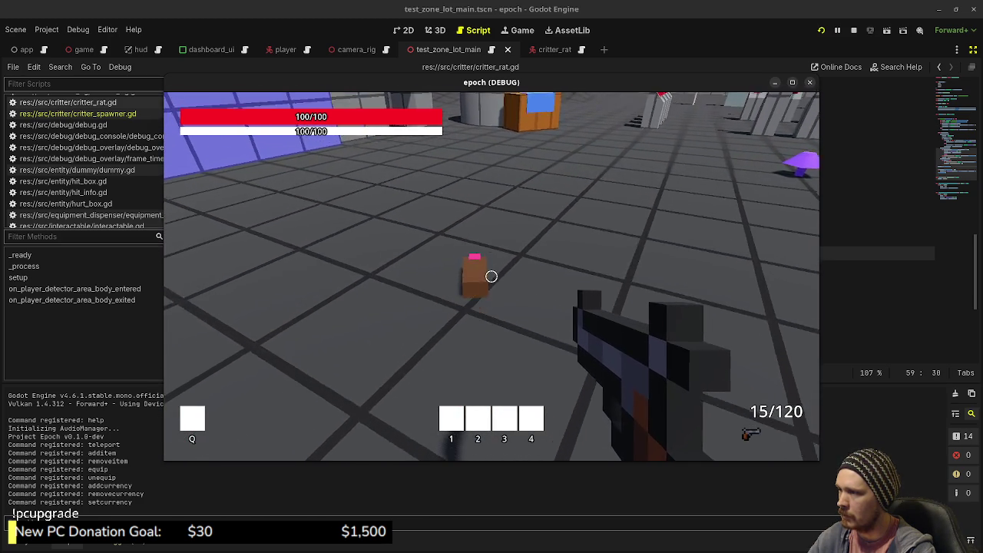
key("w")
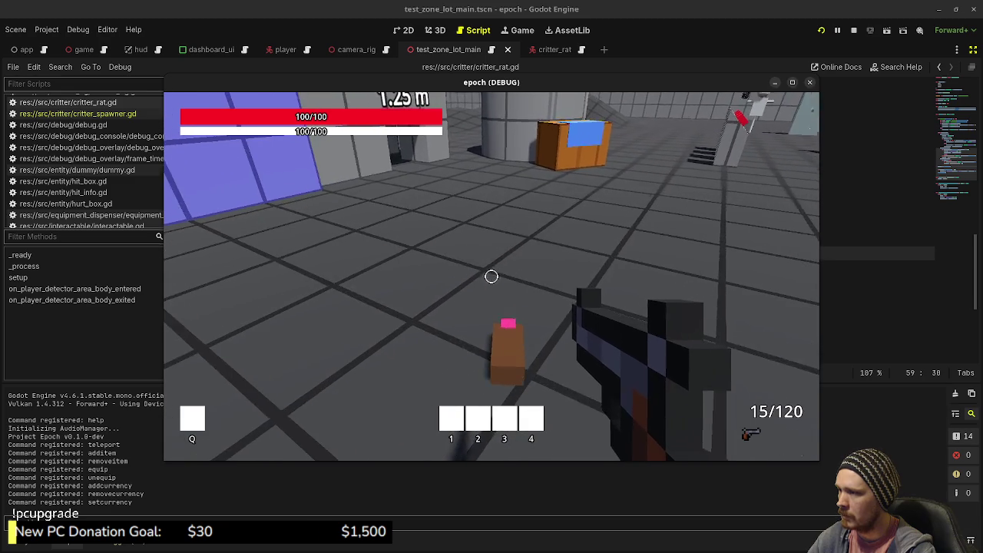
key("w")
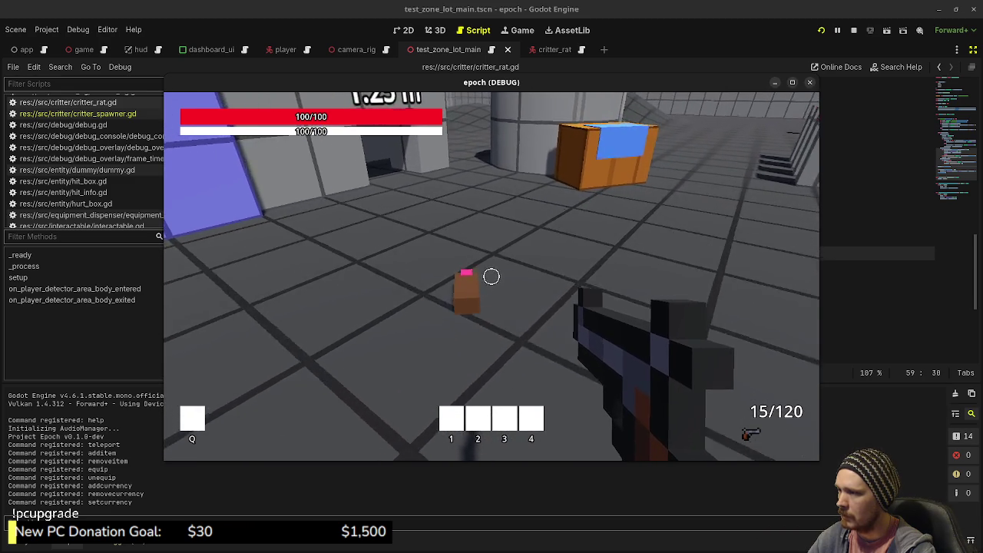
key("w")
key("w")
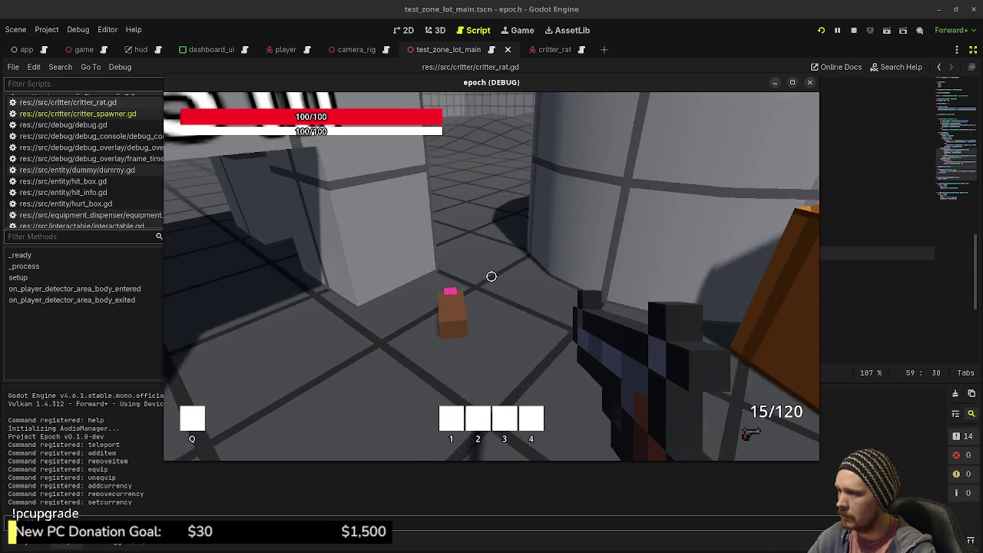
key("w")
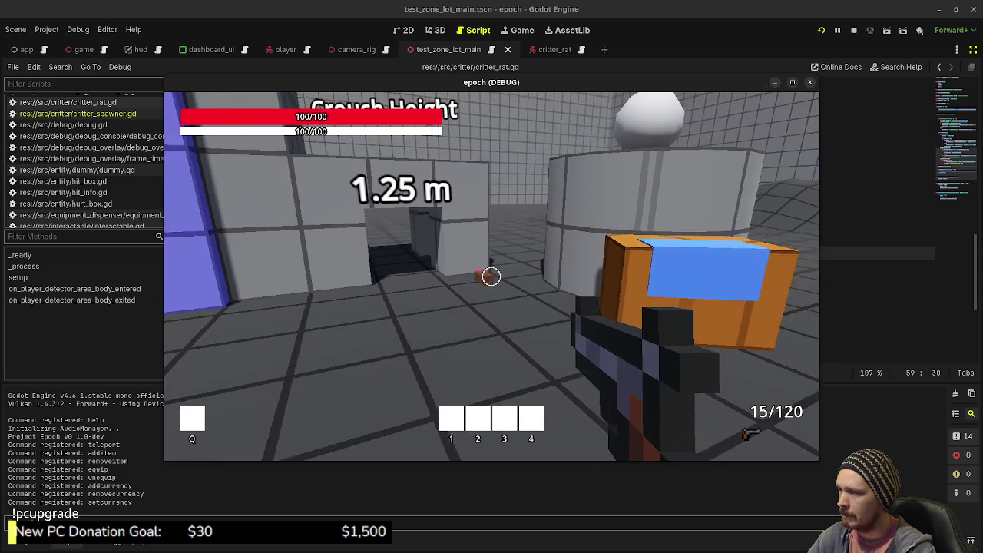
key("a")
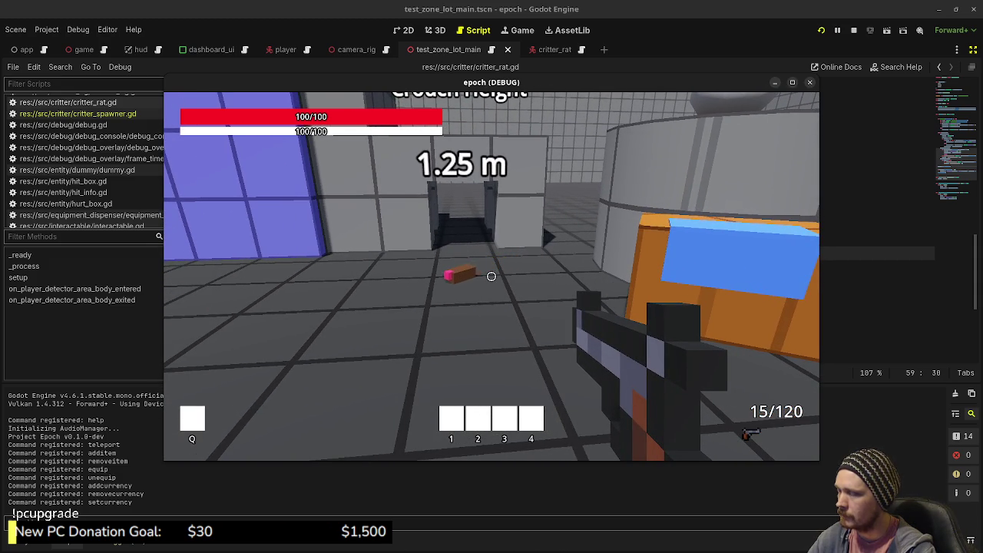
key("w")
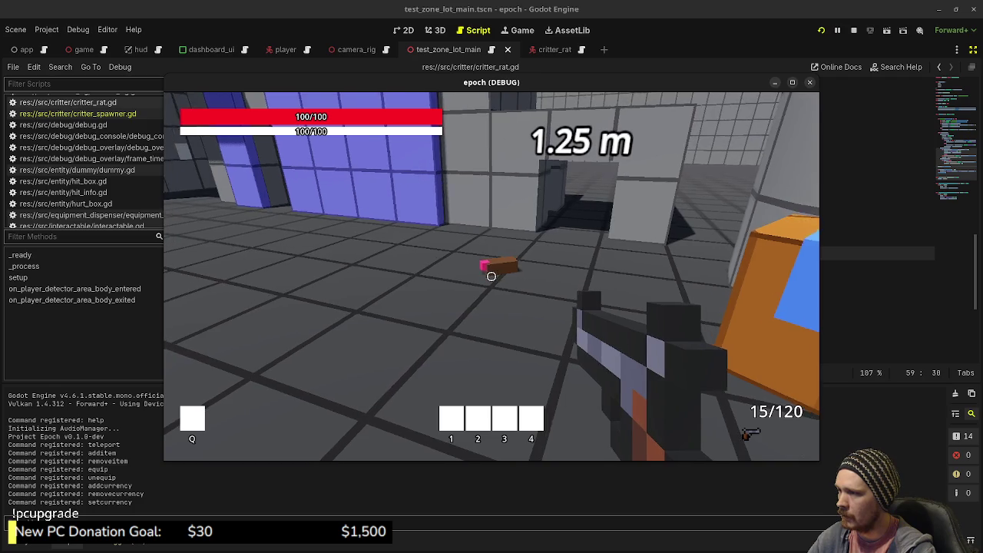
key("w")
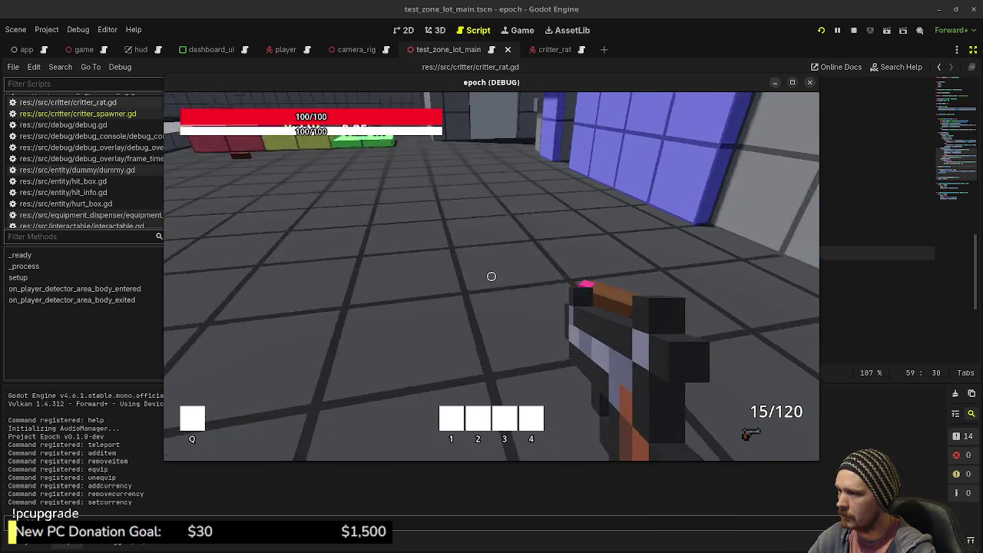
key("w")
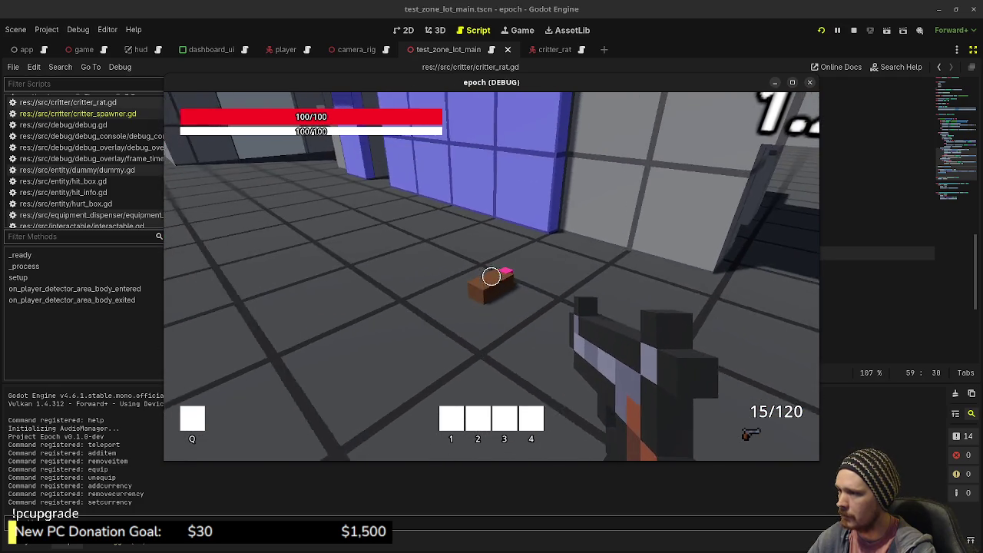
key("w")
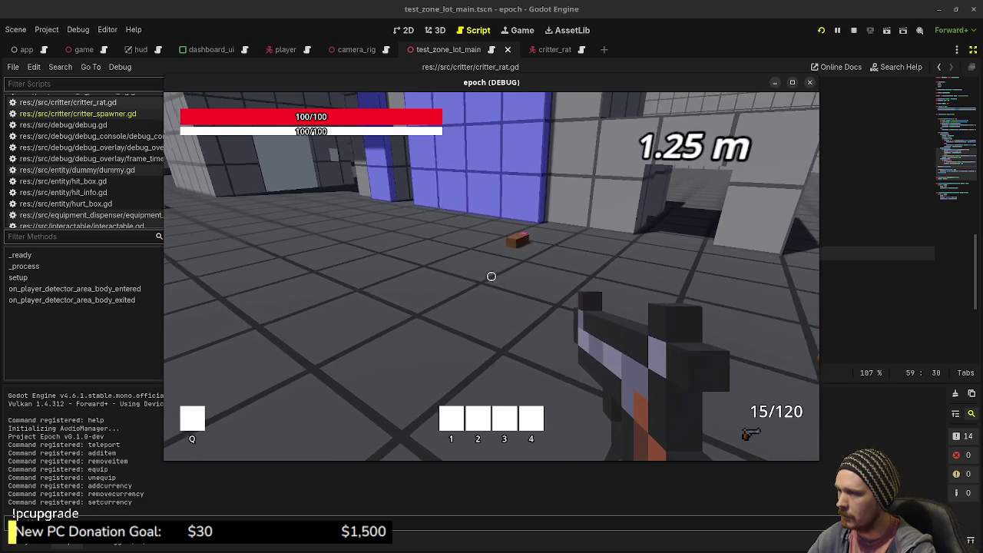
key("w")
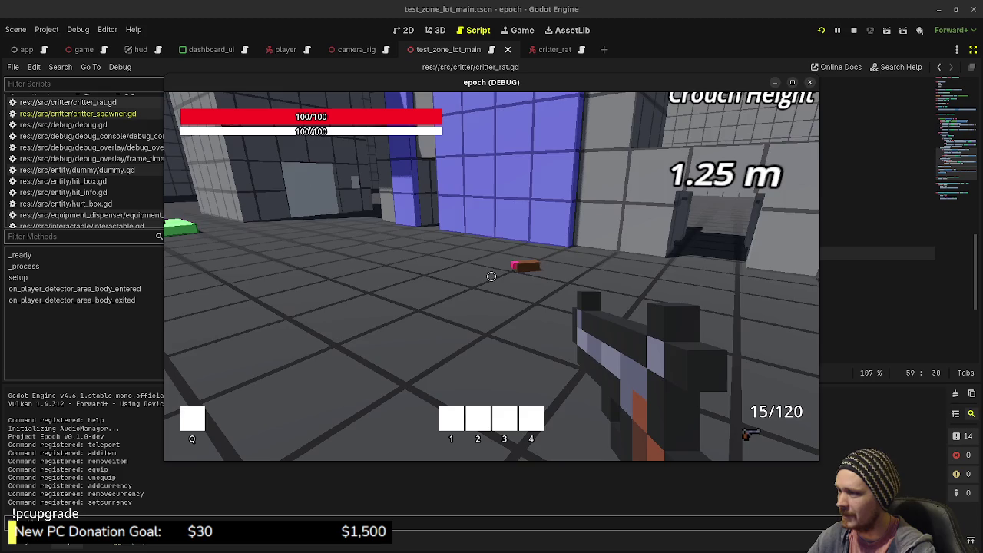
key("w")
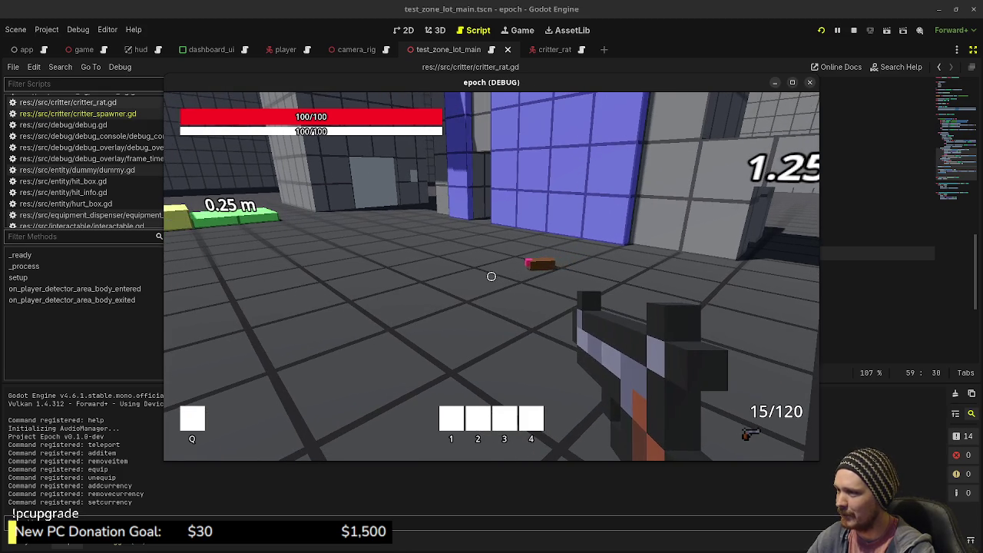
Look over the jump markers and platform, then turn back to watch the rats.
key("a")
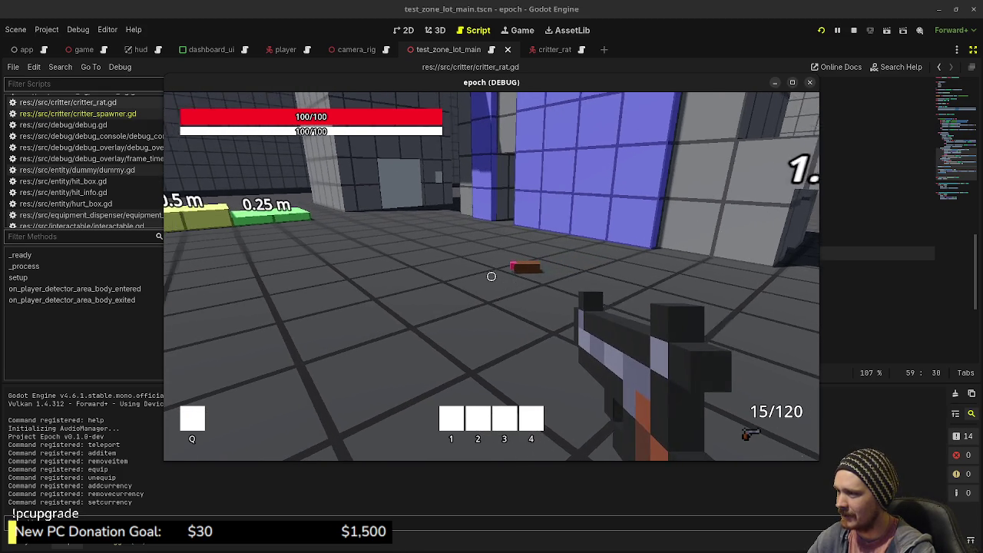
key("a")
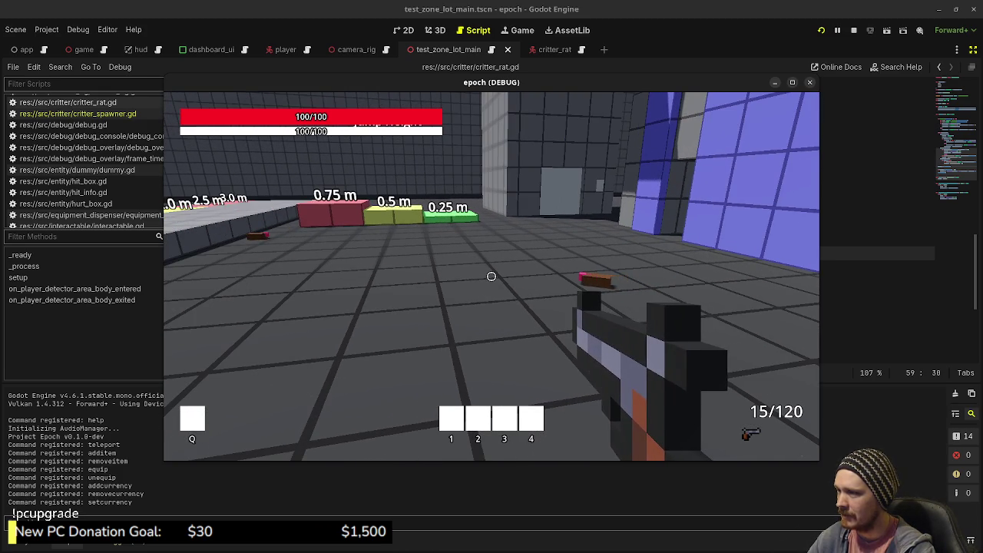
key("a")
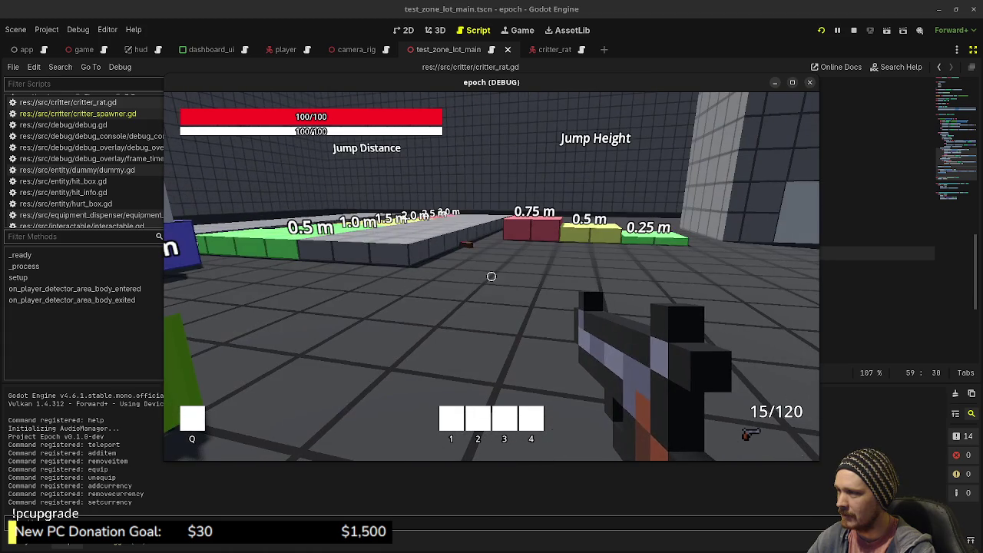
key("w")
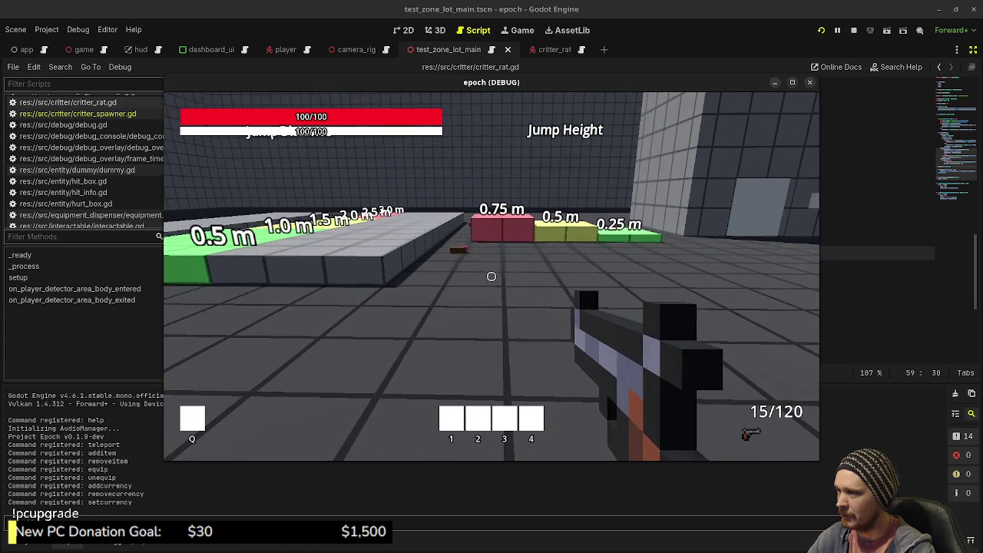
key("w")
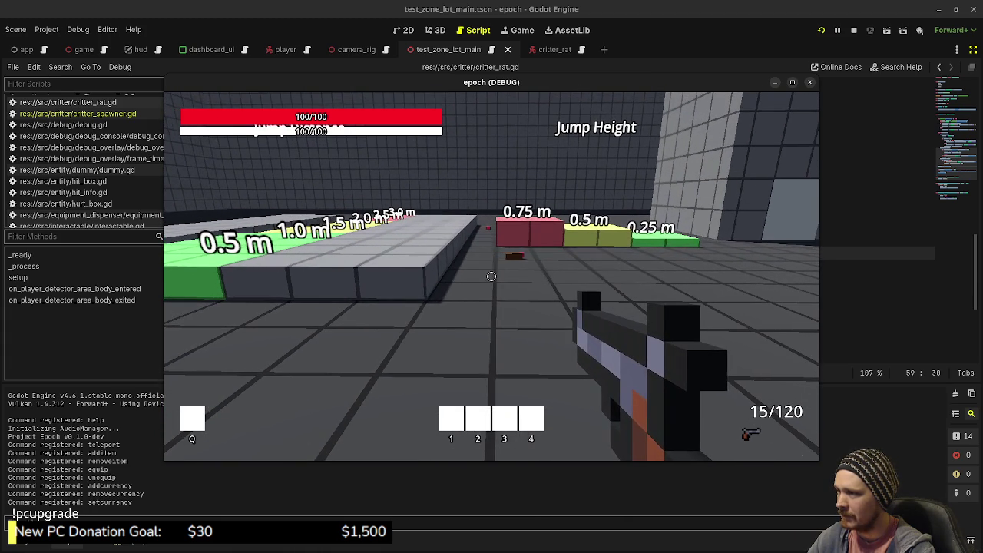
key("d")
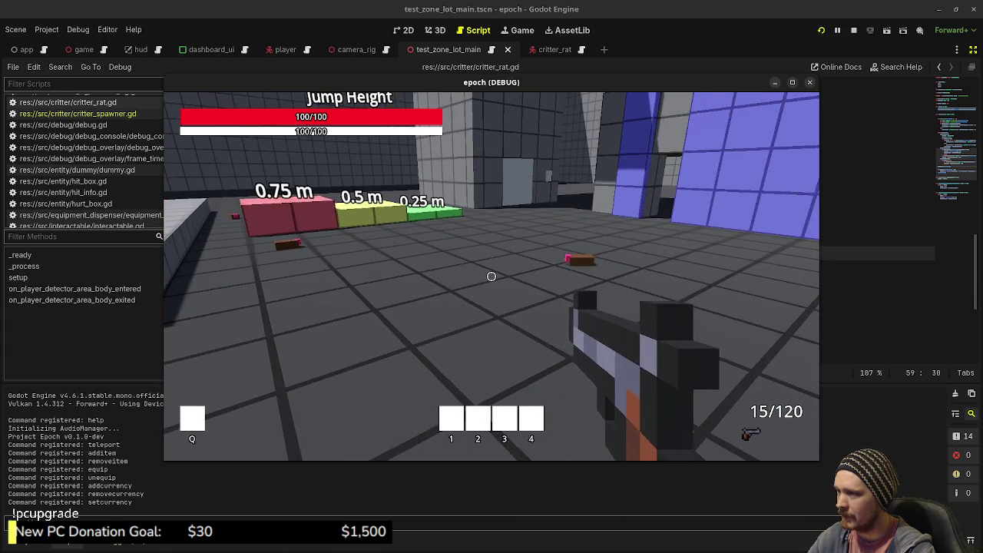
key("w")
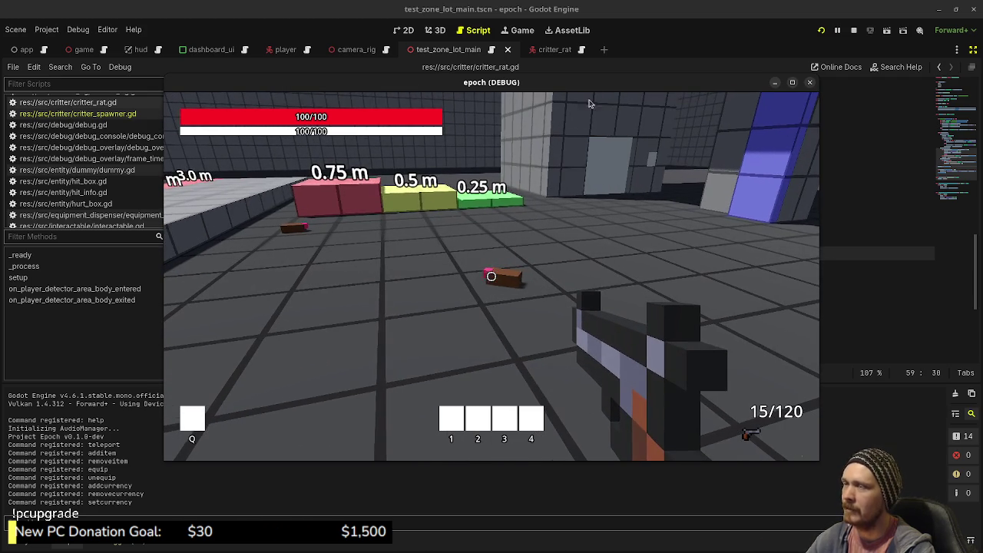
Change the wander velocity multiplier on line 53 from 0.3 to 0.4 and save.
key("Escape")
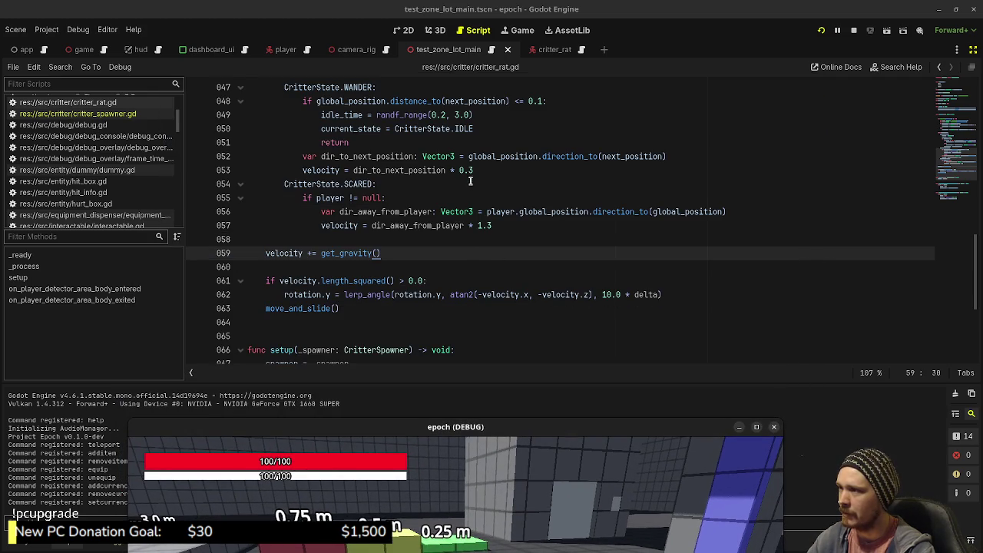
left_click(476, 170)
key("BackSpace")
type("4")
key("ctrl+s")
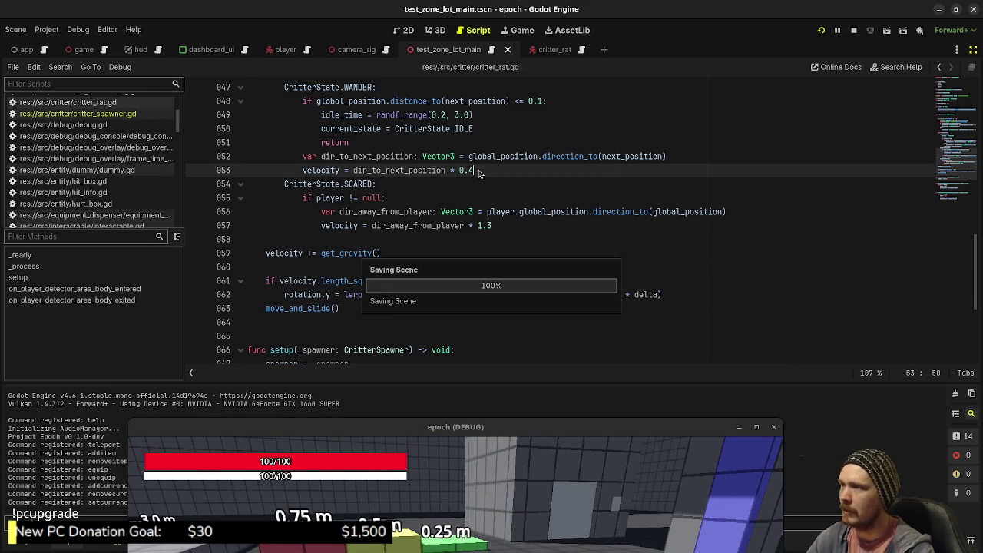
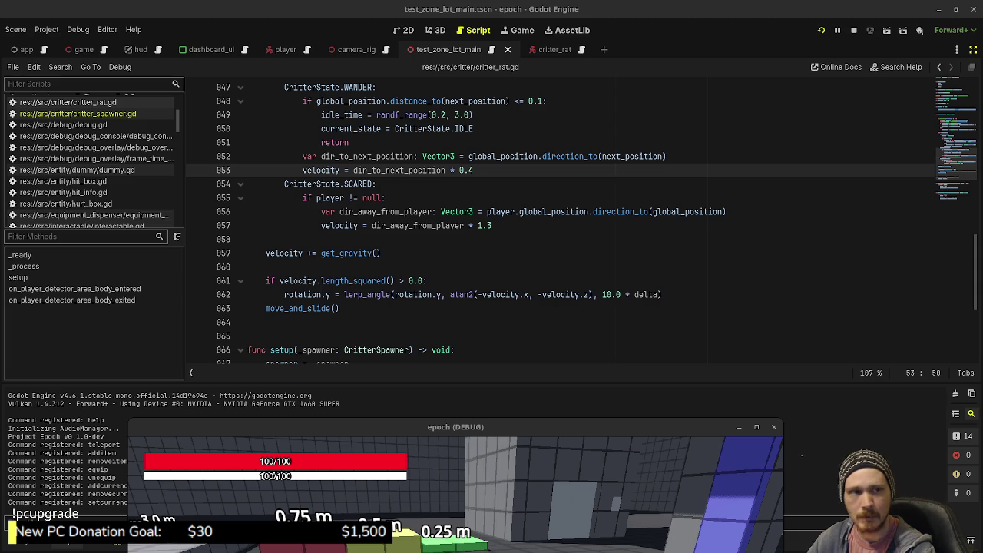
Bring the running game into view and walk the player back from the jump blocks.
left_click_drag(516, 428, 532, 106)
key("s")
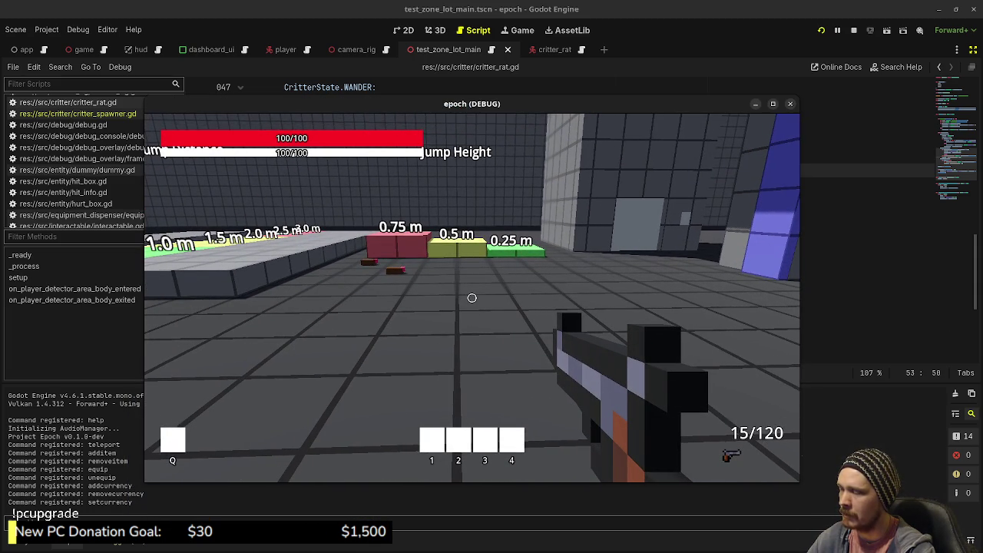
left_click_drag(543, 104, 540, 398)
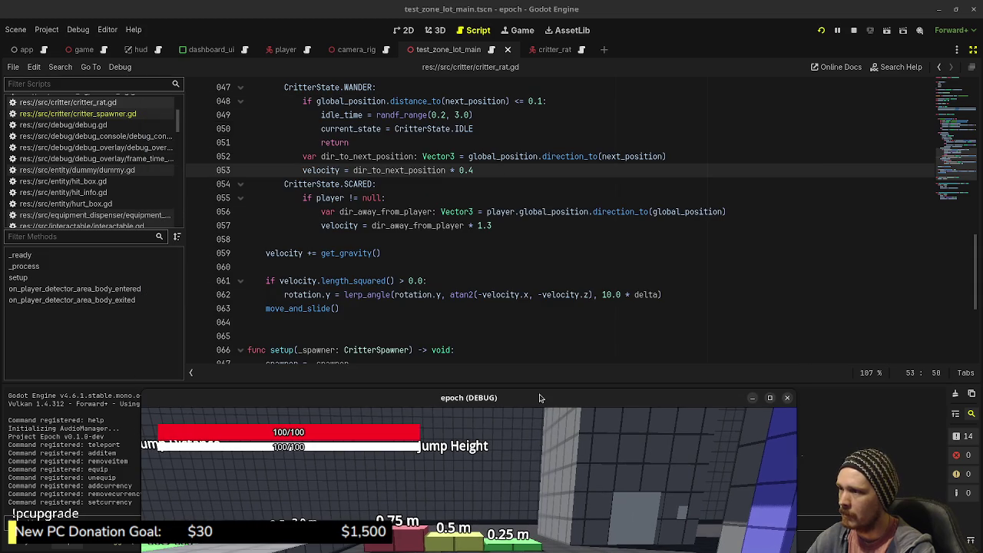
Change the flee multiplier on line 57 from 1.3 to 1.5 and save.
left_click(539, 223)
key("ctrl+s")
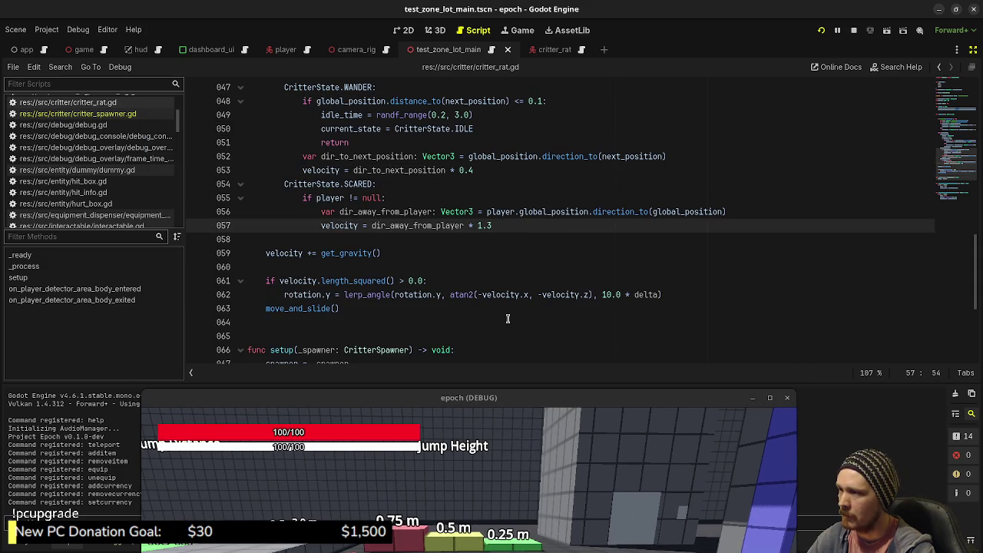
key("BackSpace")
type("5")
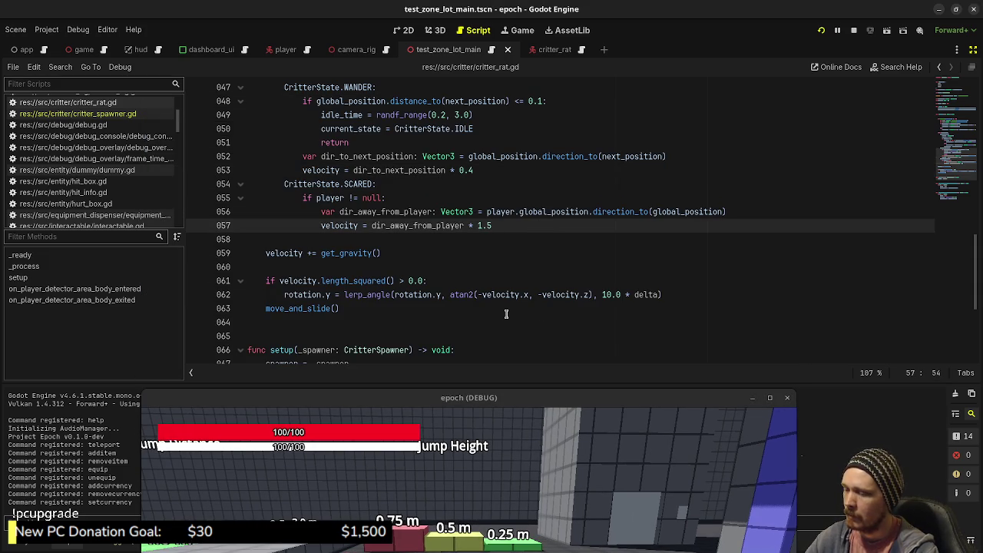
key("ctrl+s")
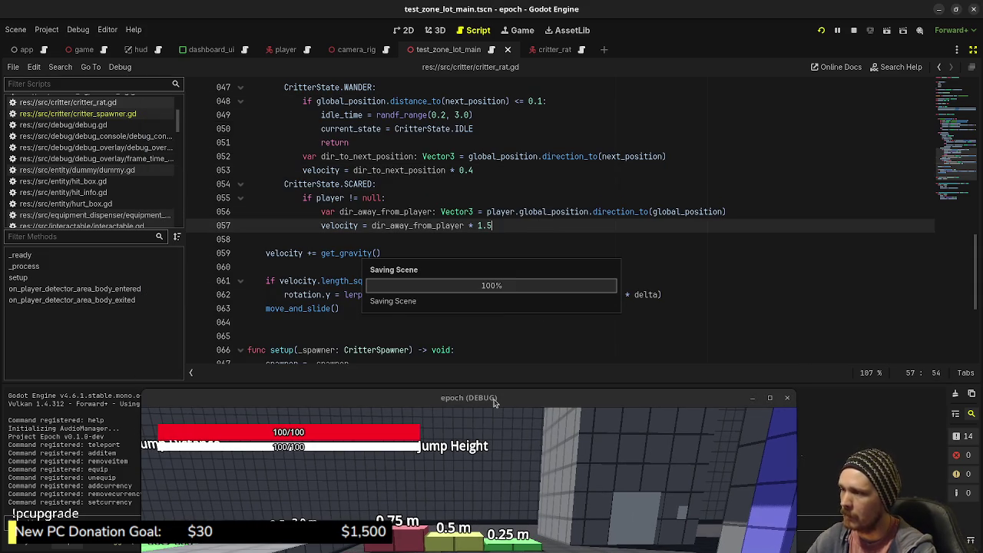
Test the 1.5 flee speed by walking toward the purple mushroom and rat.
left_click_drag(495, 402, 504, 118)
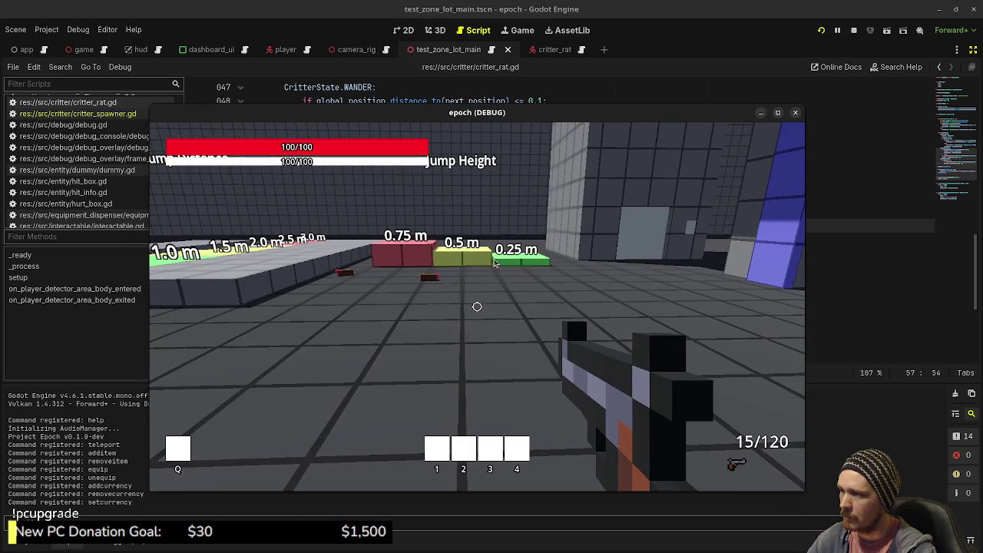
key("w")
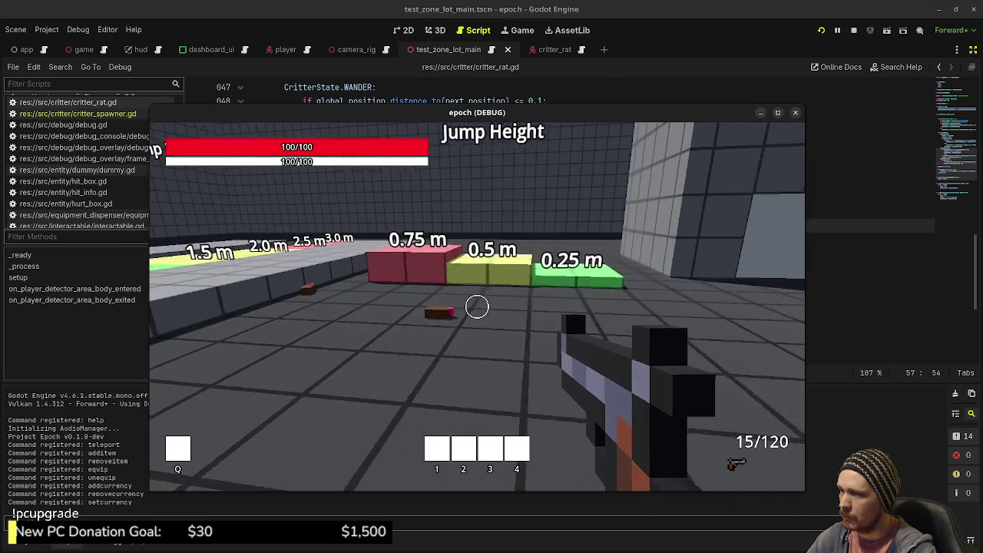
key("shift+w")
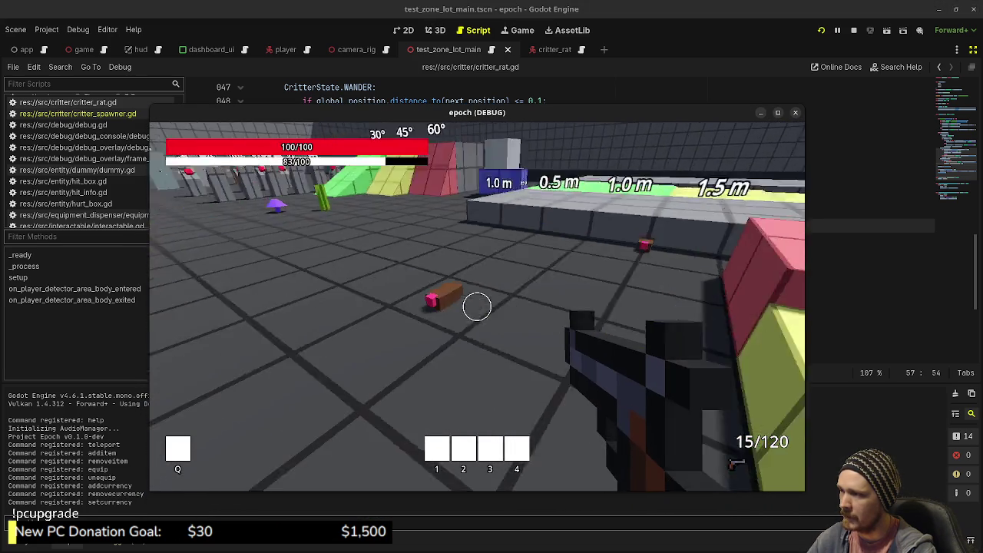
key("w")
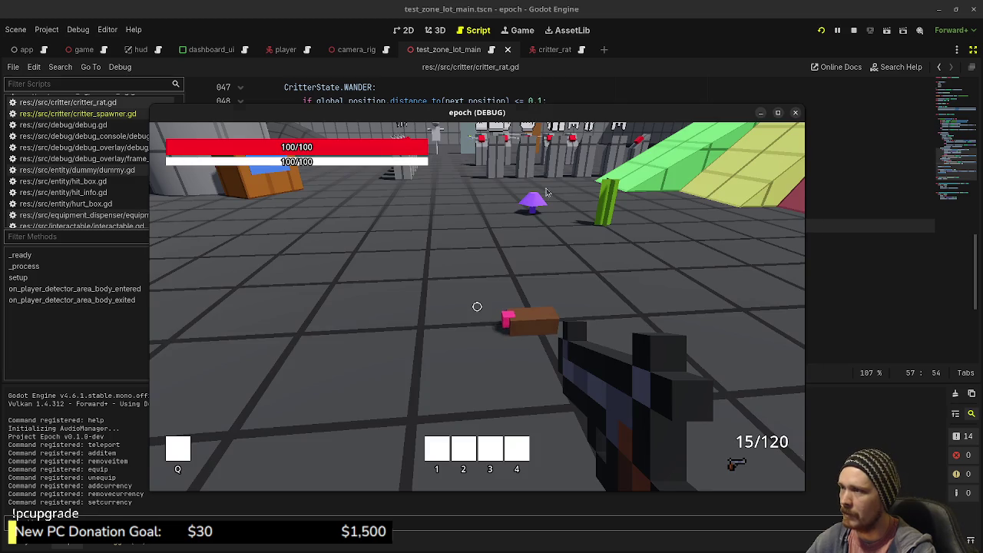
left_click_drag(476, 112, 473, 254)
left_click(499, 226)
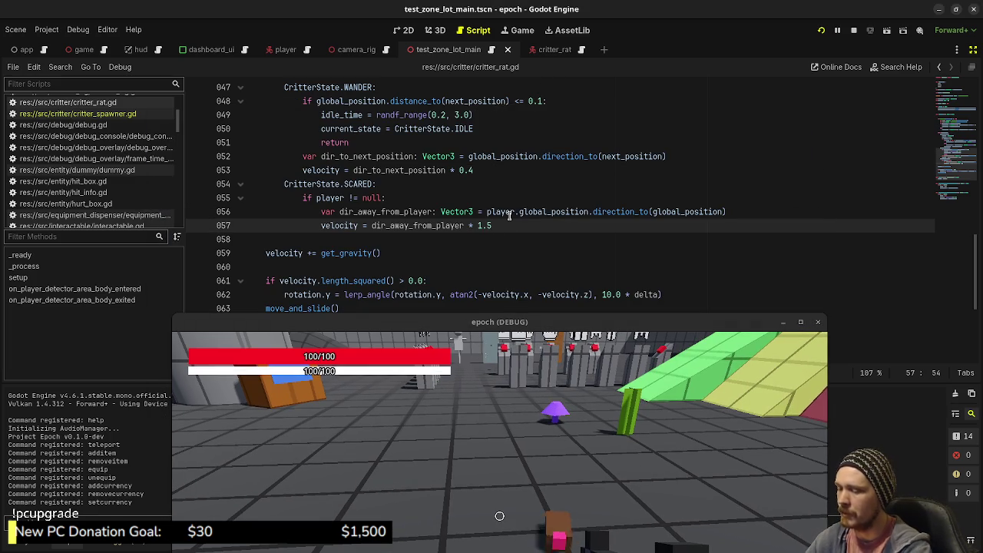
Change line 57's flee multiplier to 3.0 and save.
key("BackSpace")
key("BackSpace")
key("BackSpace")
type("0")
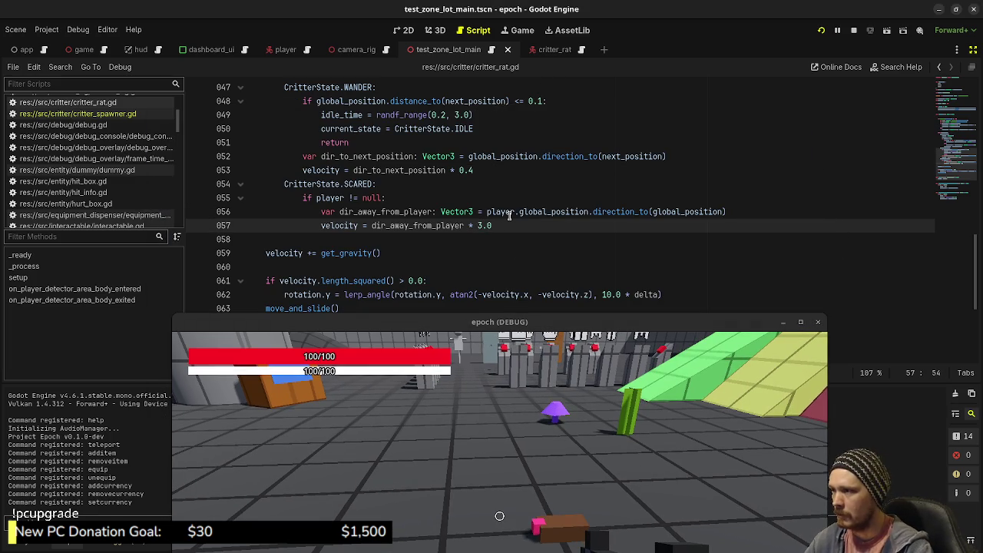
key("ctrl+s")
left_click_drag(545, 327, 528, 119)
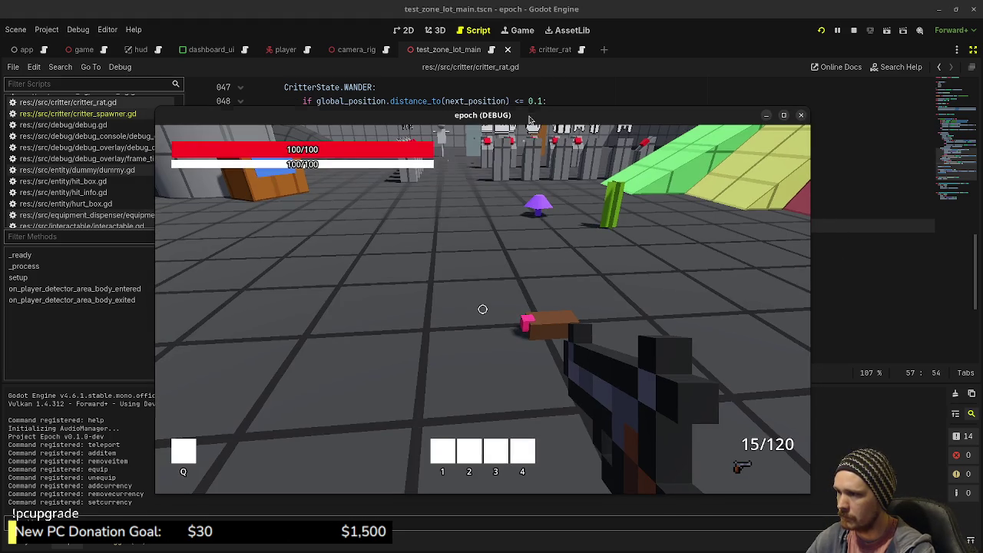
Chase the rat near the purple mushroom, repeatedly approaching and backing away.
key("w")
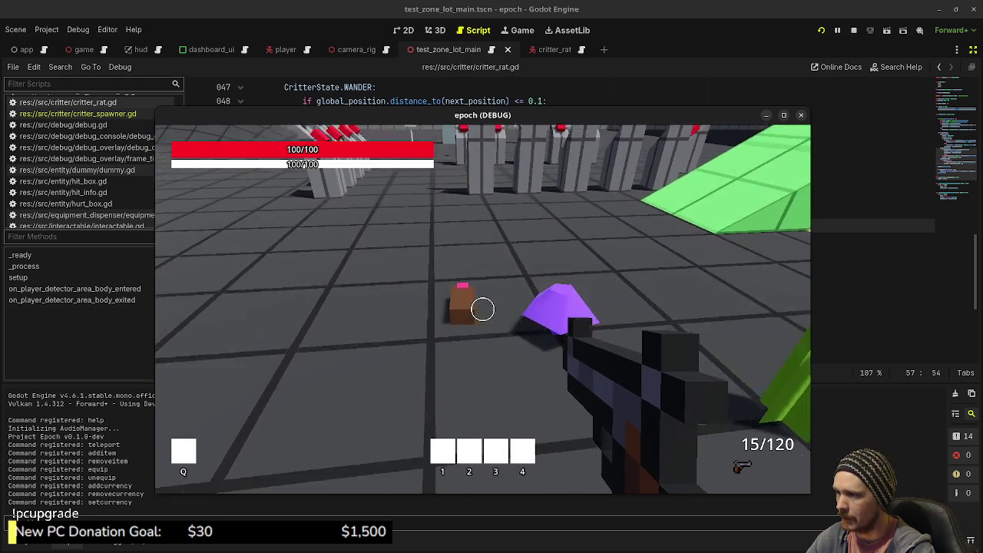
key("s")
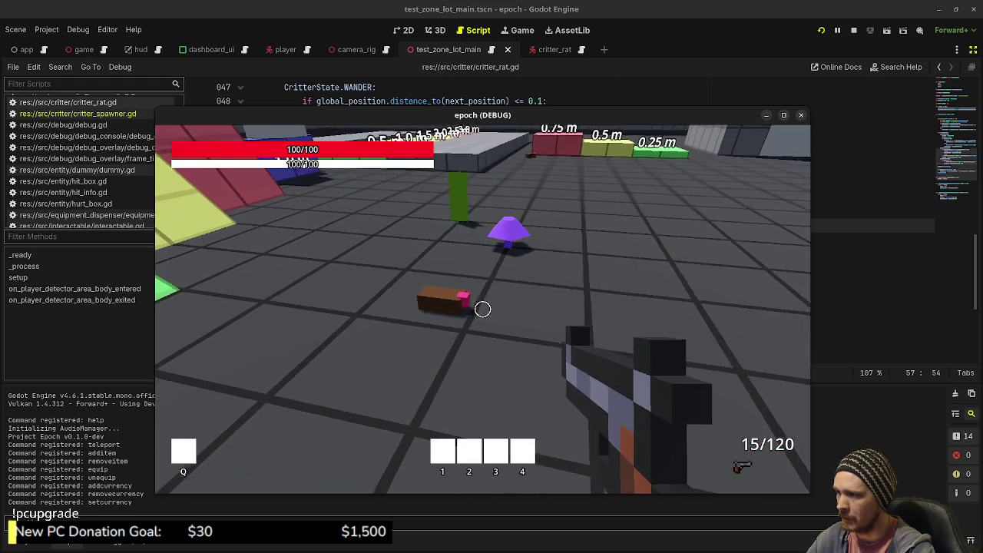
key("s")
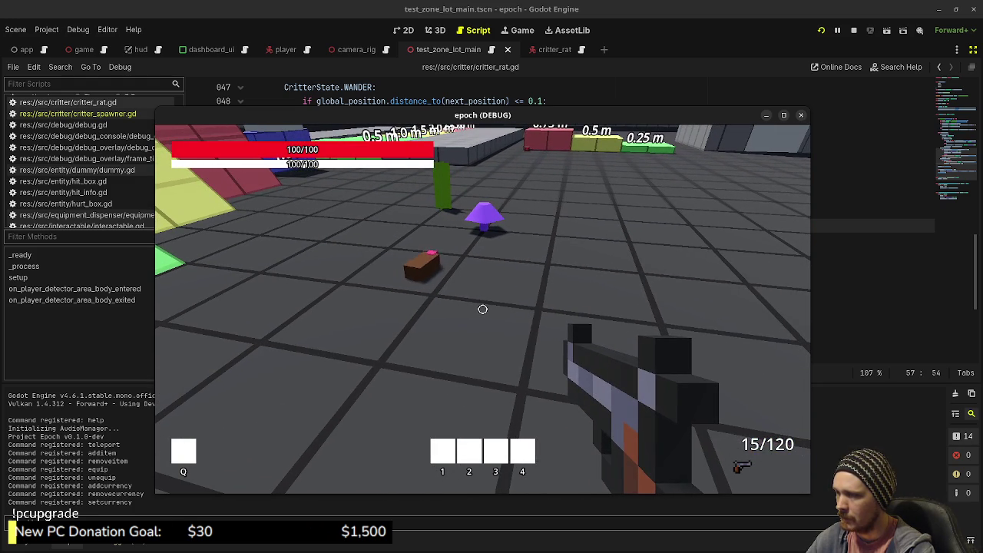
key("w")
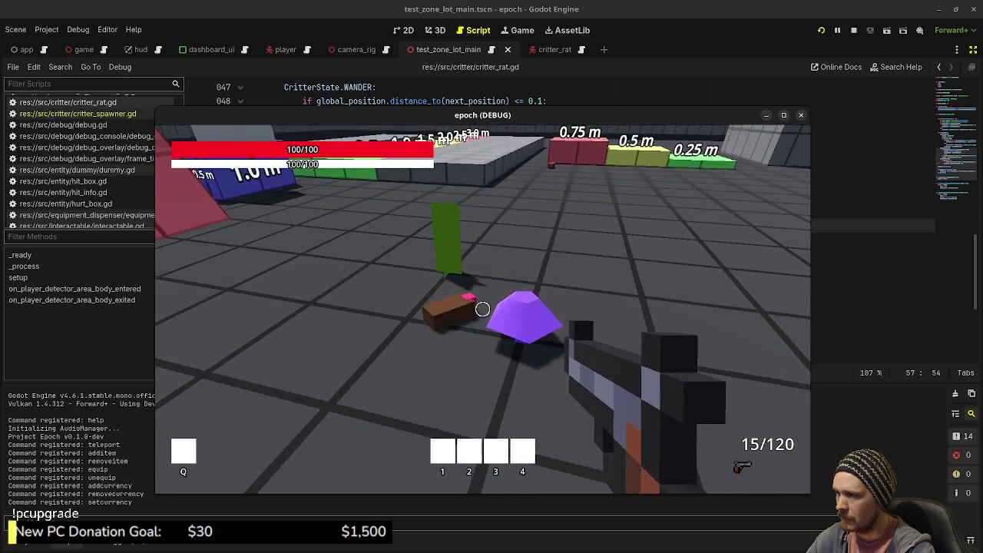
key("s")
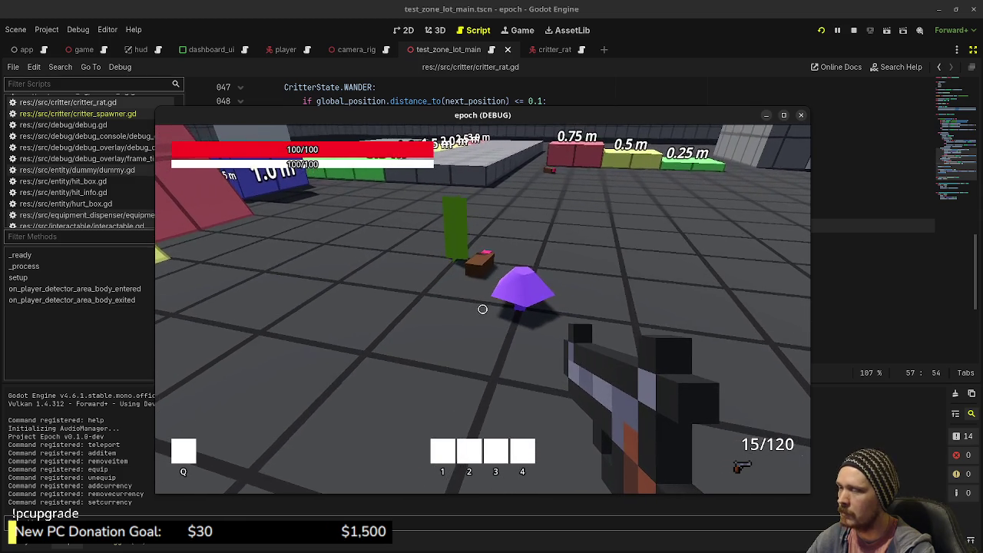
key("w")
key("s")
Strafe past the pillar to follow the wandering rats, then stop the game with F8.
key("d")
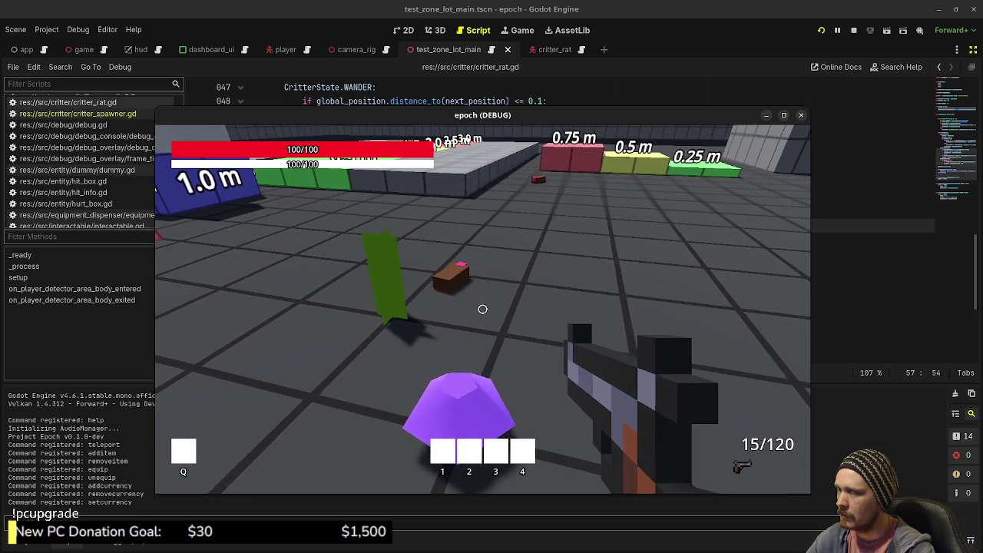
key("w")
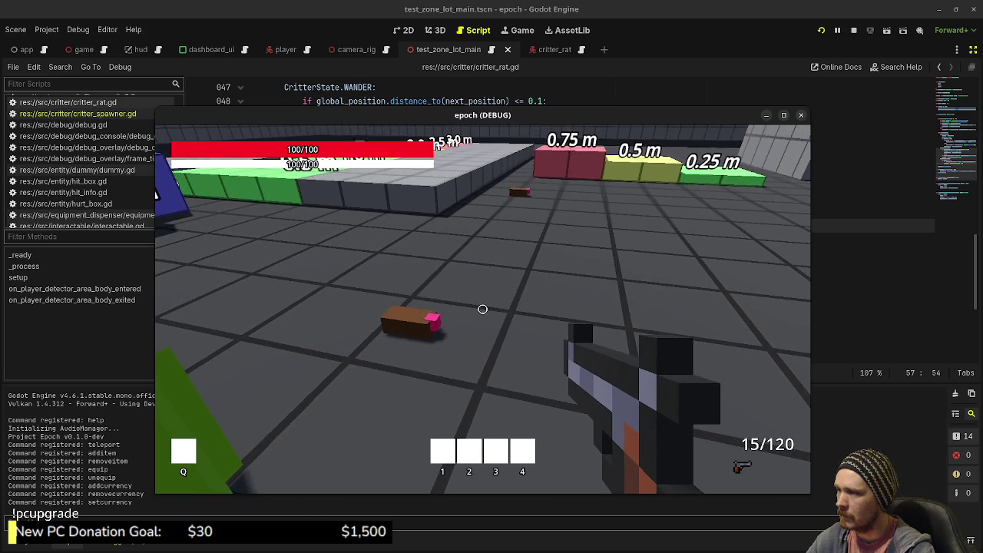
key("d")
key("s")
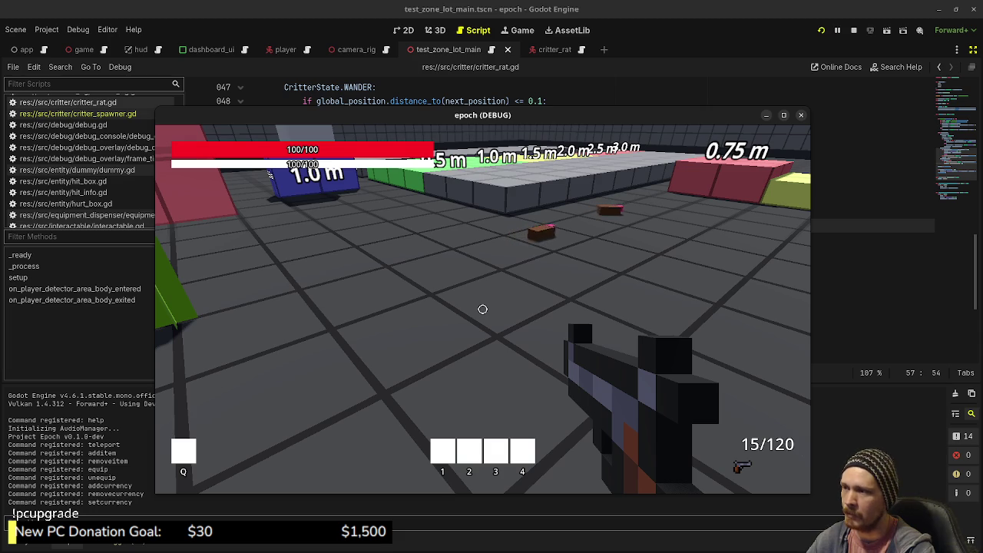
key("d")
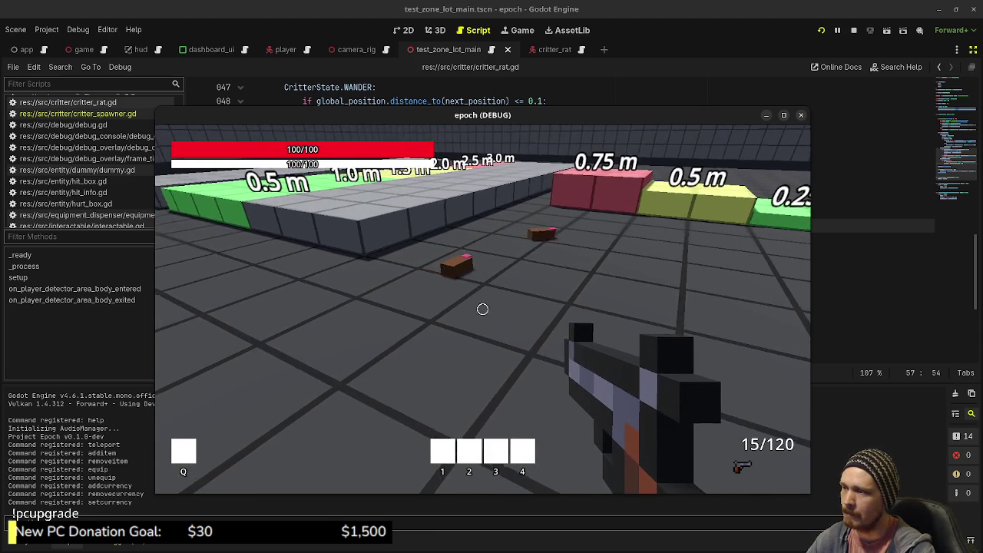
key("Escape")
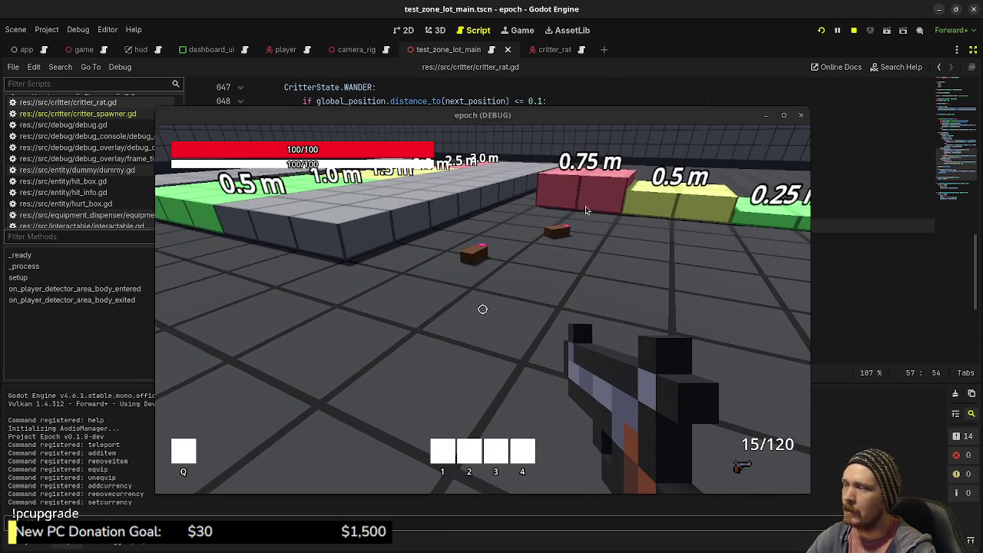
key("F8")
Scroll through the script, and add then remove blank lines after move_and_slide().
scroll(382, 256, "up", 2)
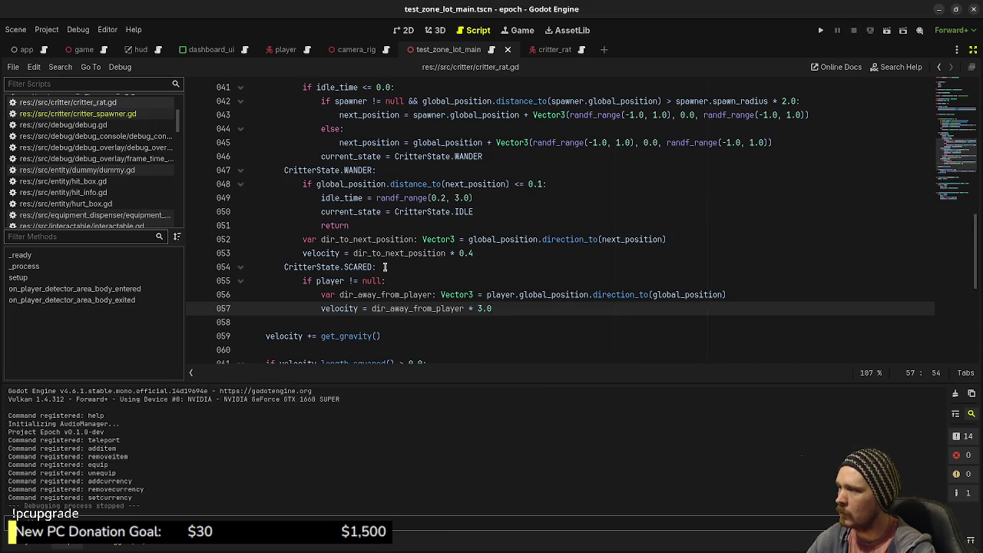
scroll(385, 267, "up", 1)
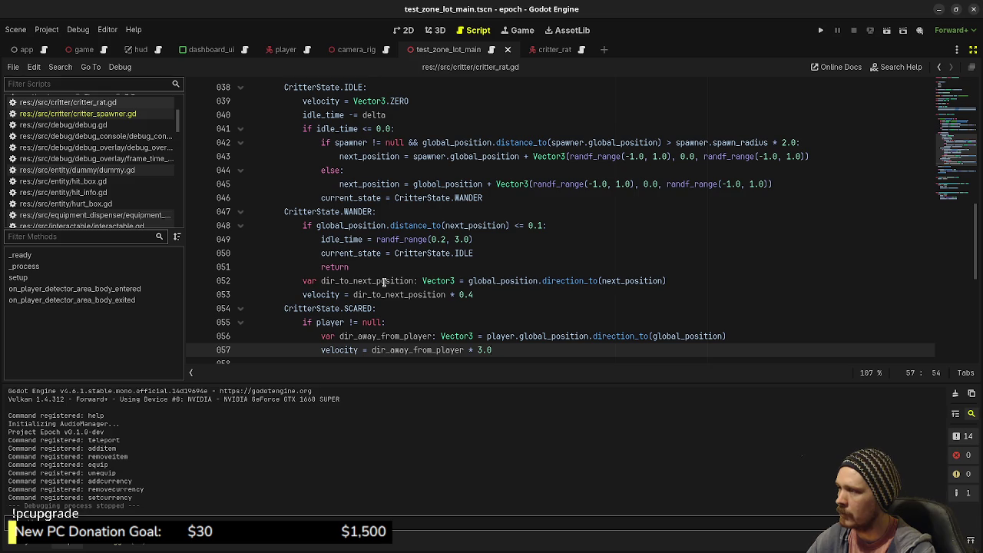
scroll(383, 281, "up", 1)
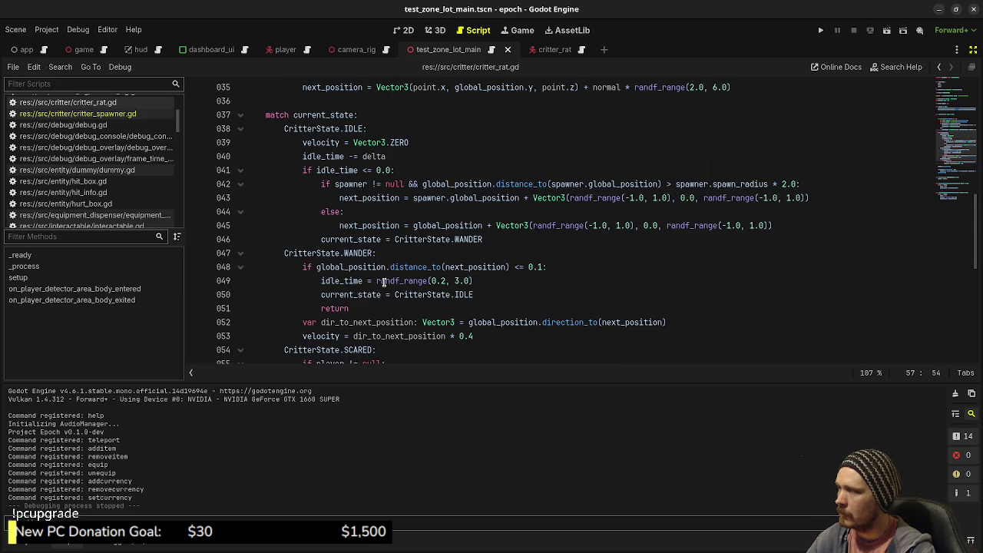
scroll(382, 281, "down", 3)
scroll(384, 284, "up", 1)
scroll(408, 345, "down", 2)
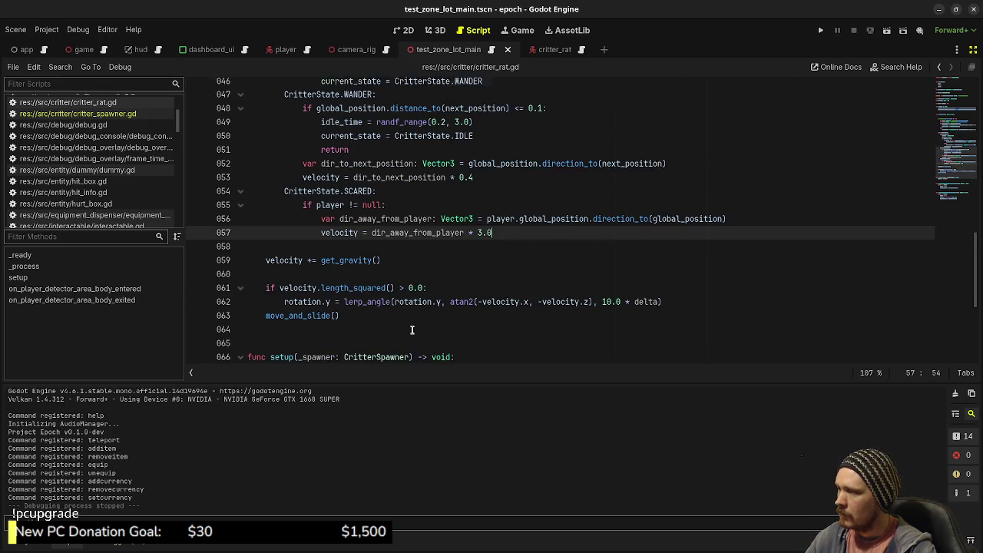
left_click(360, 308)
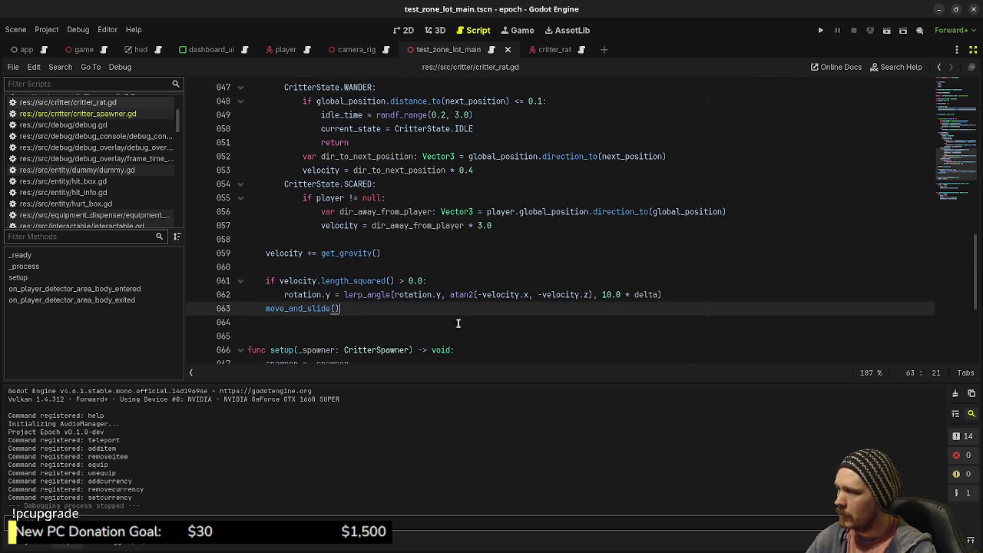
key("Return")
key("Return")
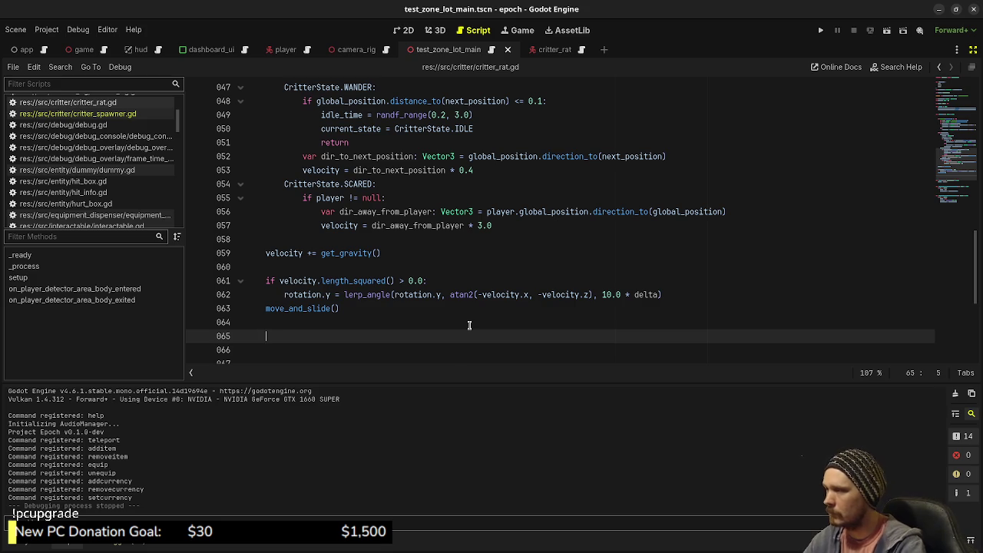
key("BackSpace")
key("BackSpace")
key("BackSpace")
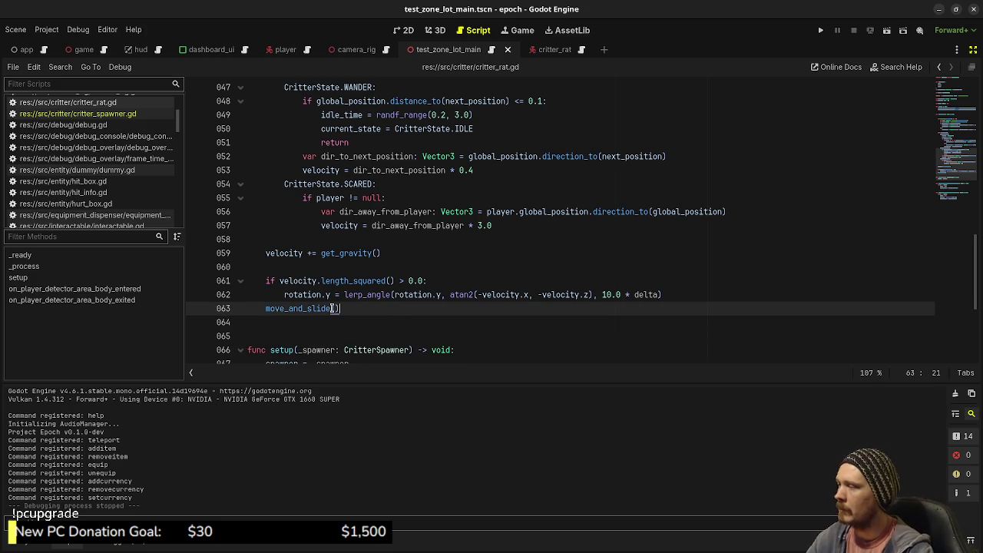
Declare var wiggle_rotation: float = 0.0 below the player variable and save.
scroll(337, 294, "up", 13)
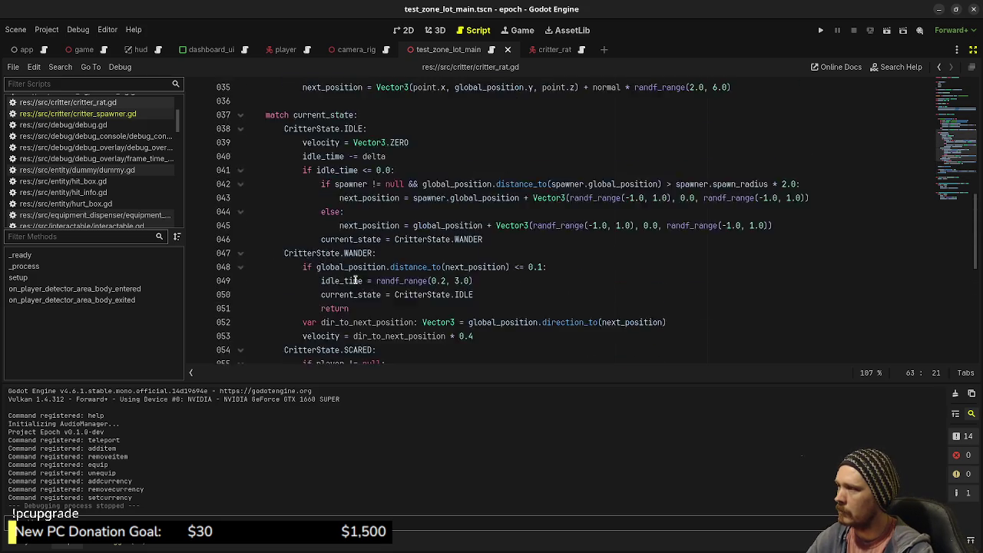
left_click(382, 223)
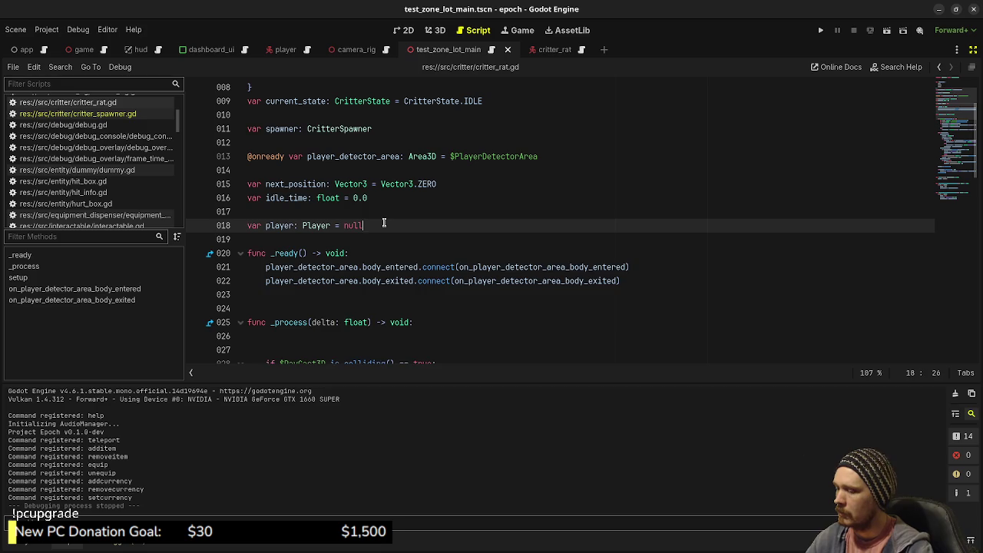
key("Return")
key("Return")
type("var wiggle_")
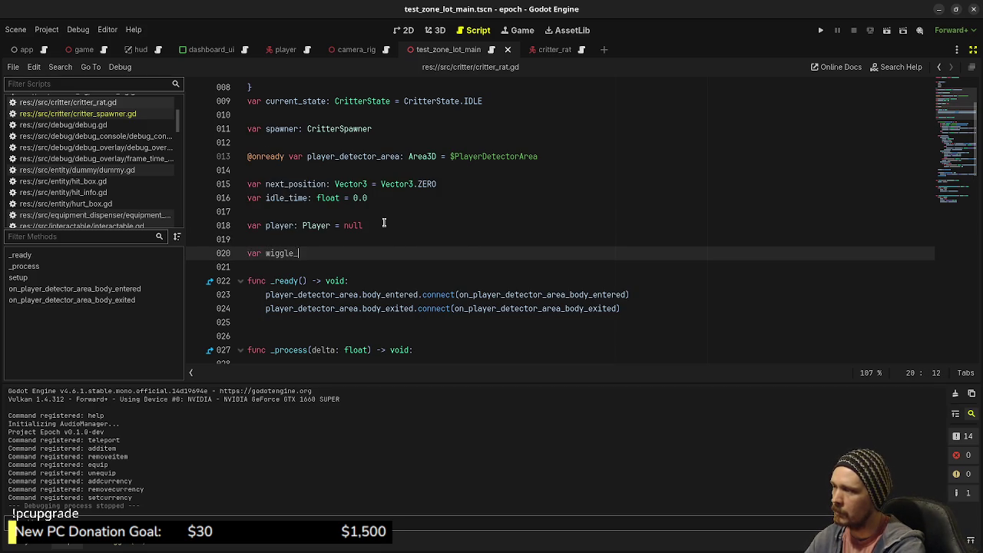
type("loat = 0.0")
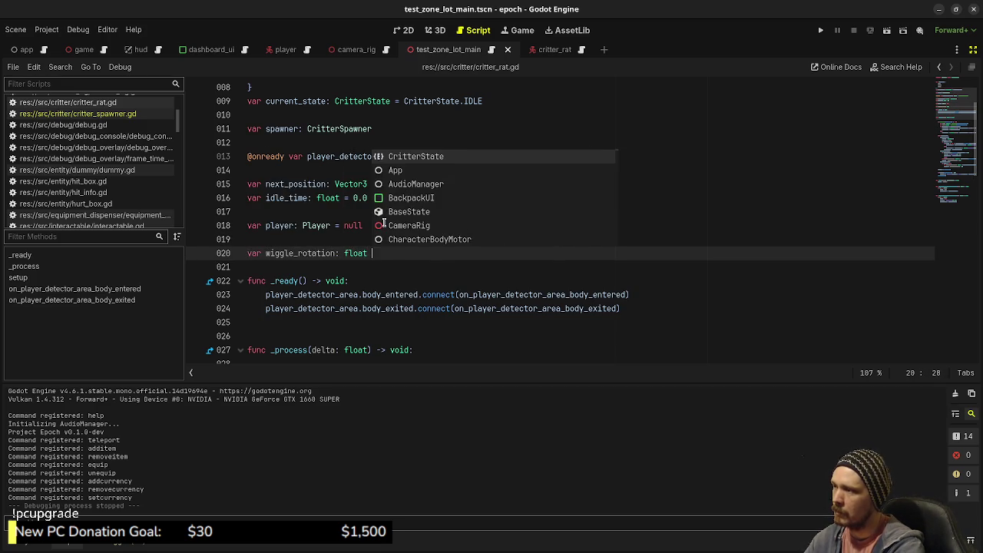
key("ctrl+s")
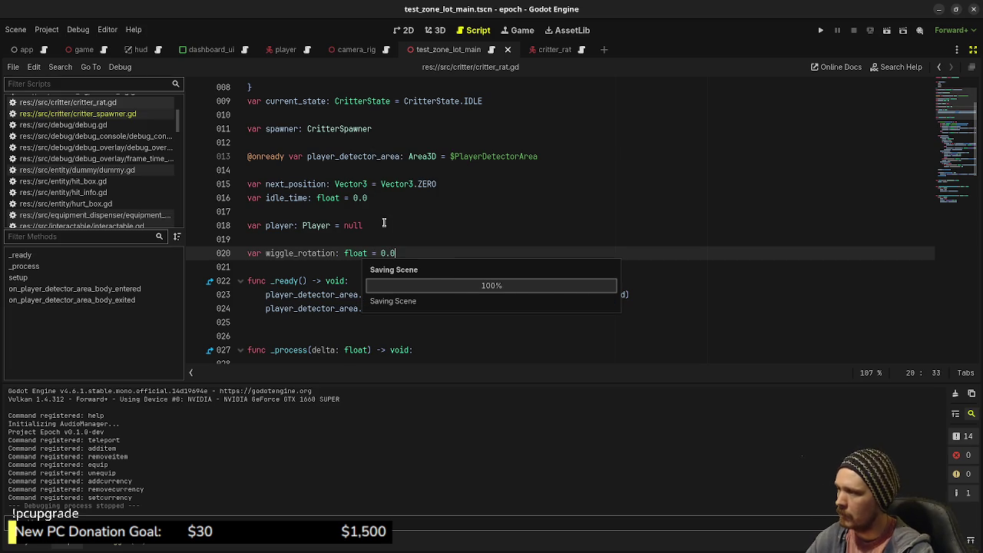
Start a wiggle_rotation = sin( line below the gravity line.
scroll(384, 222, "down", 15)
scroll(356, 252, "up", 2)
left_click(399, 236)
key("Return")
key("Return")
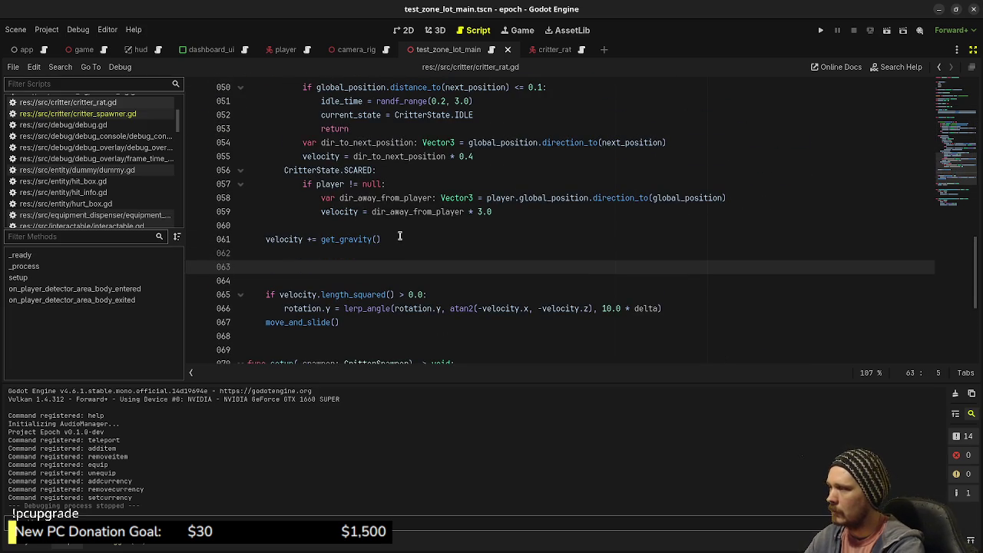
type("wiggle_rotatio")
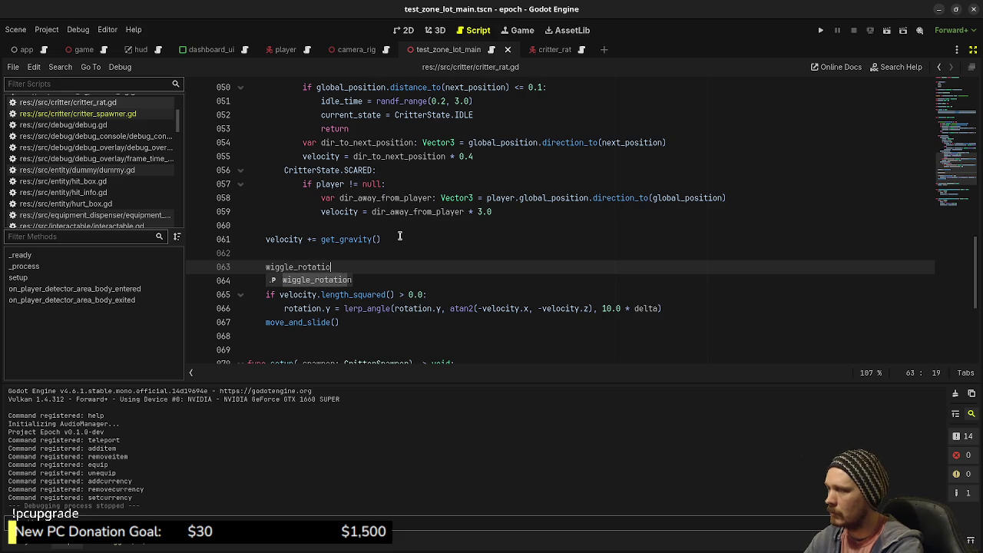
type("n = sin(")
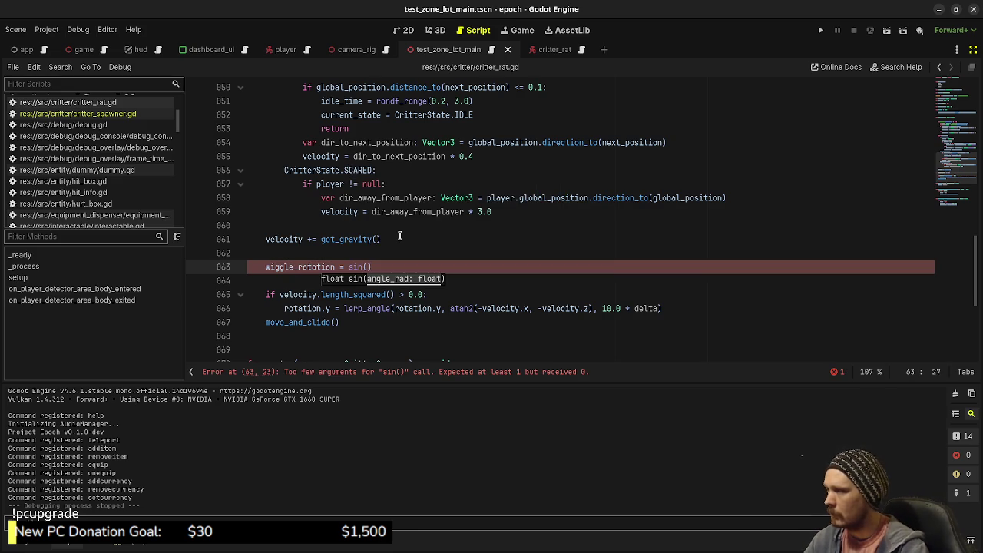
Declare var ticks: float = 0.0 below wiggle_rotation and save.
scroll(399, 236, "up", 12)
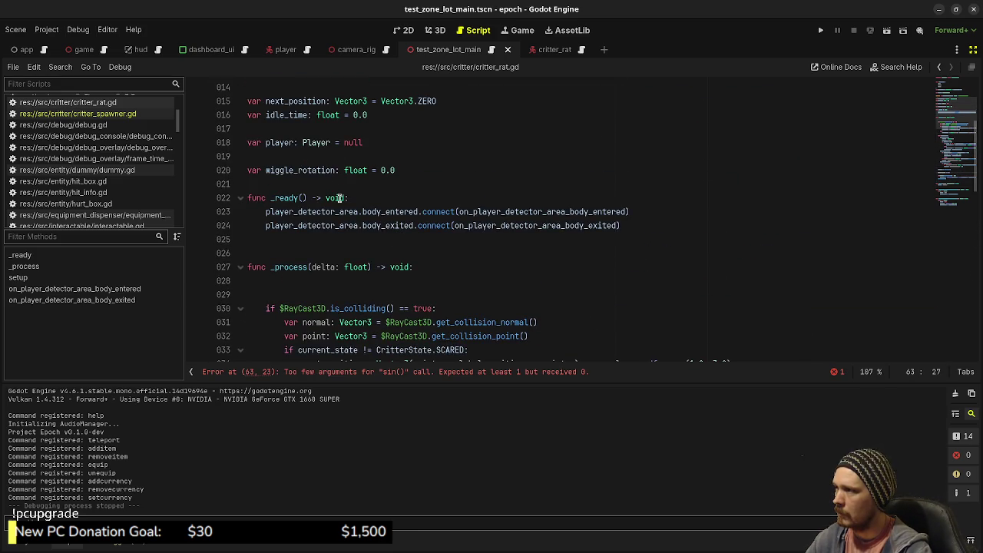
left_click(437, 170)
key("Return")
type("var tic")
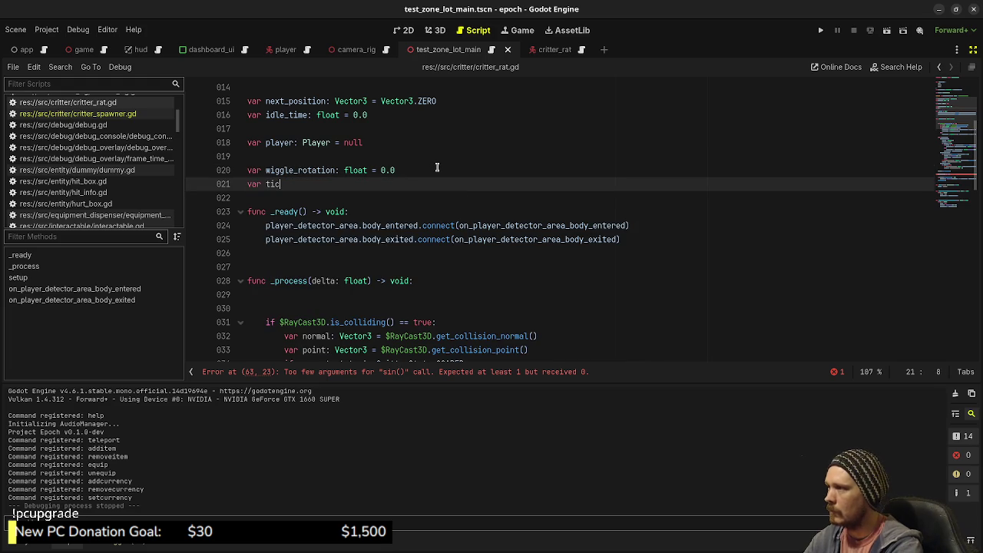
type("ks: float")
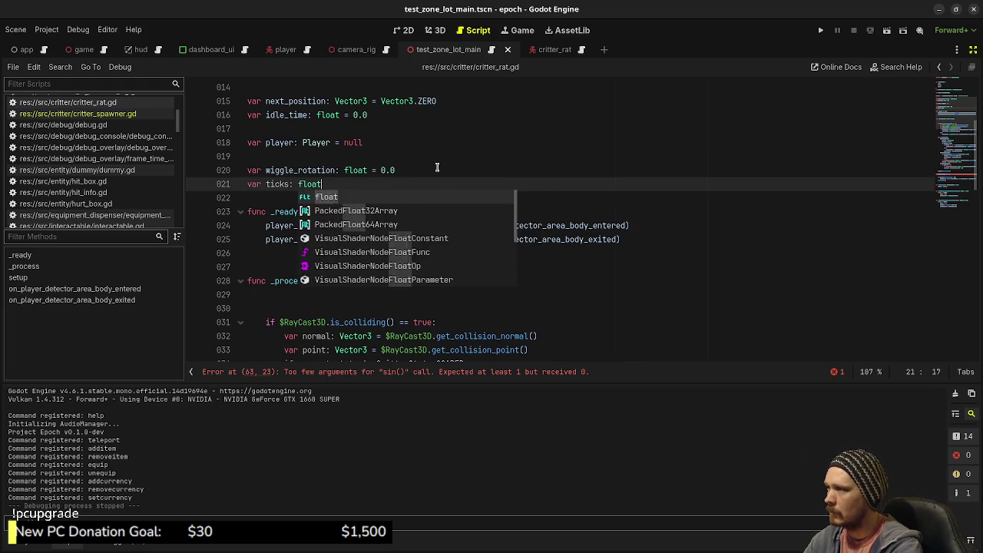
type(" = 0.0")
key("ctrl+s")
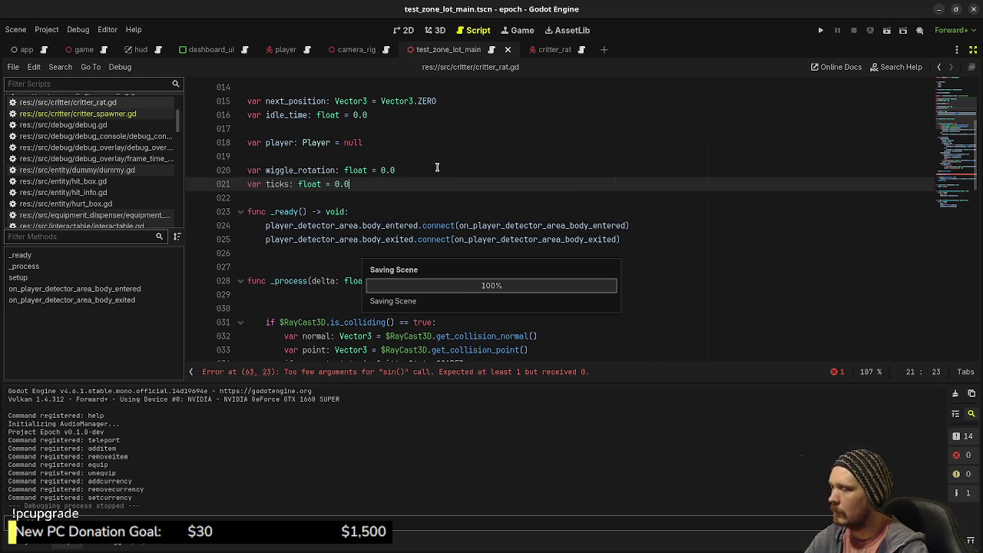
Complete the line as sin(ticks * (velocity.length() * 0.2)) * deg_to_rad(10.0) and save.
scroll(373, 178, "down", 3)
scroll(373, 177, "down", 9)
left_click(367, 280)
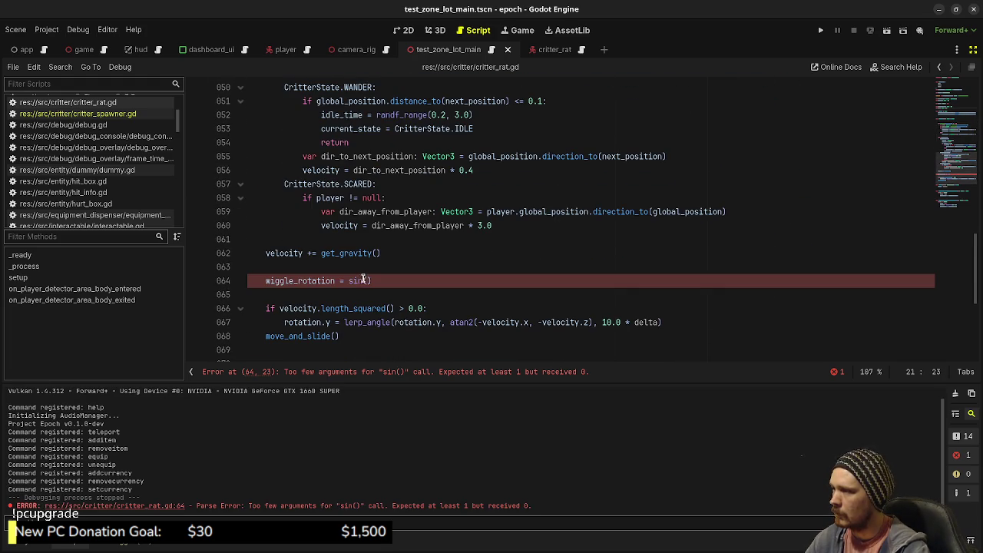
type("ticks")
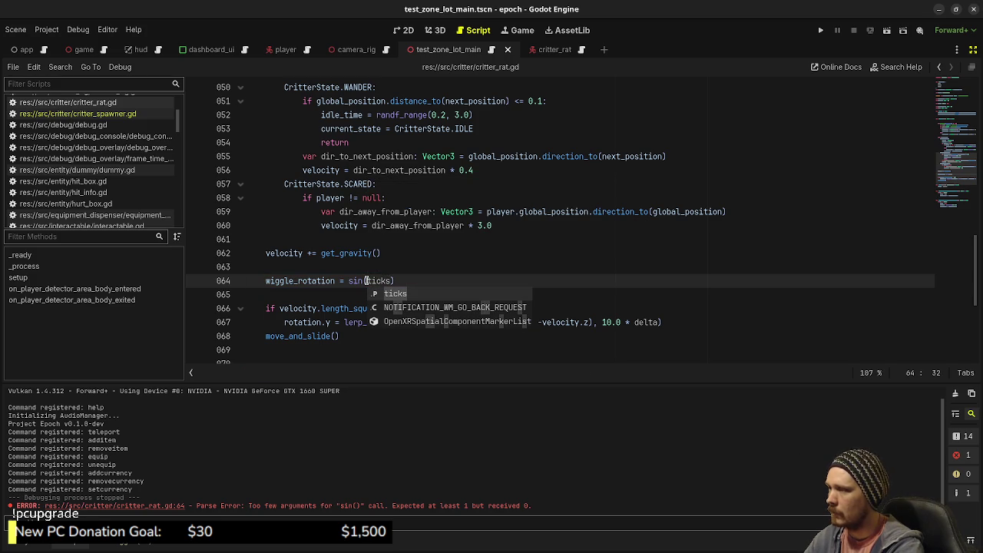
type(" *")
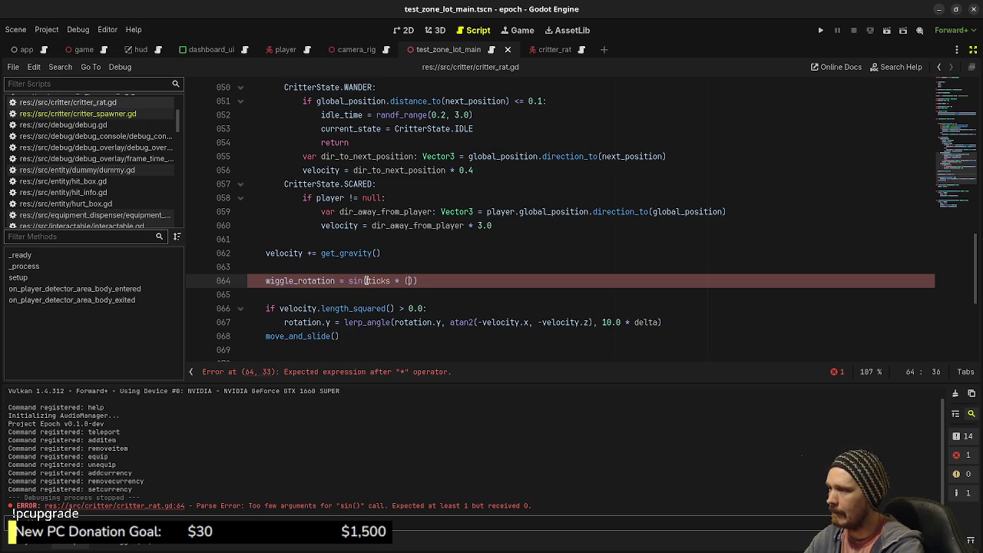
type("velocity.get_")
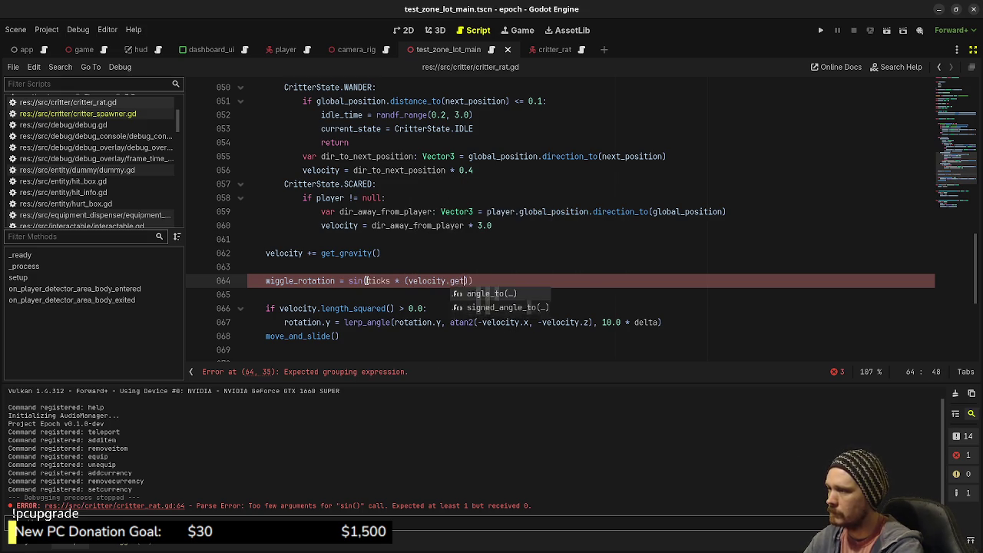
type("l")
key("BackSpace")
key("BackSpace")
key("BackSpace")
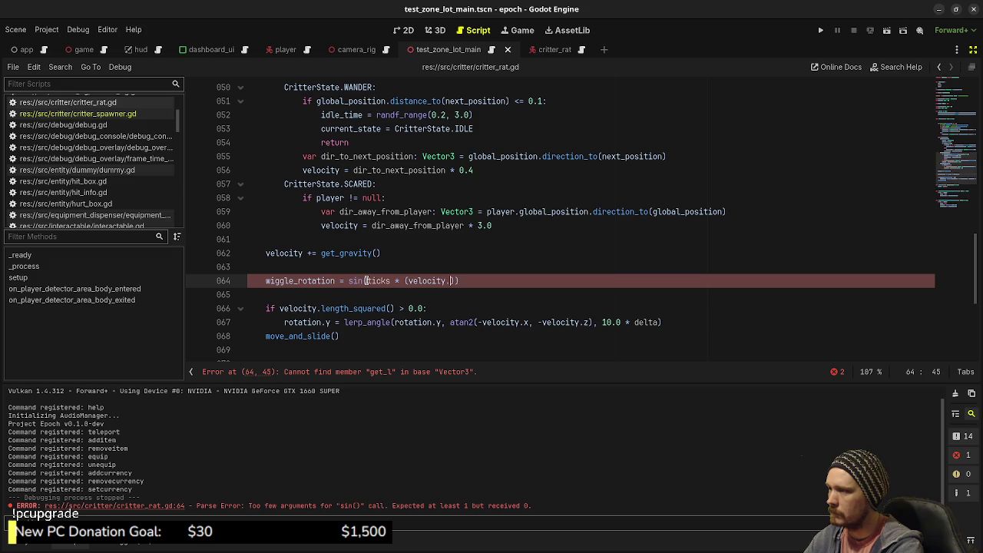
type("len")
key("Return")
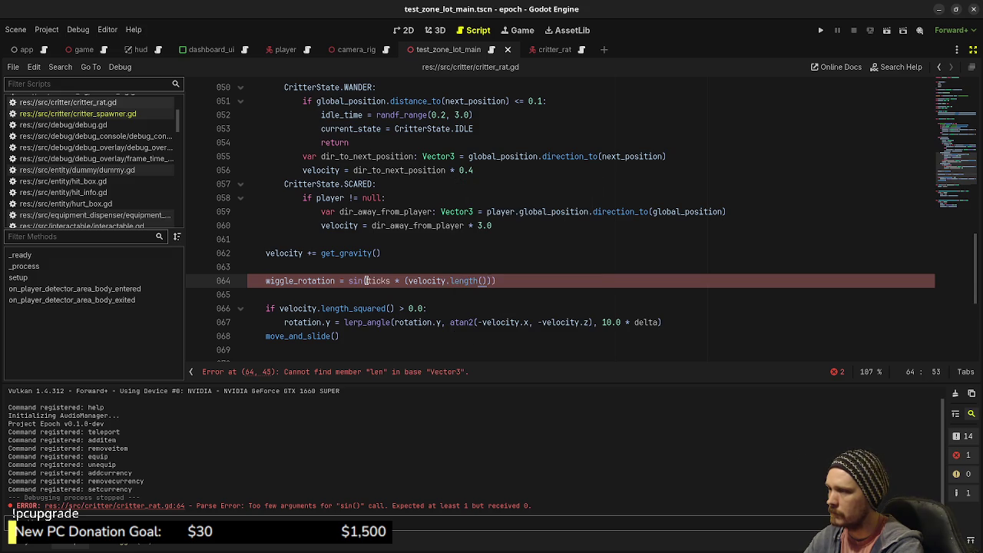
type("* 0.2")
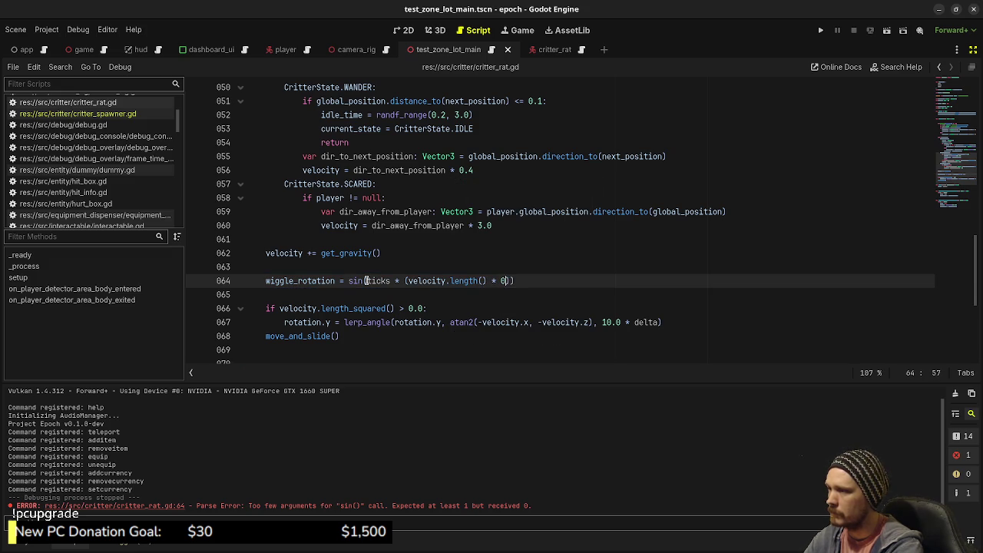
type(")")
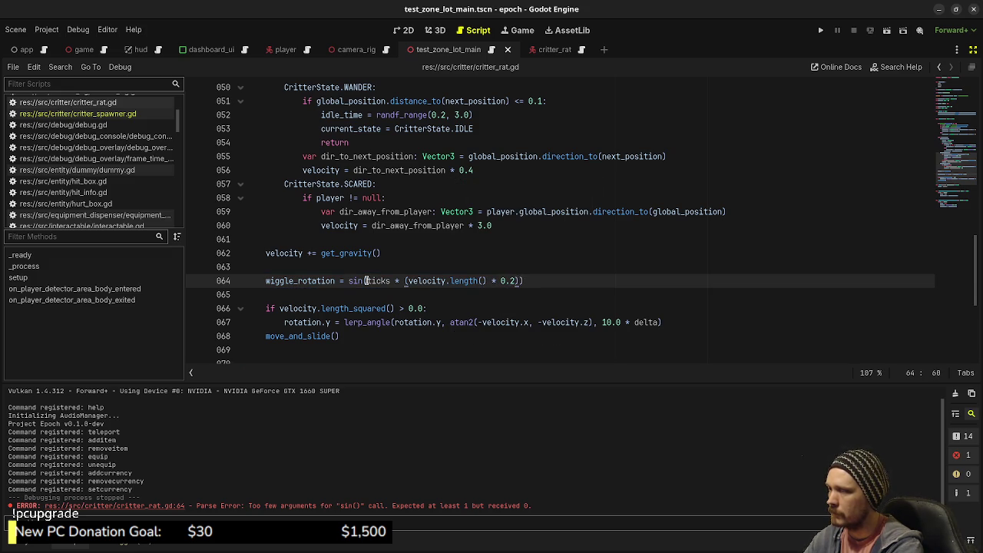
type(") ")
type("* deg_ro")
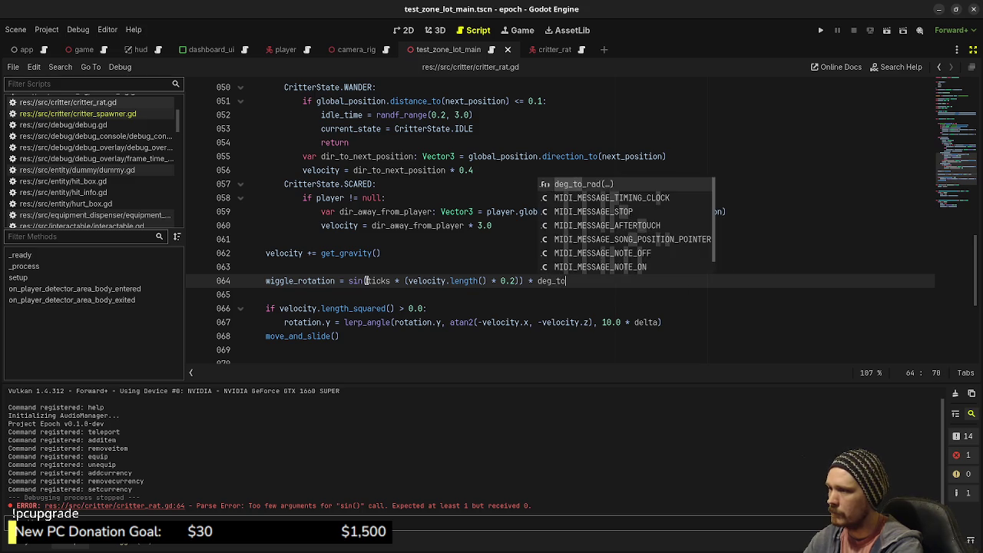
key("Return")
type("10.0")
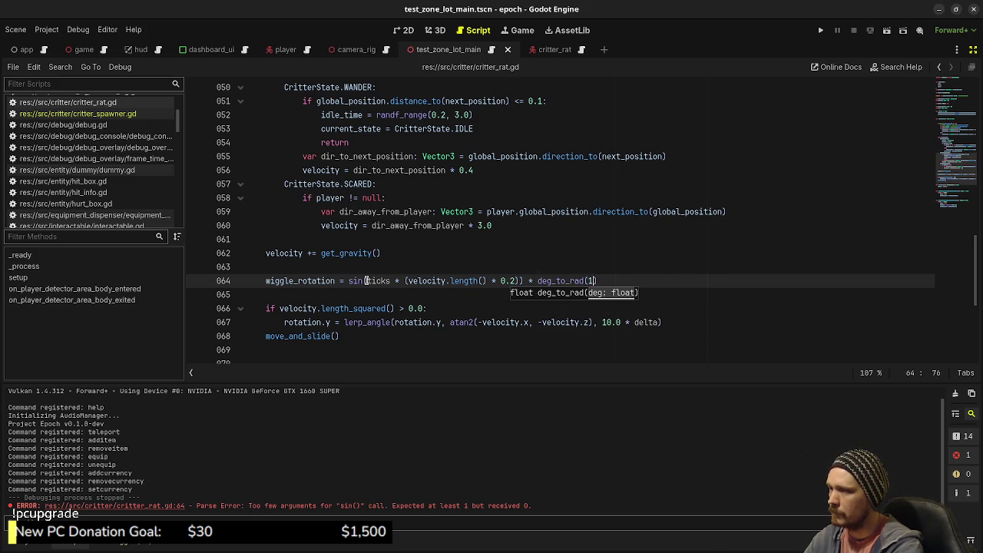
key("ctrl+s")
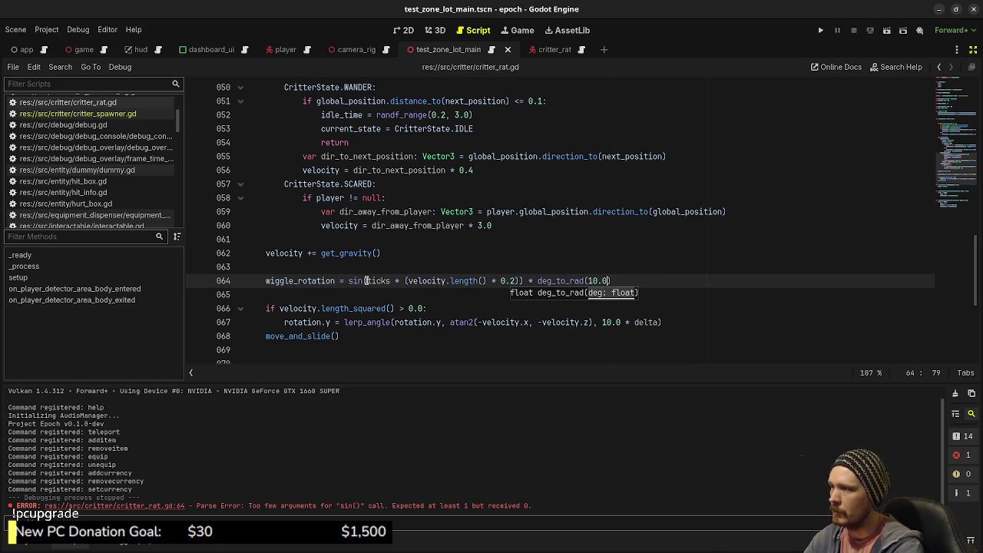
left_click(347, 322)
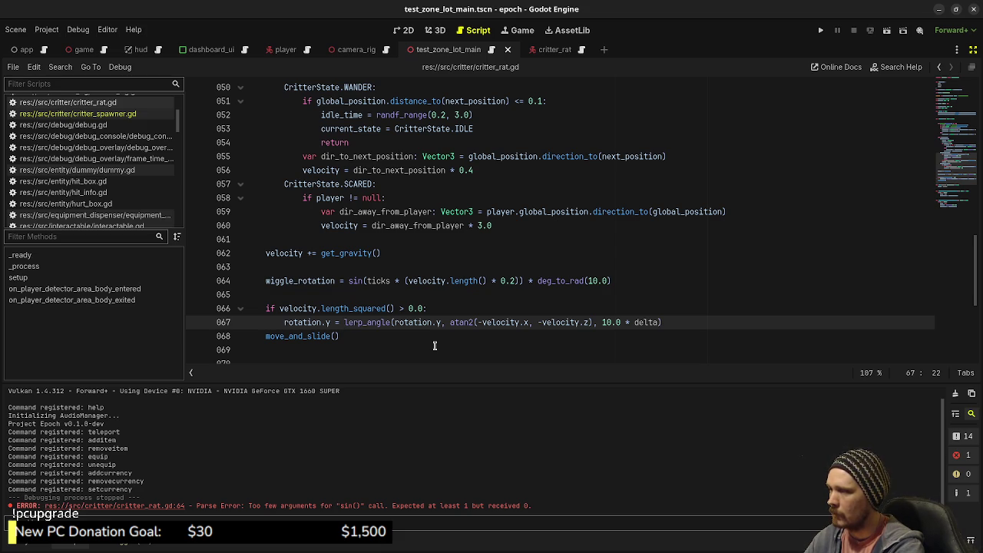
Add + wiggle_rotation to the atan2 target in lerp_angle and save.
type("+ wiggle_rot")
type("ation")
key("ctrl+s")
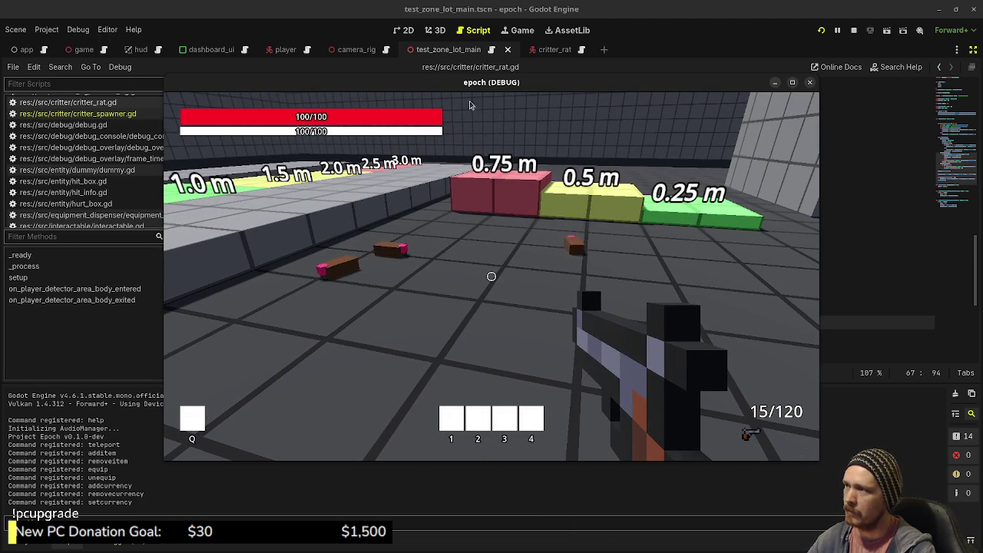
mouse_move(476, 82)
left_mouse_down()
mouse_move(490, 298)
mouse_move(504, 342)
left_mouse_up()
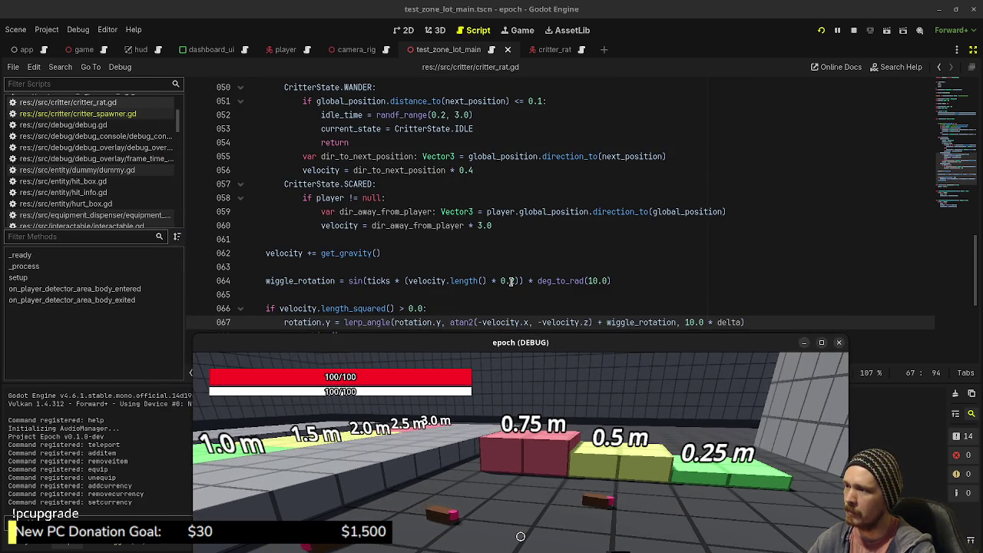
Change the wiggle's velocity factor from 0.2 to 0.5 and save.
left_click(511, 281)
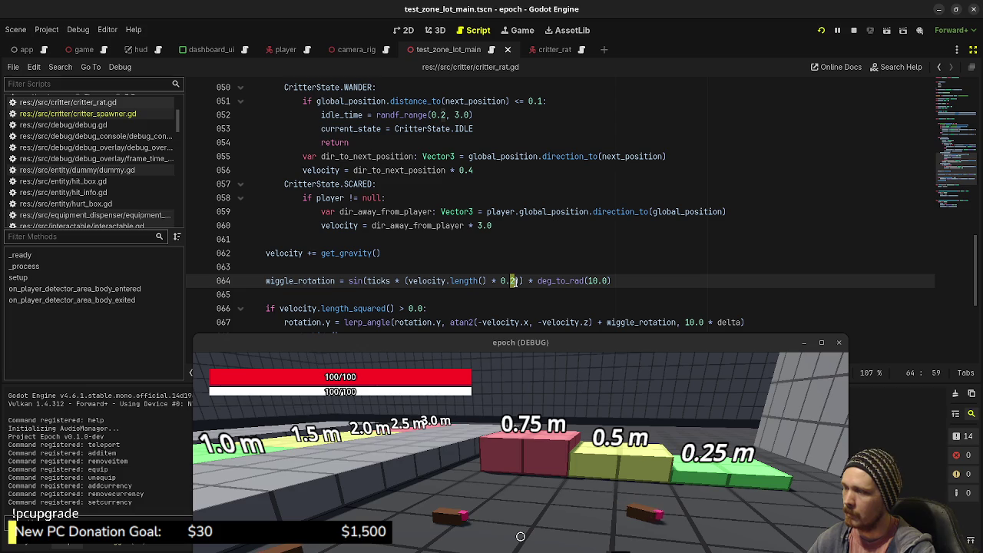
key("BackSpace")
type("5")
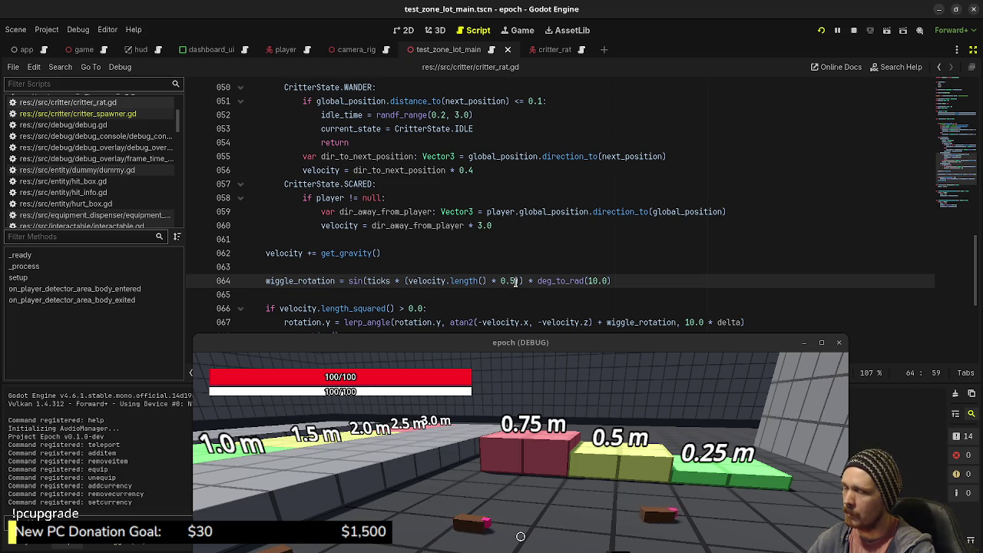
key("ctrl+s")
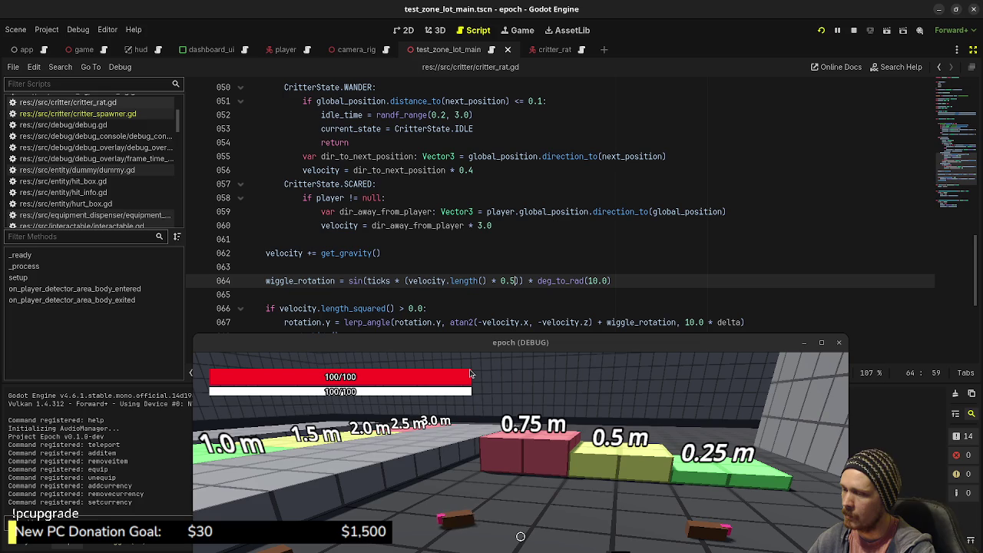
left_click_drag(470, 374, 472, 298)
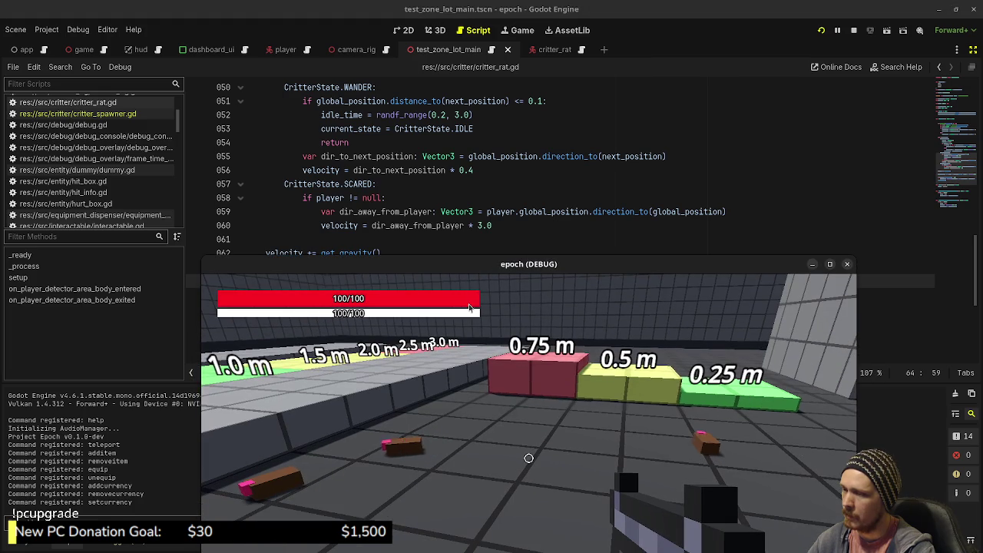
left_click_drag(523, 261, 512, 357)
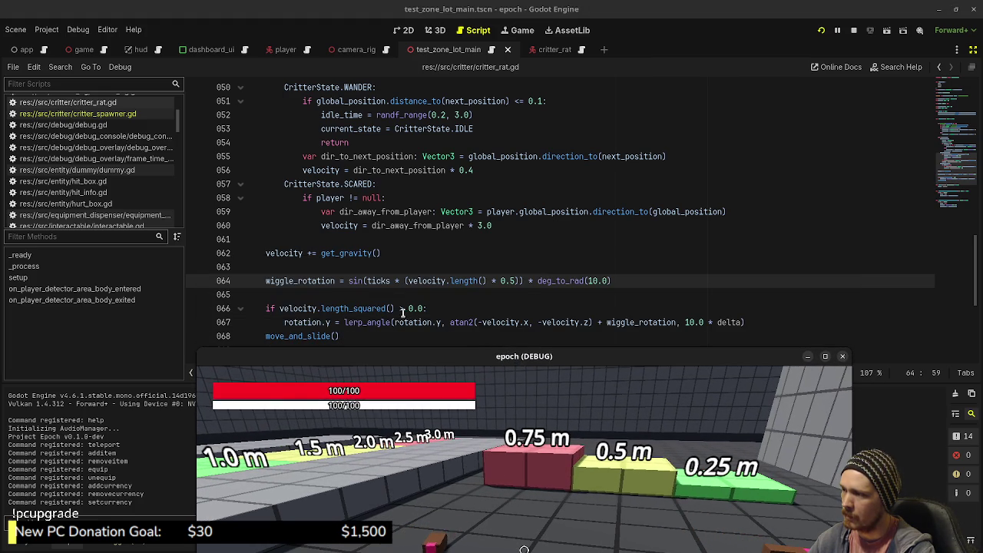
Replace velocity.length_squared() with velocity.length() in the rotation check and save.
left_click_drag(361, 308, 386, 308)
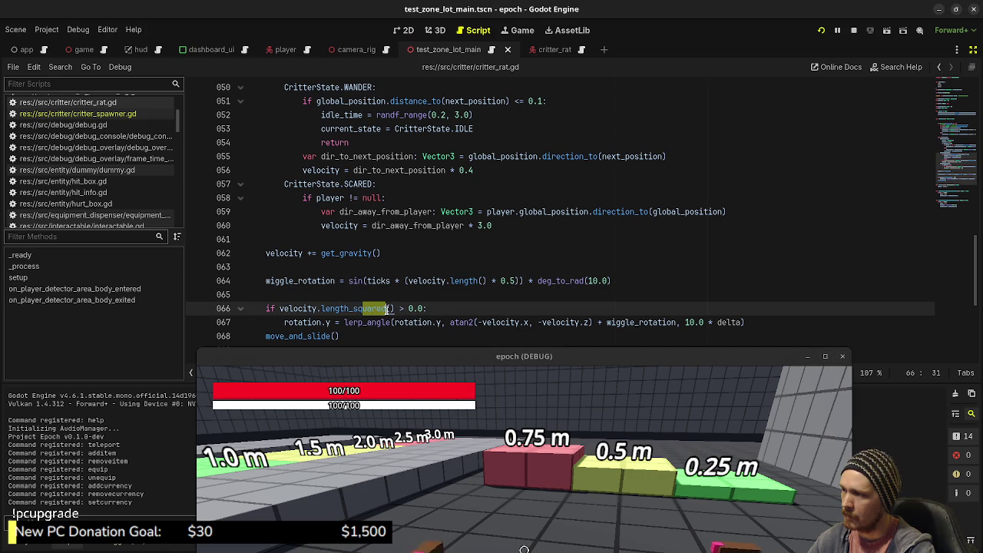
key("BackSpace")
key("BackSpace")
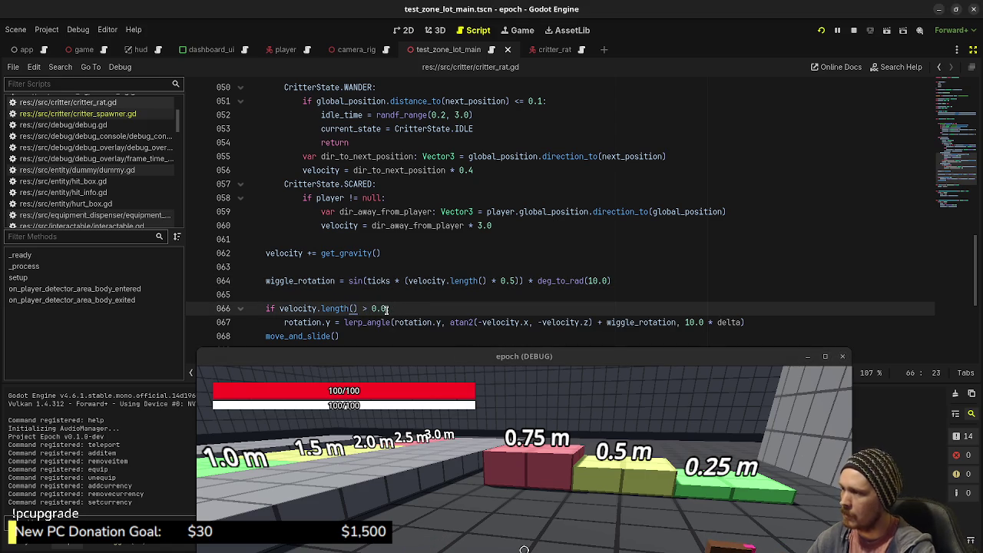
key("ctrl+s")
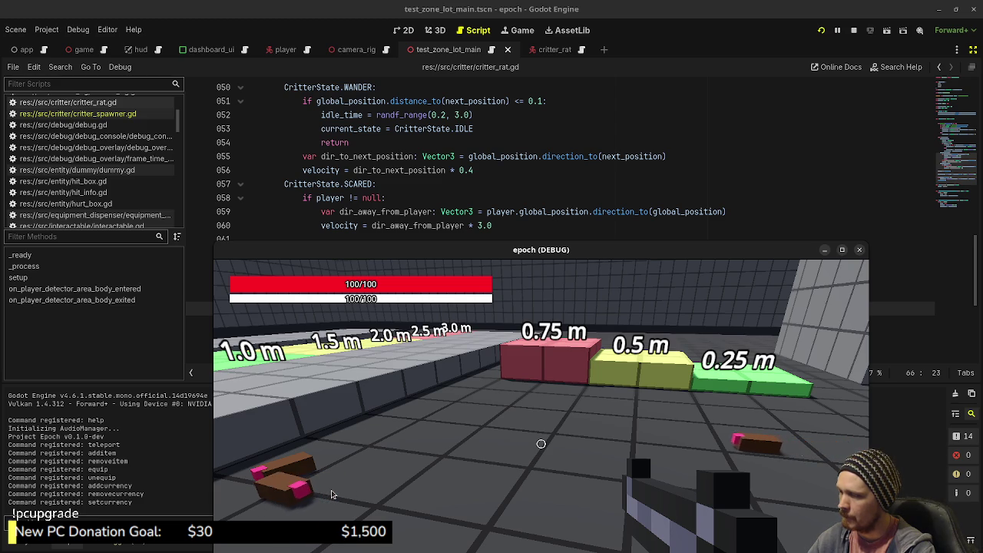
left_click_drag(446, 261, 418, 418)
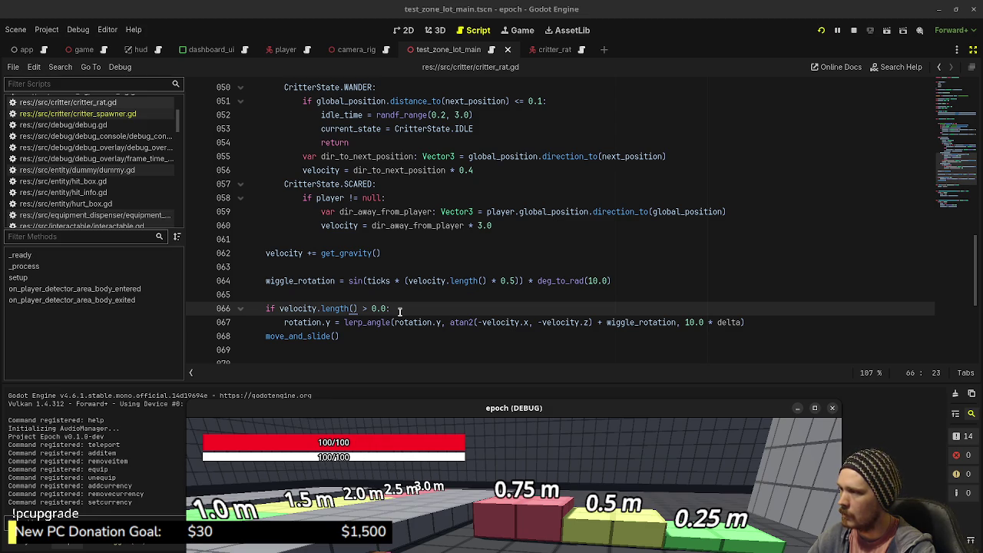
Comment out the velocity check, make rotation.y lerp only toward wiggle_rotation, save, and restart the game.
left_click(265, 308)
type("#")
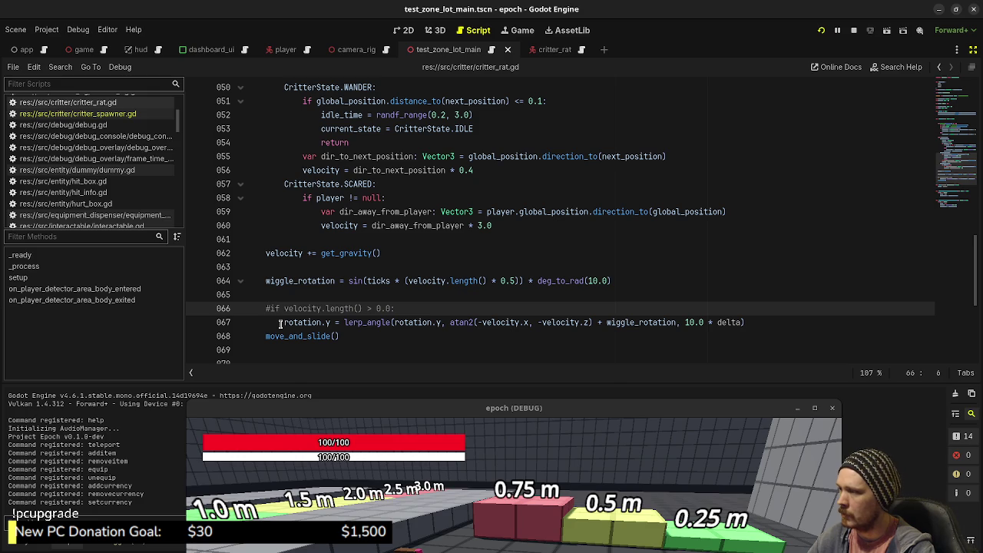
left_click(280, 322)
left_click(485, 322)
left_click_drag(450, 322, 592, 323)
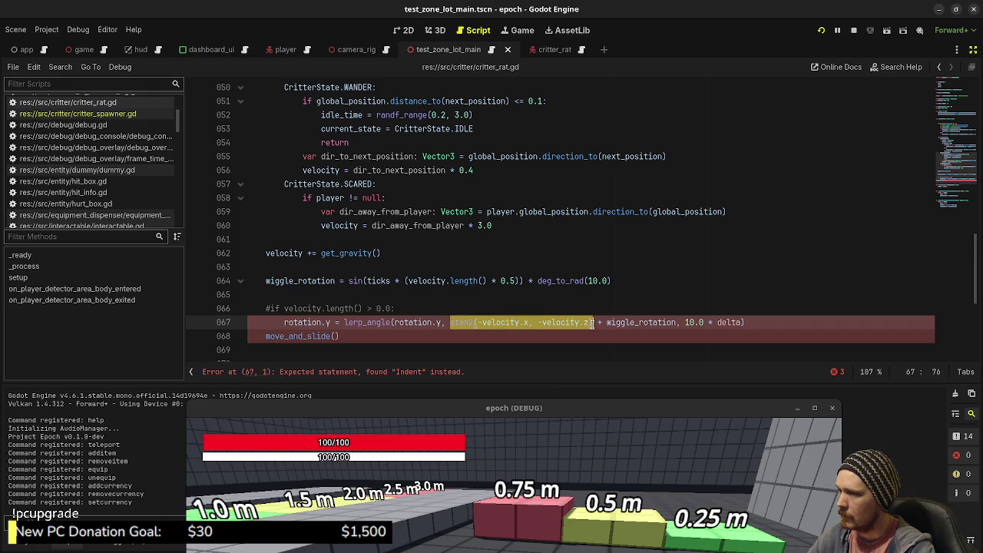
key("BackSpace")
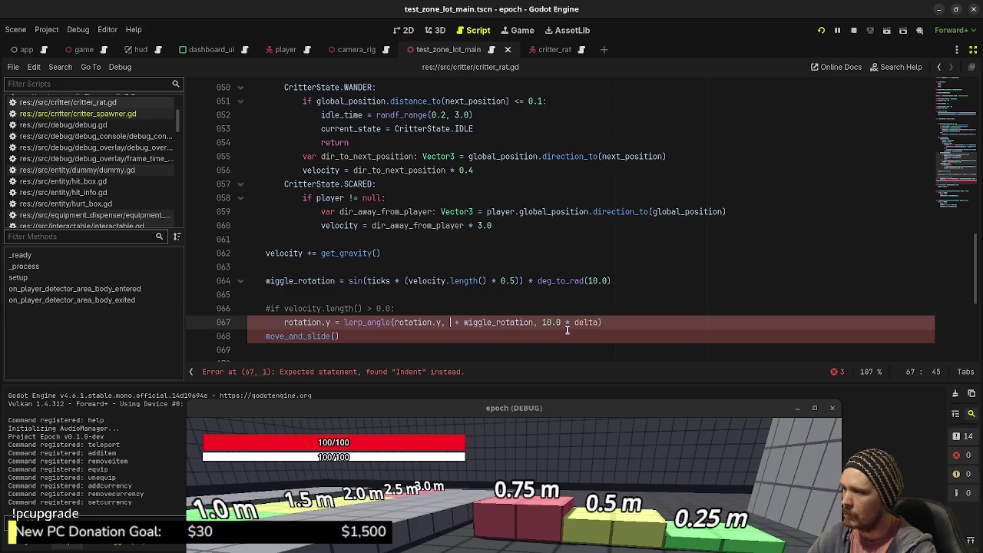
key("BackSpace")
key("BackSpace")
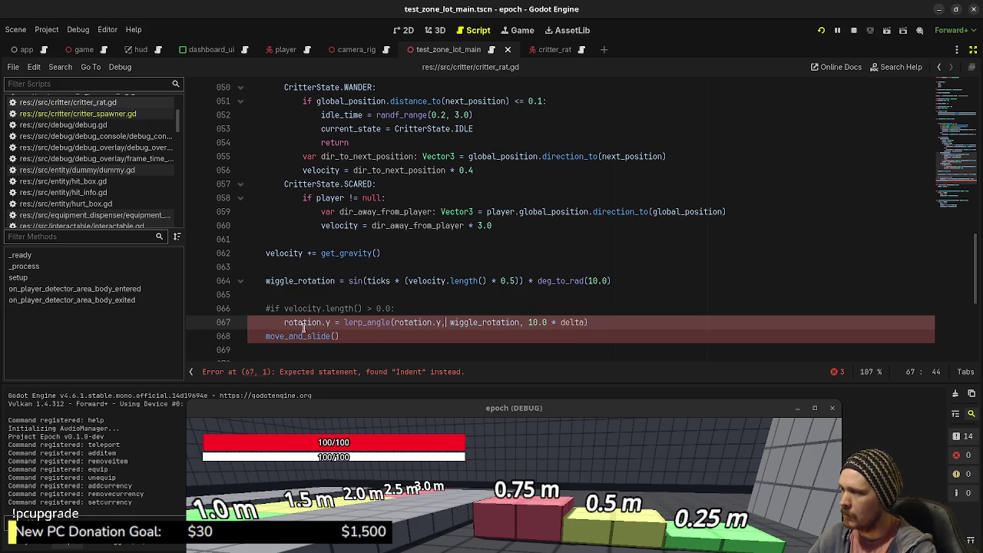
key("BackSpace")
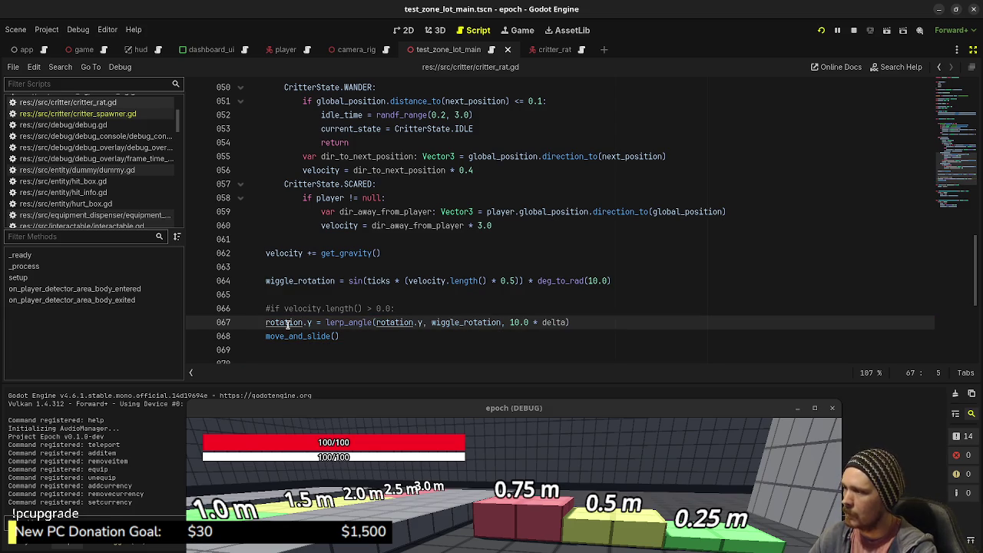
key("ctrl+s")
key("F8")
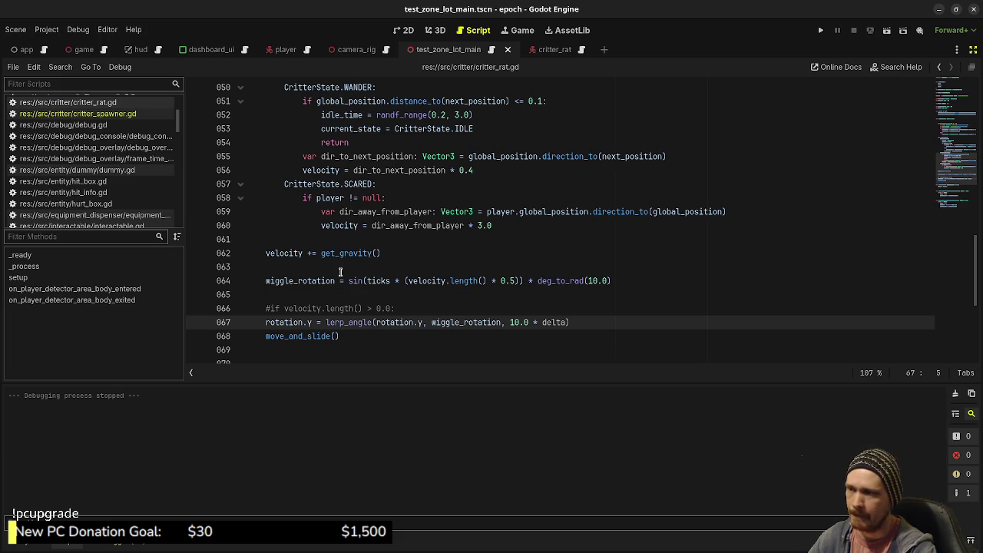
left_click(820, 30)
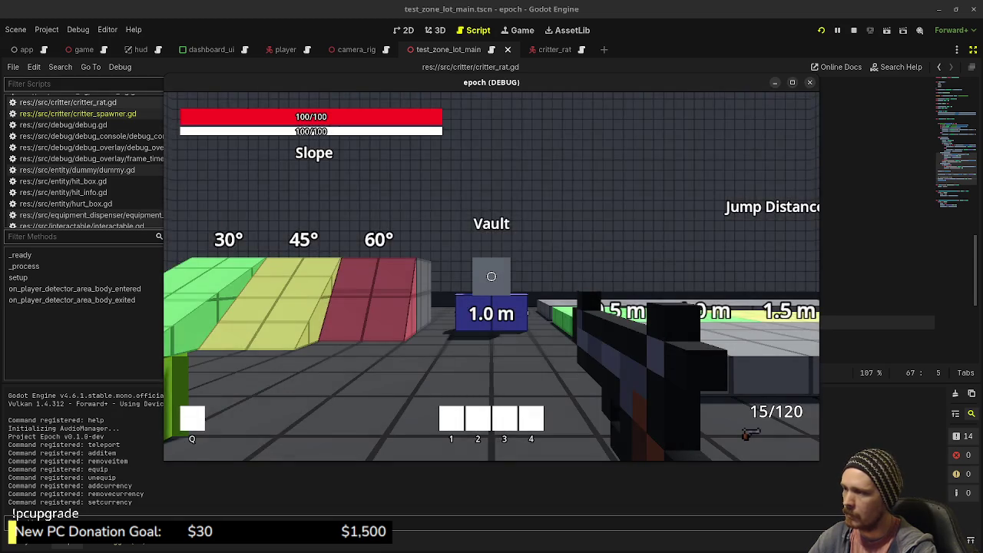
Walk the player toward the rats, then return to the wiggle_rotation line in the script.
key("w")
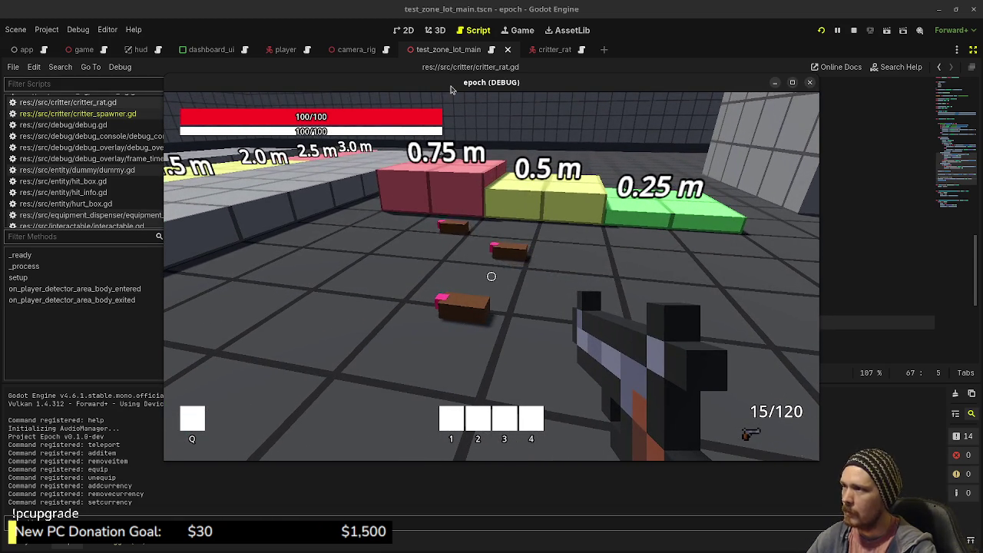
key("alt+Tab")
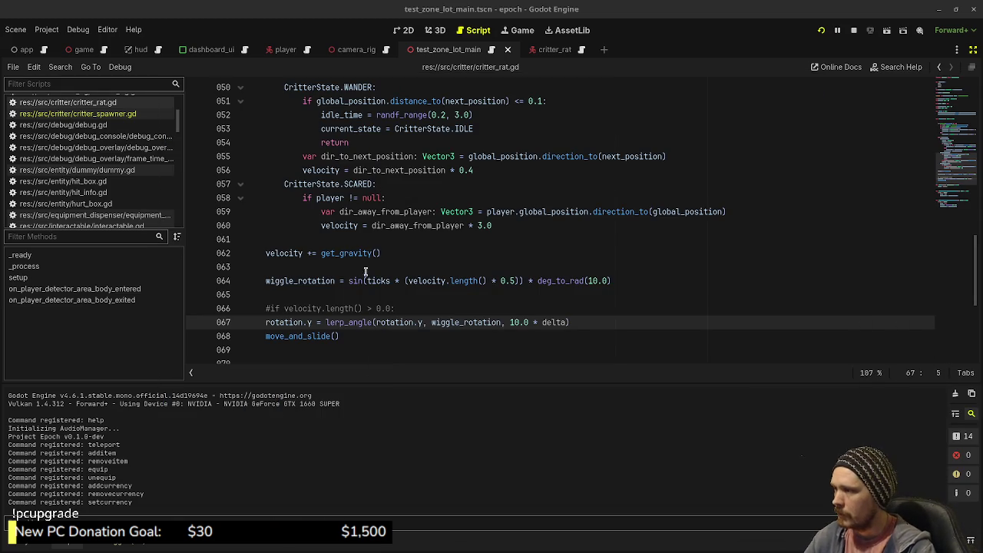
left_click(267, 280)
Try an alternative wiggle_rotation = sin(ticks) line, then revert to the original line.
key("ctrl+k")
key("End")
key("Return")
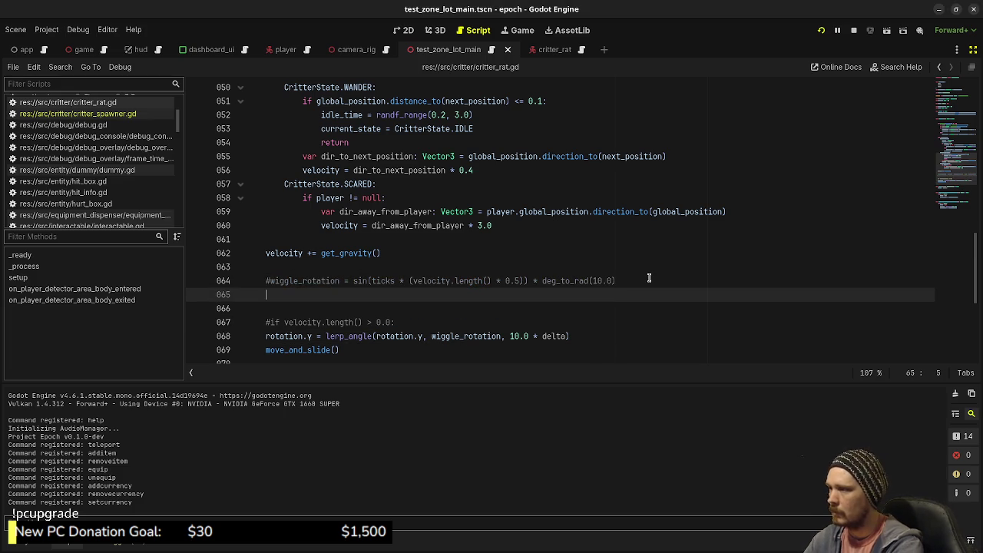
type("wiggle_")
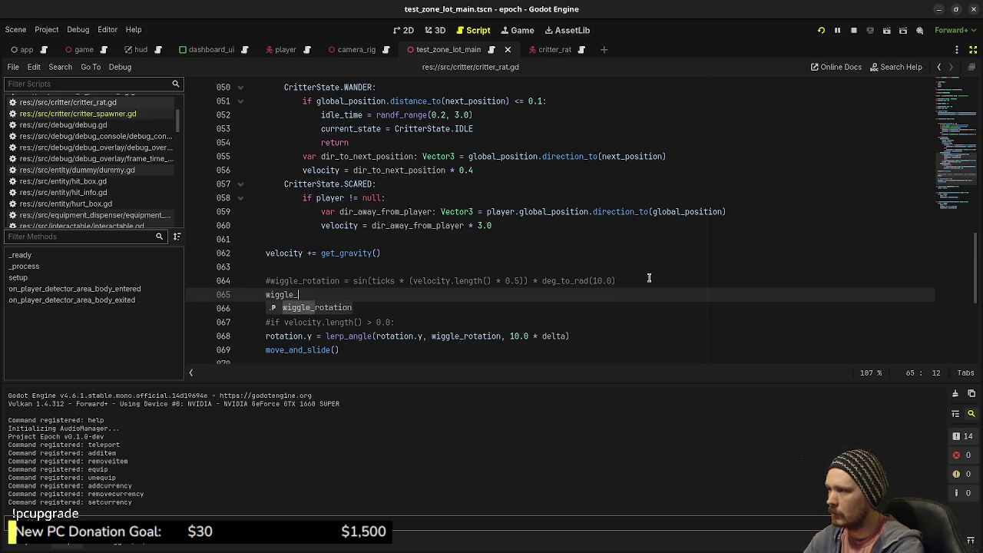
type("rotation =")
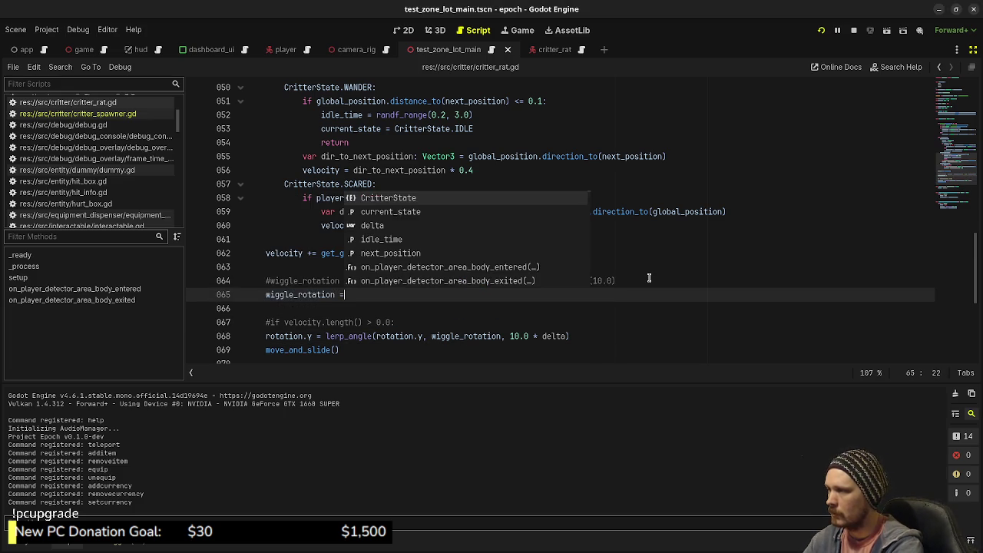
type(" sin(ticks")
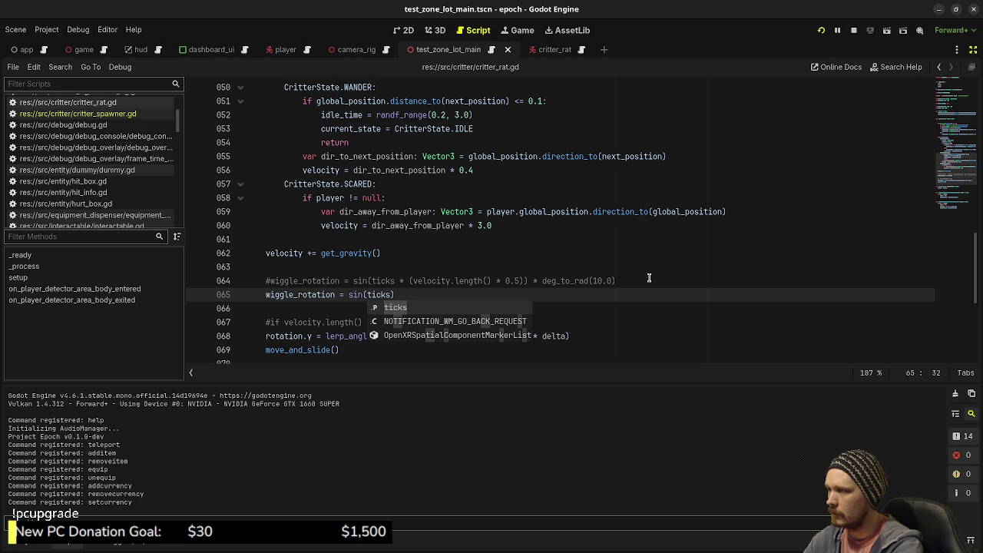
key("ctrl+shift+k")
key("ctrl+k")
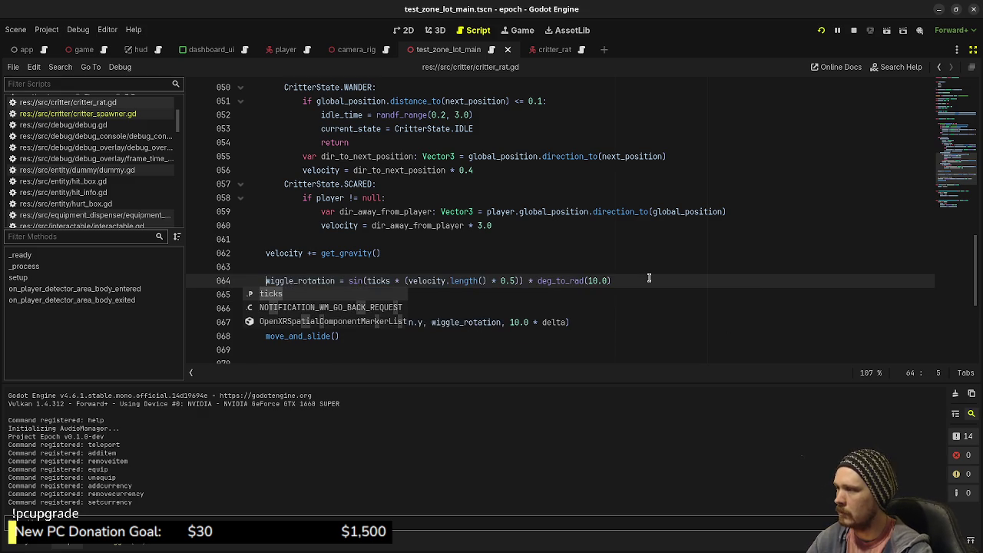
Insert ticks += 1 as the first line of _process and save.
scroll(581, 219, "up", 10)
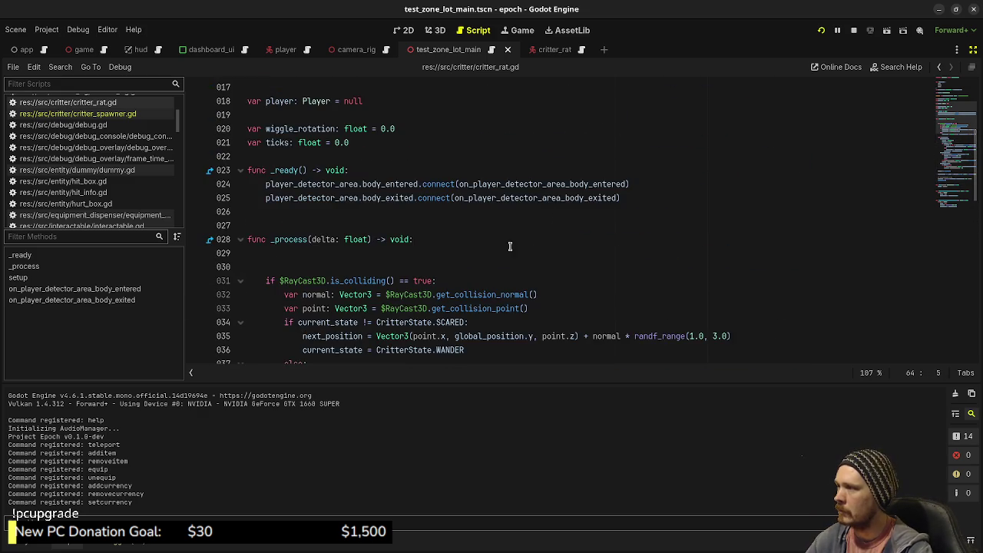
scroll(523, 234, "down", 4)
scroll(460, 199, "up", 2)
left_click(379, 170)
key("BackSpace")
key("Return")
type("ticks+")
key("ctrl+s")
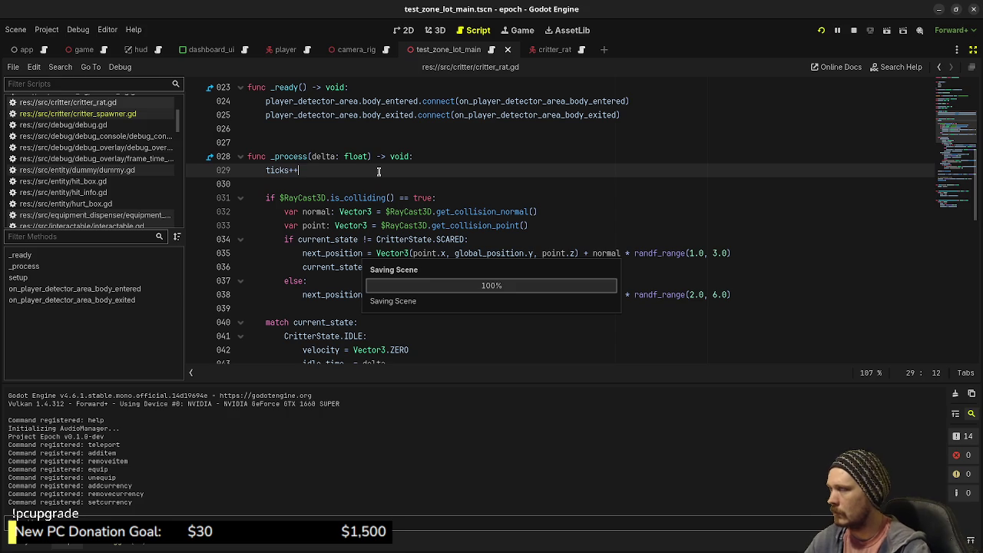
key("BackSpace")
key("BackSpace")
key("BackSpace")
type("+= 1")
key("ctrl+s")
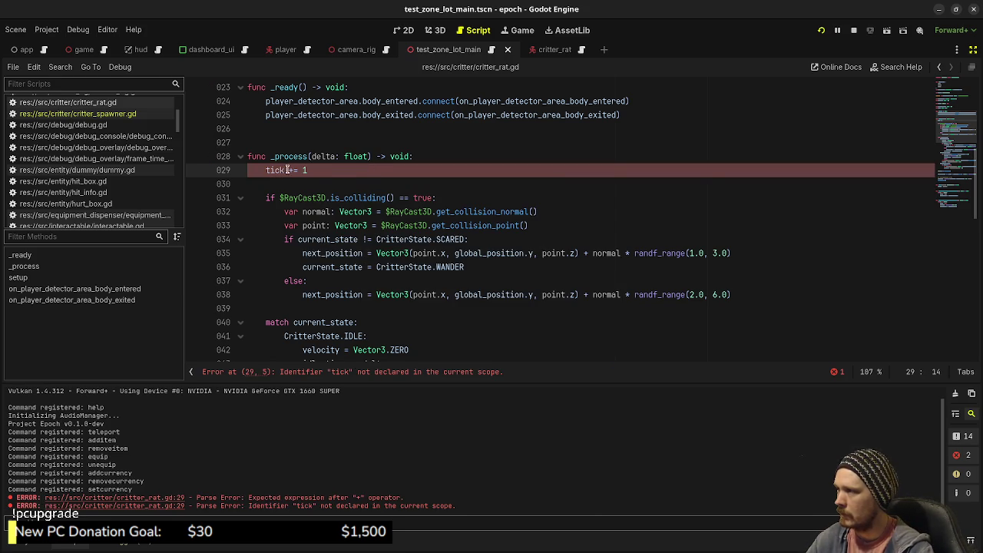
Retouch the ticks increment line, then scroll back down the script.
type("s")
key("Escape")
left_click_drag(311, 169, 293, 170)
type("+")
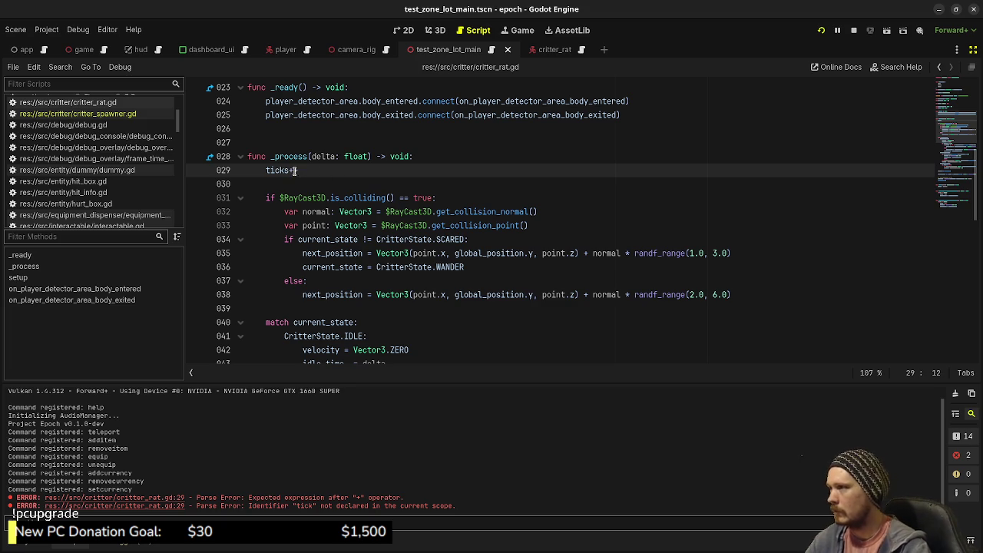
type("+")
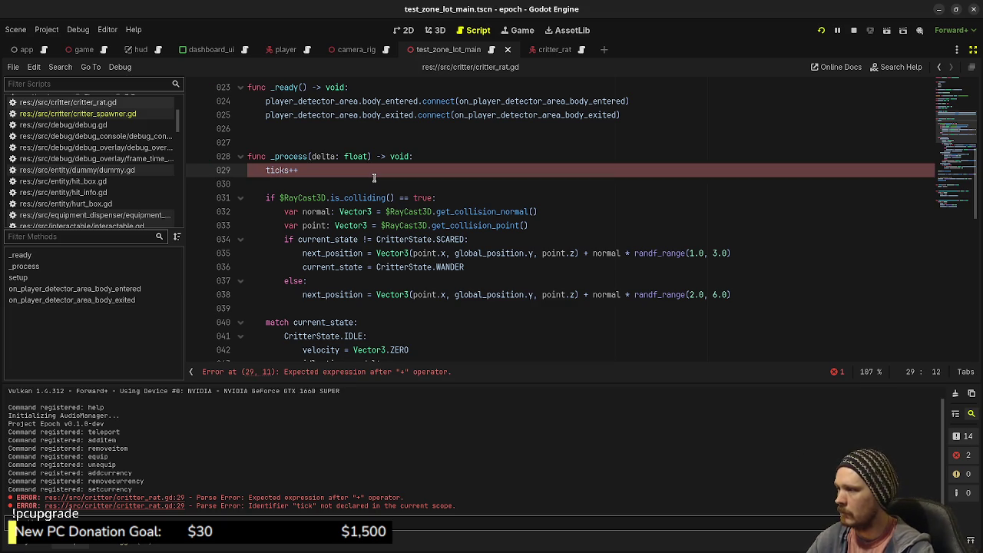
type("+ ")
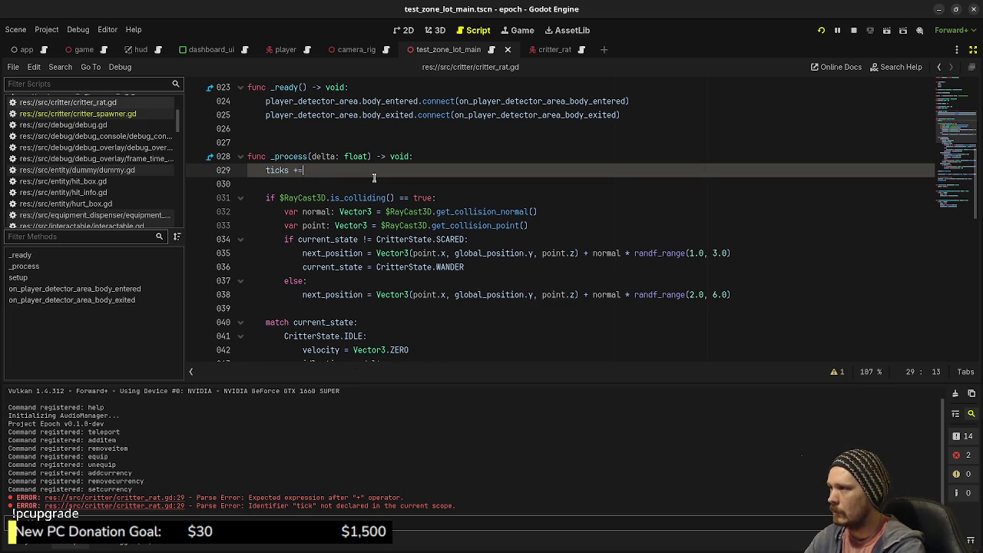
type("= 1")
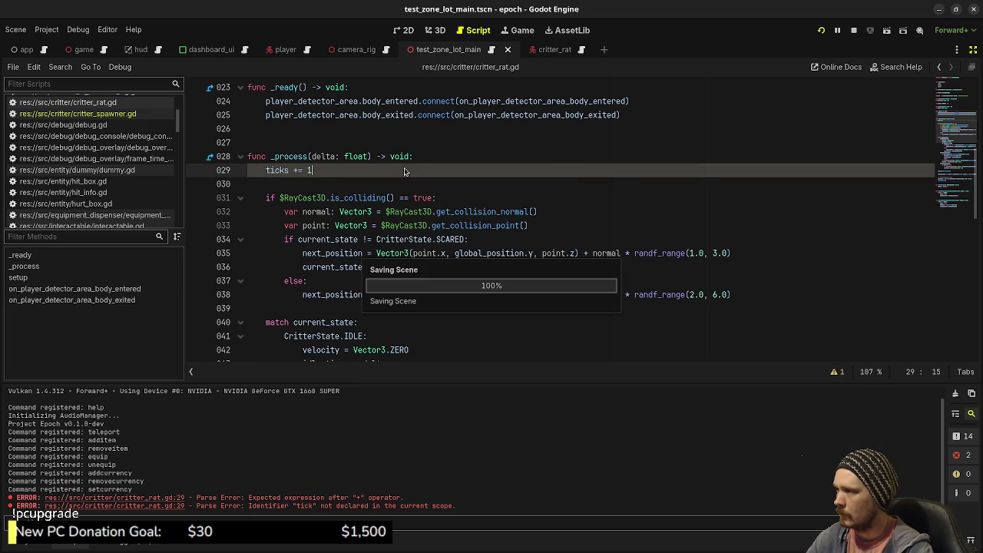
scroll(390, 201, "down", 8)
scroll(390, 201, "down", 4)
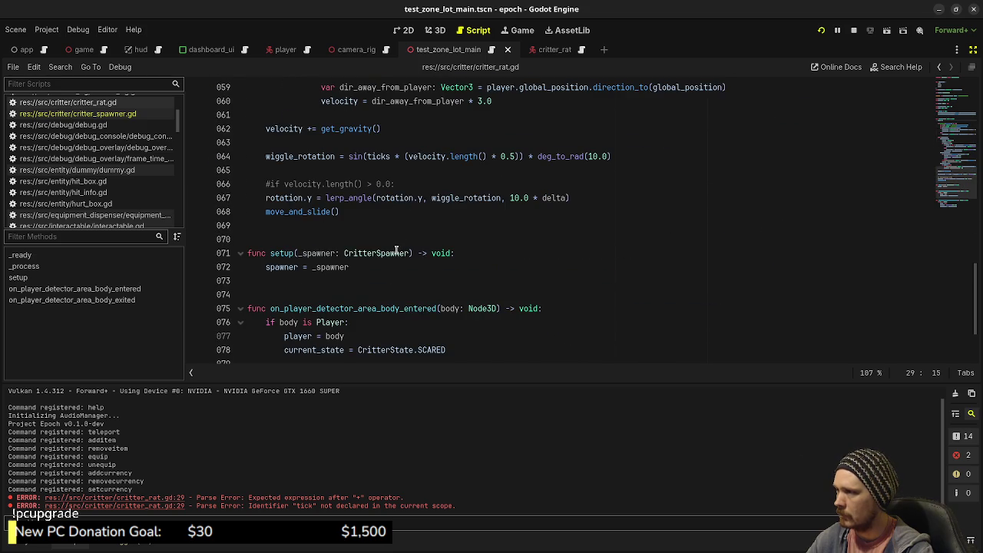
Lower the wiggle's velocity.length() multiplier on line 64 to 0.1, then shrink it further, saving each try.
scroll(397, 251, "up", 1)
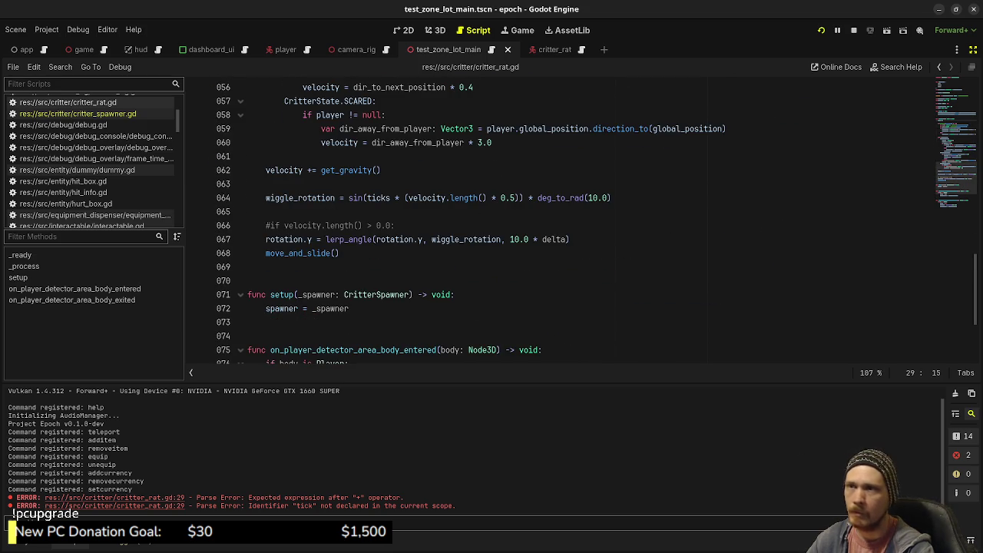
left_click(513, 197)
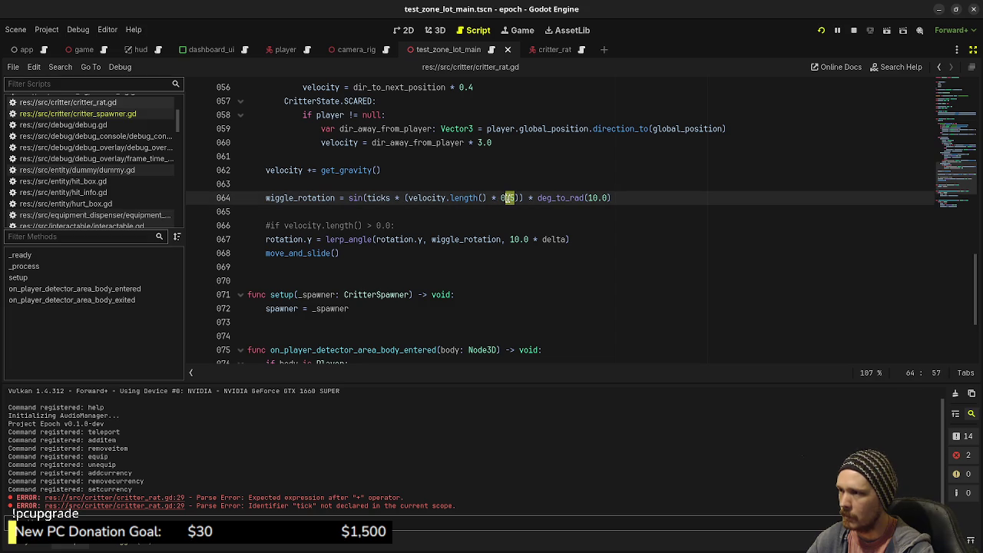
type("1")
key("ctrl+s")
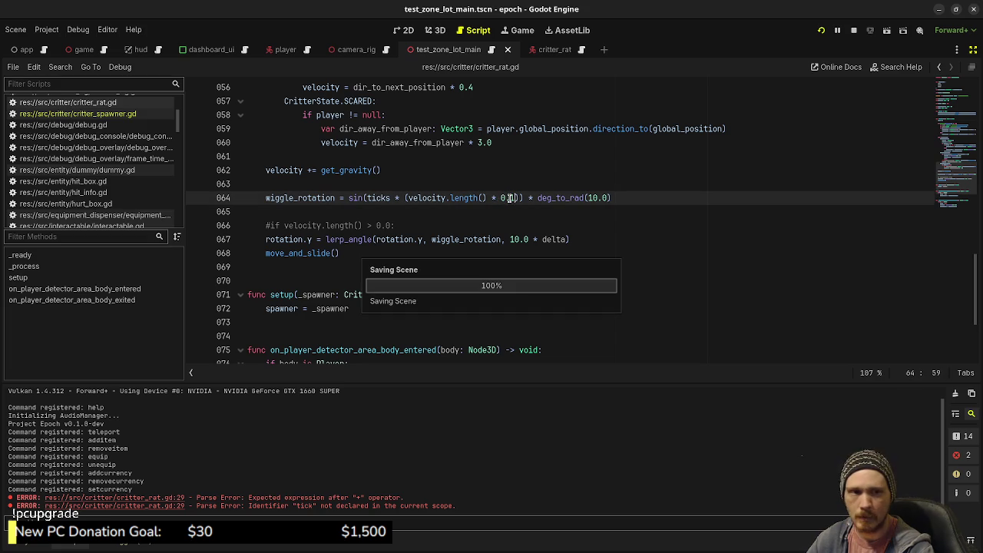
key("Left")
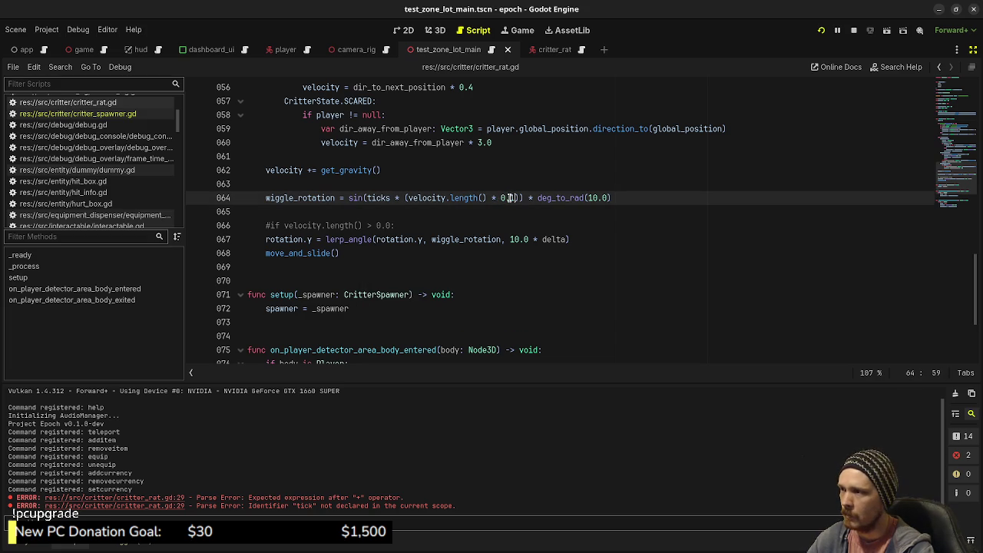
type("00")
key("ctrl+s")
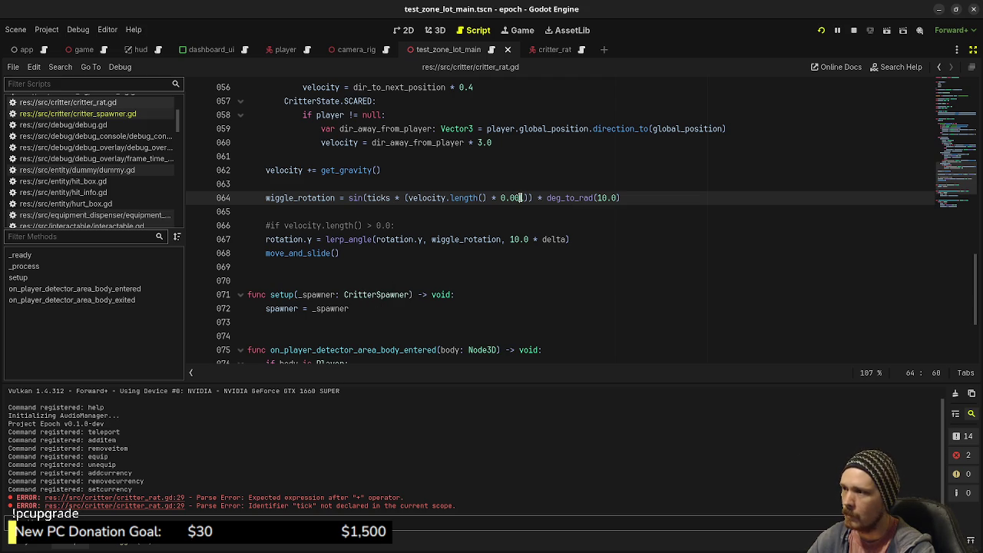
Try a 0.003 multiplier, then settle on 0.008 and save.
key("Delete")
type("3")
key("ctrl+s")
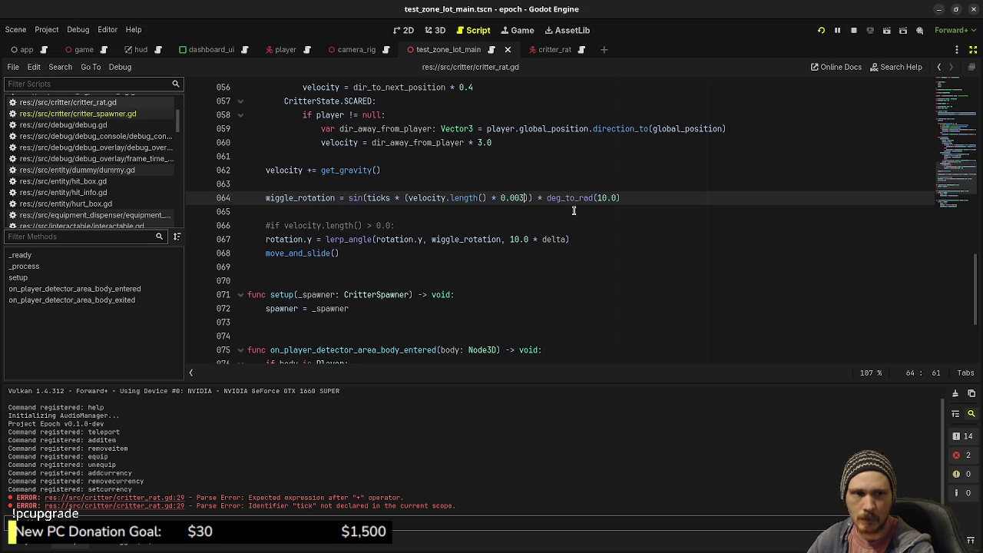
key("BackSpace")
type("8")
key("ctrl+s")
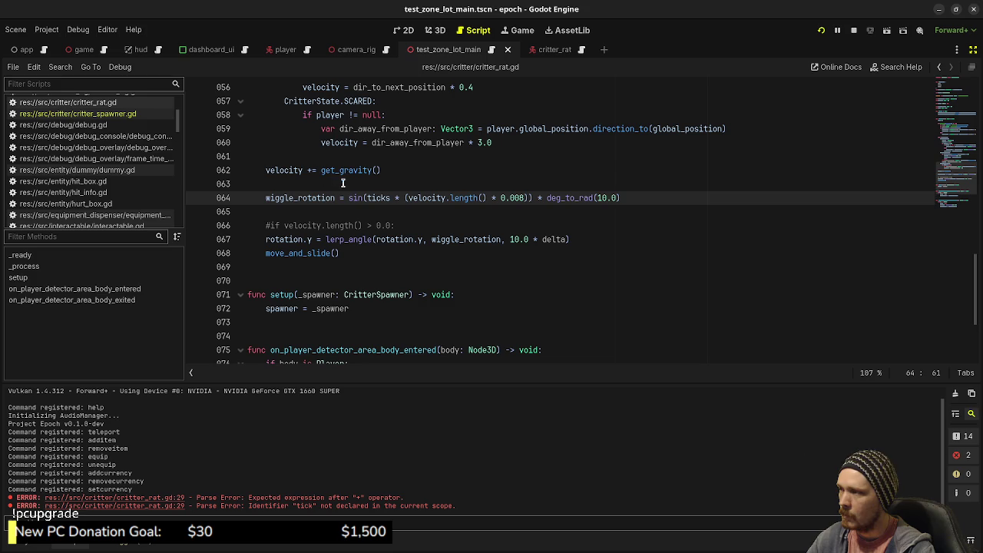
mouse_move(348, 198)
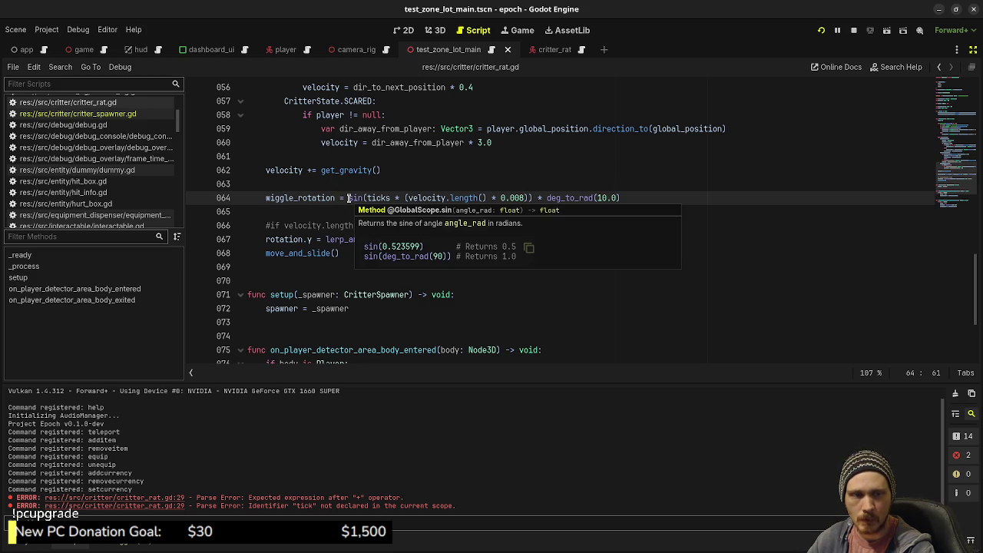
Nest the wiggle_rotation and rotation.y lines under an uncommented 'if velocity.length() > 0.0:' check and save.
left_click(365, 184)
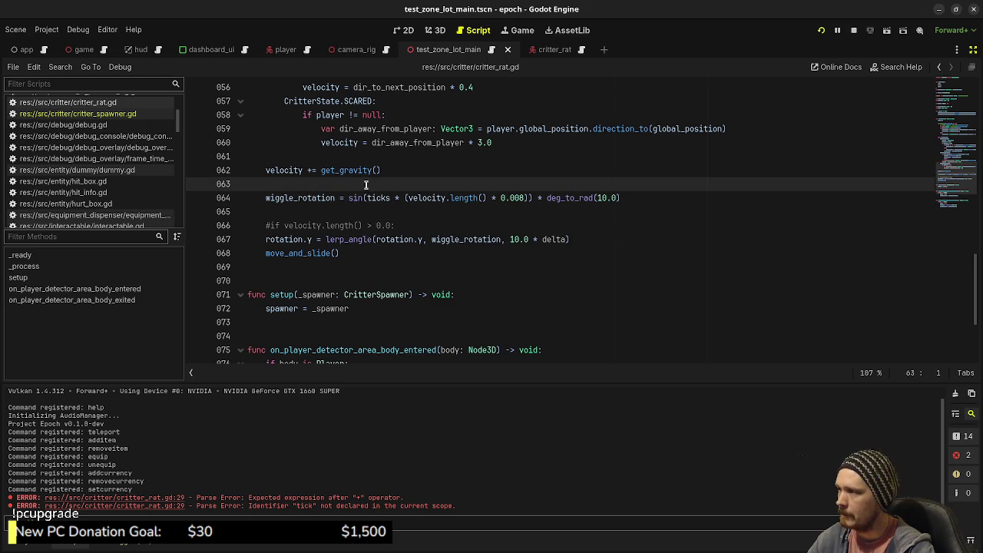
left_click(312, 225)
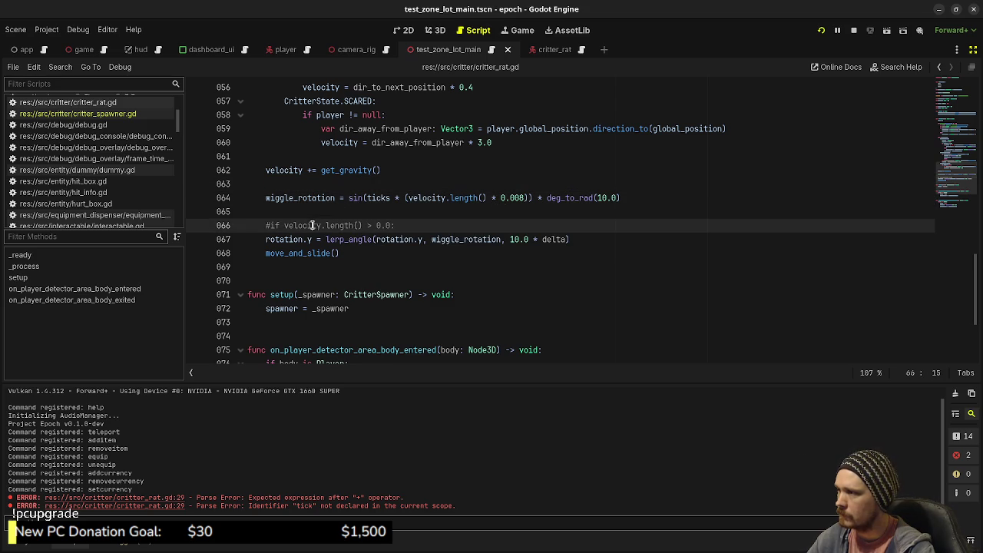
left_click(316, 198)
key("alt+Down")
key("alt+Down")
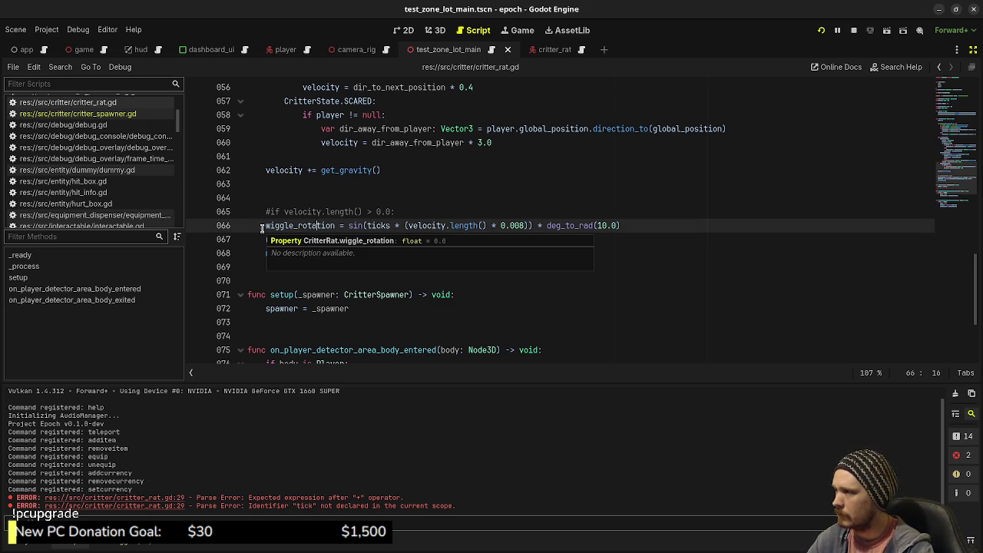
left_click_drag(262, 226, 276, 239)
key("Tab")
left_click(266, 212)
key("Delete")
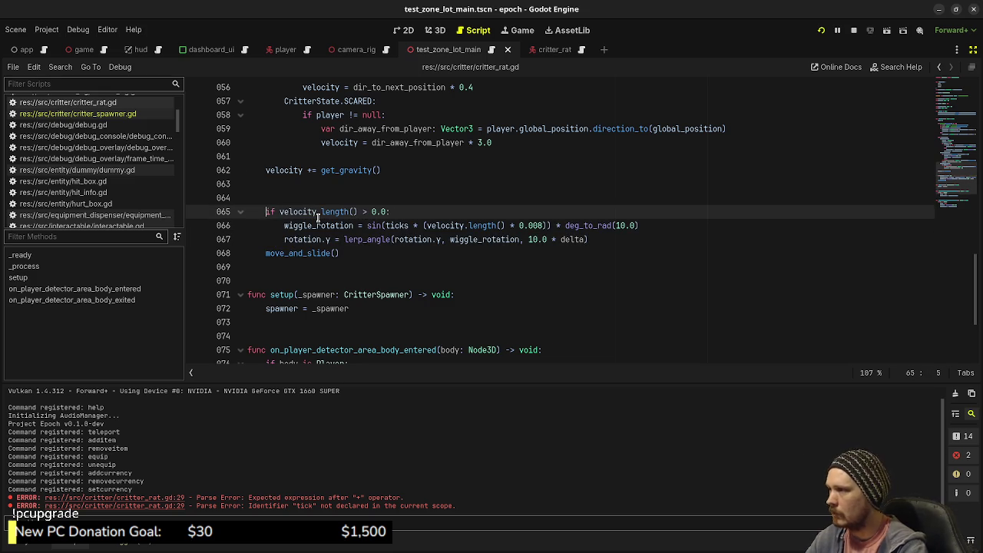
key("ctrl+s")
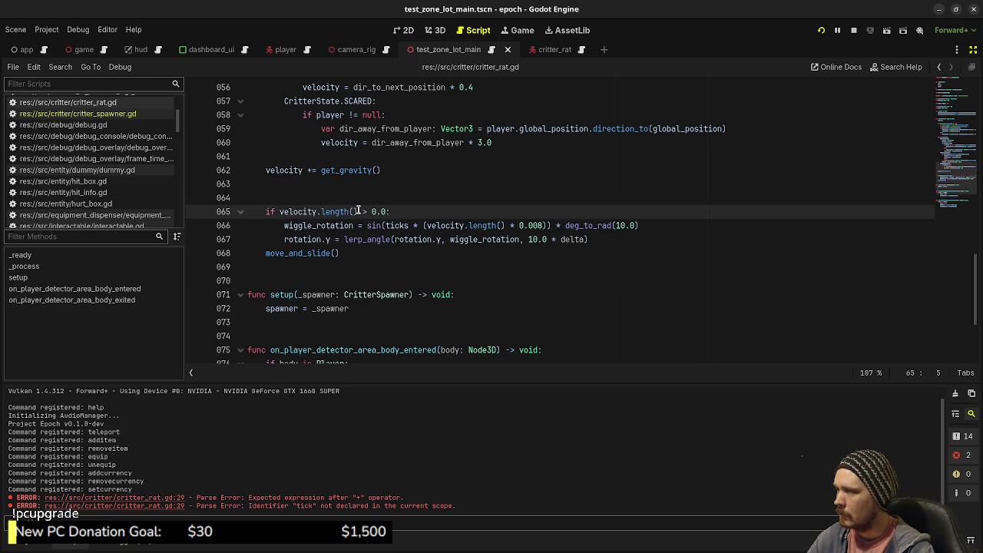
Add an else branch that sets wiggle_rotation = 0.0.
left_click(593, 239)
key("Return")
key("BackSpace")
type("else:")
key("Return")
type("wiggle_rotation")
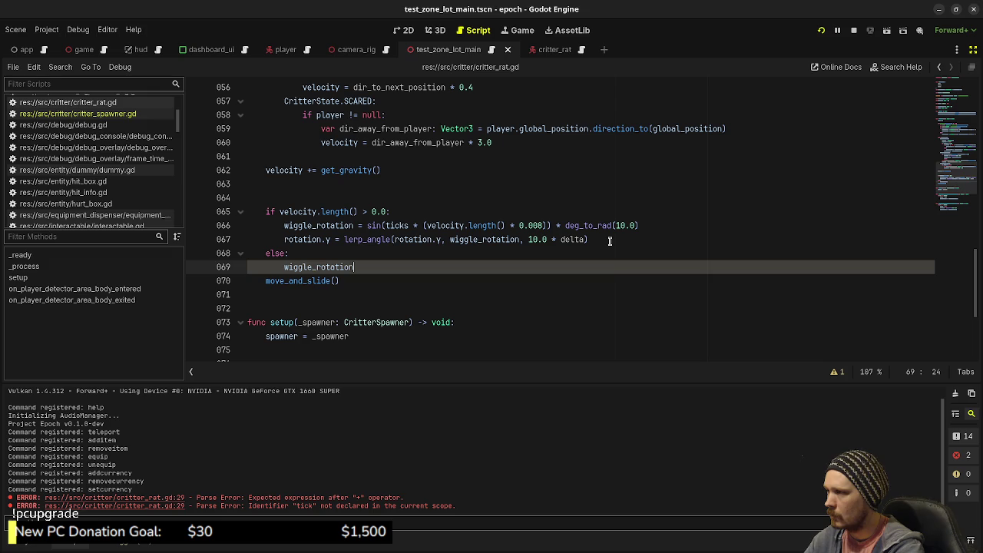
type(" = 0.0")
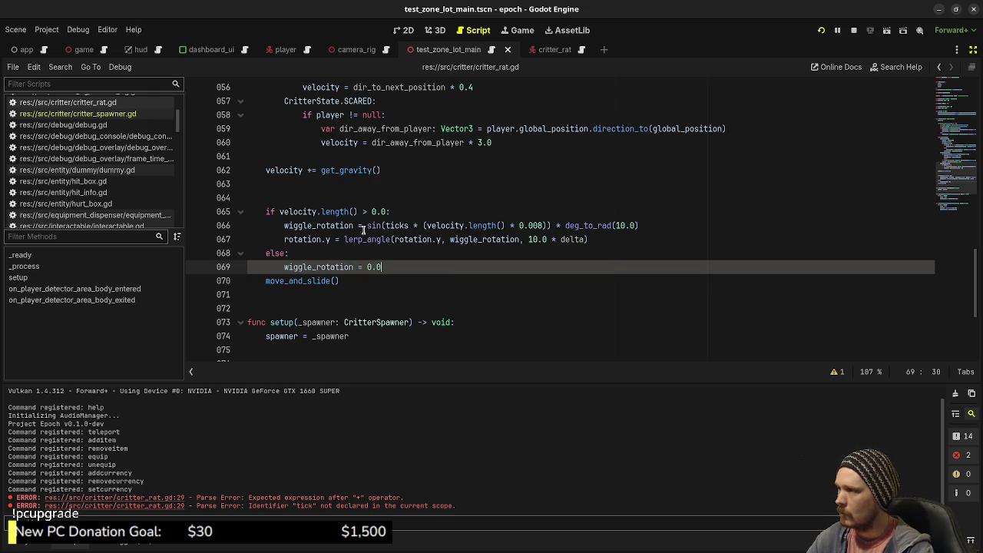
Check the rotation property's documentation, then save the script.
left_click(314, 236)
mouse_move(311, 239)
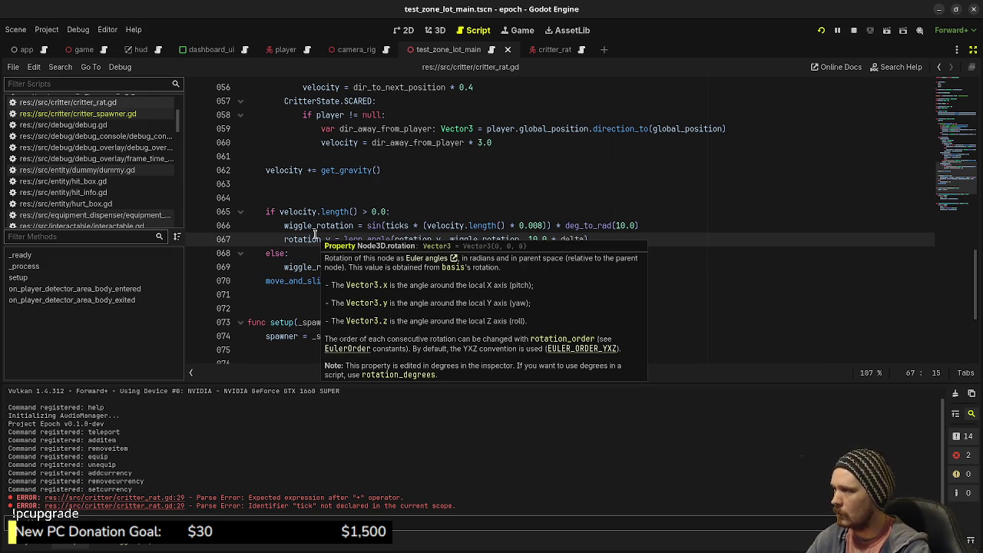
left_click(295, 248)
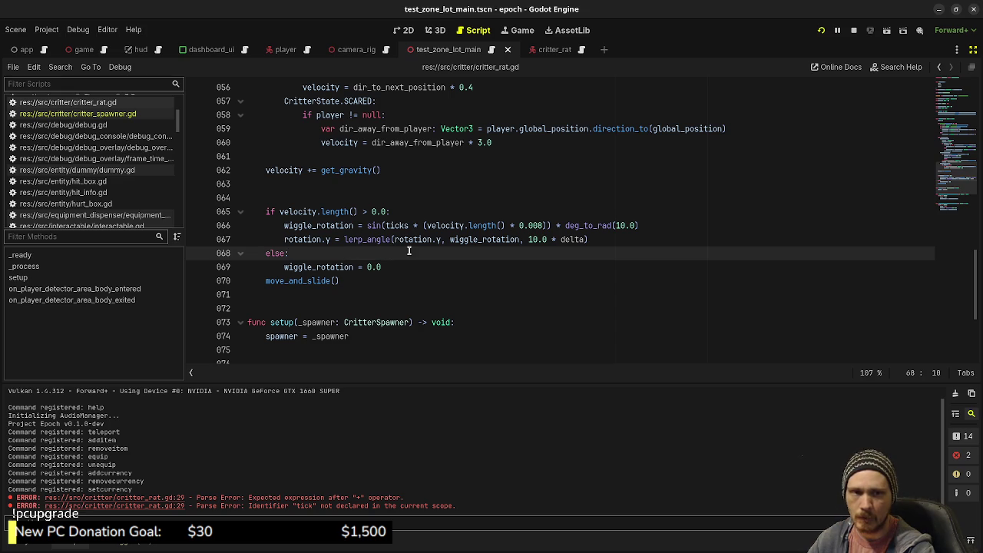
left_click(460, 202)
key("ctrl+s")
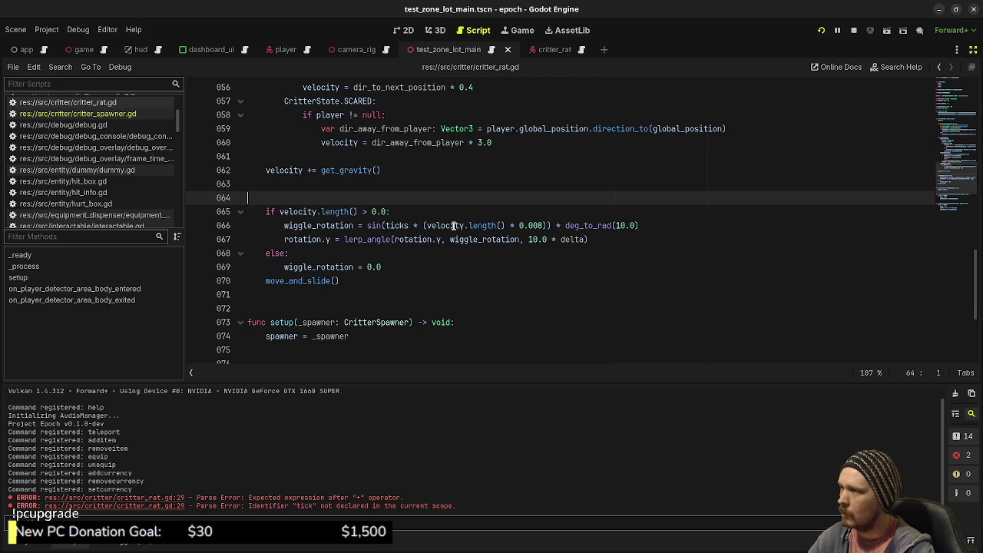
Raise the velocity check threshold from 0.0 to 0.1 and save.
left_click(383, 211)
key("Delete")
type("1")
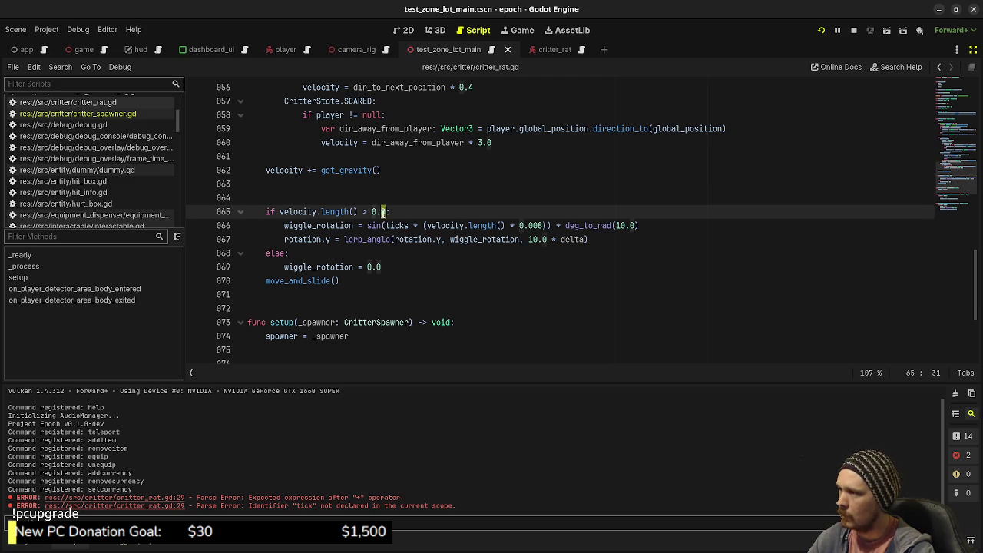
key("ctrl+s")
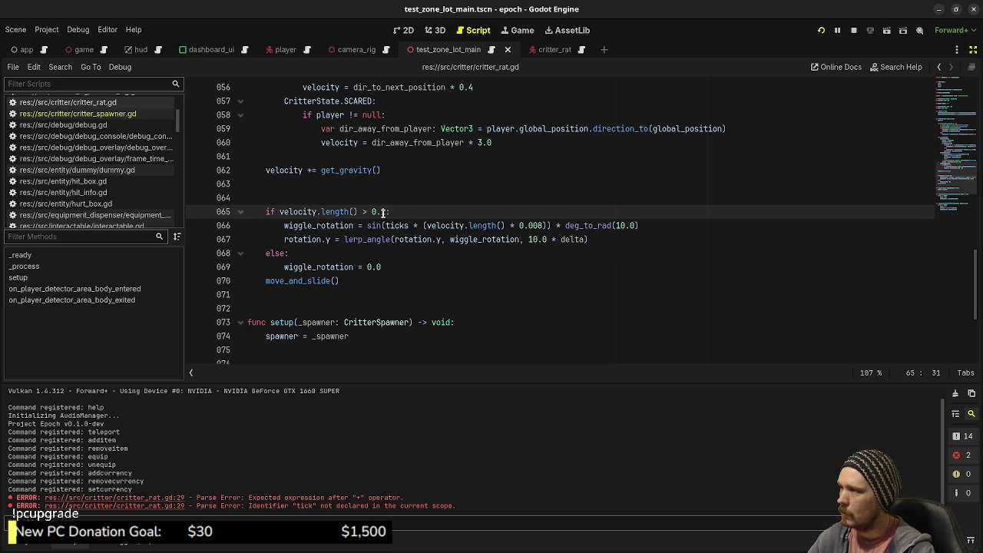
Add print(velocity.length()) above the check, save to log values near 9.8, then select the print line.
left_click(411, 211)
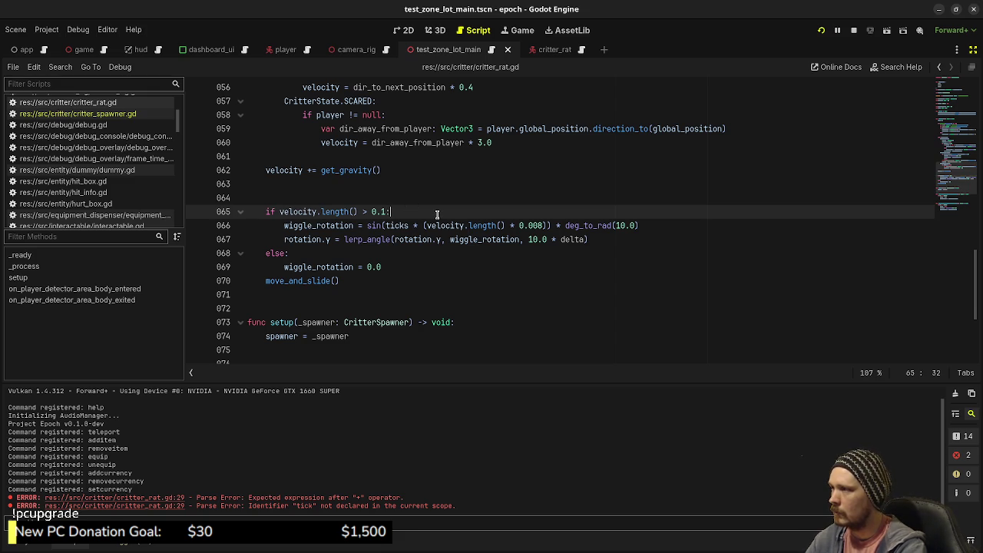
key("Up")
type("print(velocity.lengt")
key("Return")
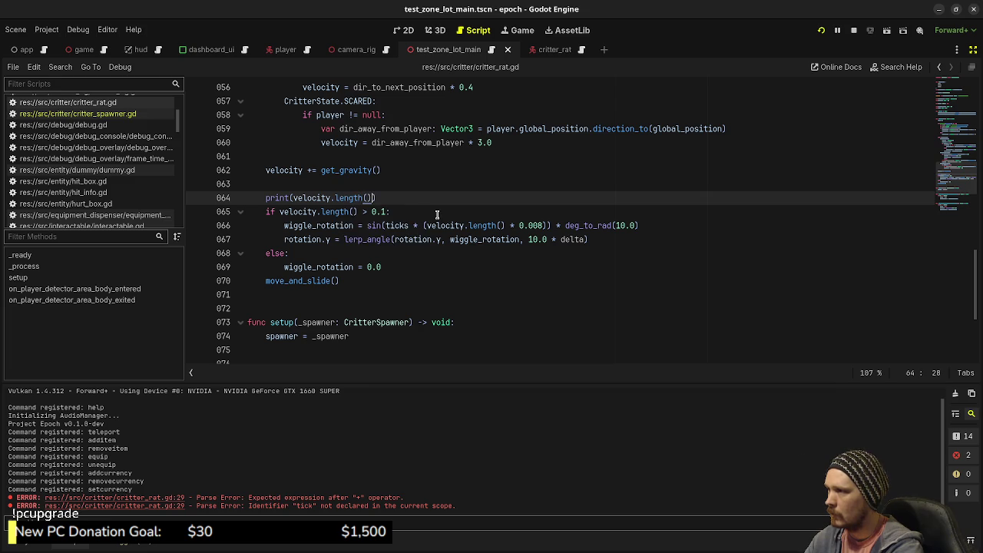
key("ctrl+s")
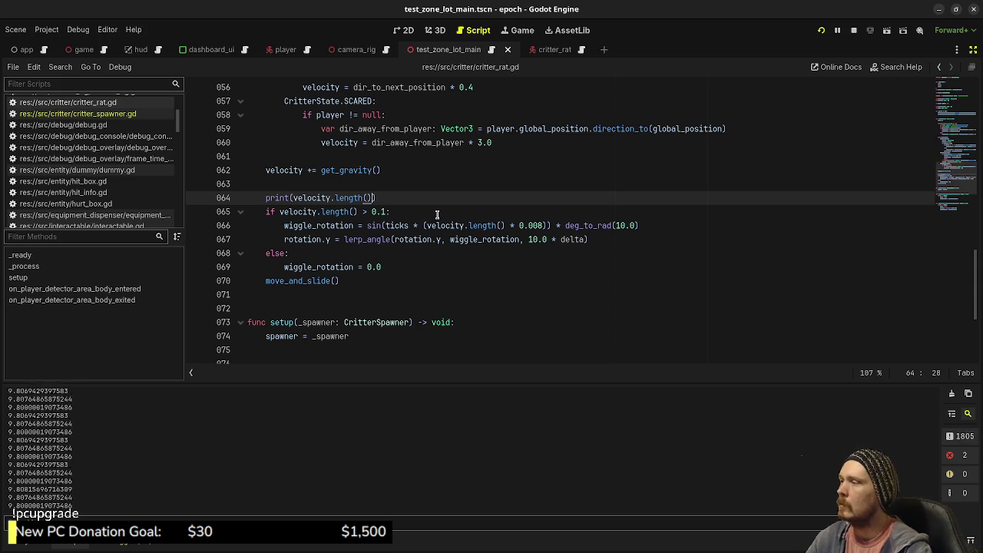
left_click(264, 197)
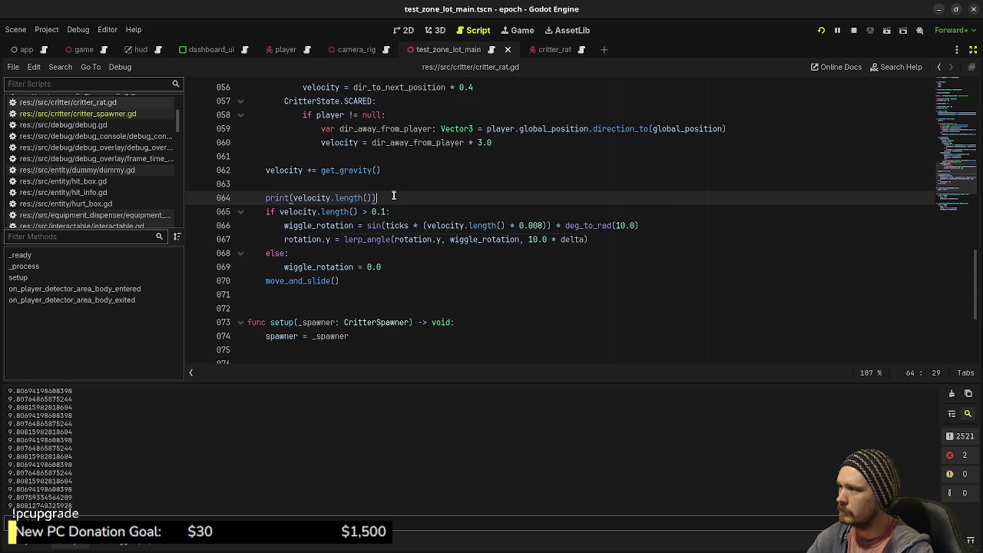
left_click_drag(399, 196, 410, 184)
Delete the debug print(velocity.length()) line.
key("BackSpace")
scroll(410, 184, "up", 9)
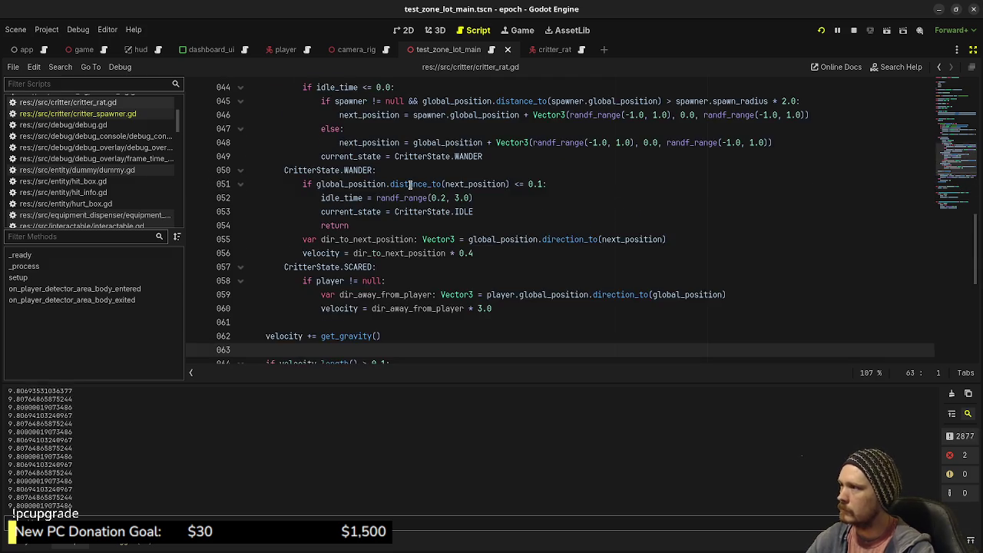
scroll(410, 185, "down", 5)
scroll(410, 184, "down", 5)
scroll(410, 184, "up", 2)
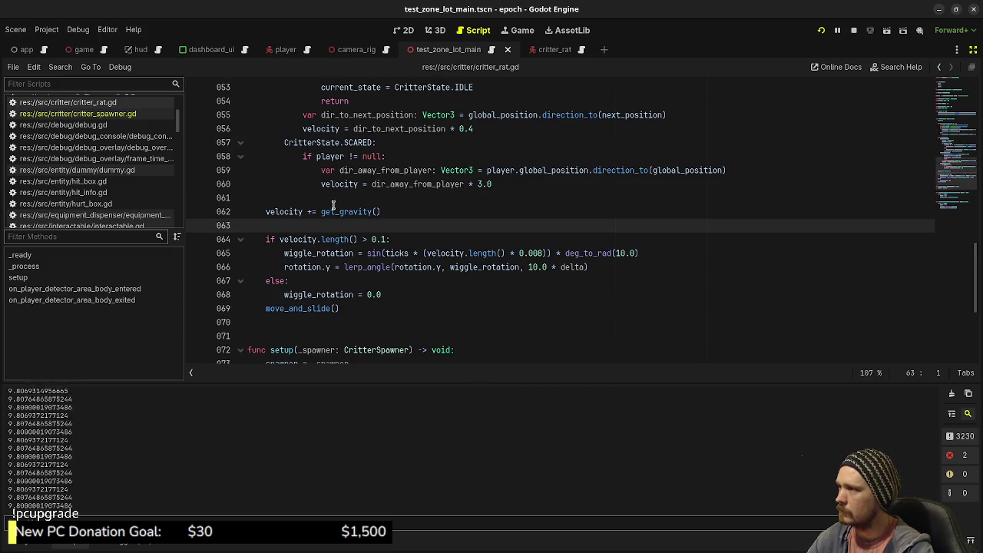
Wrap velocity += get_gravity() in 'if is_on_floor() == false:' and save.
left_click(380, 212)
key("Up")
key("Return")
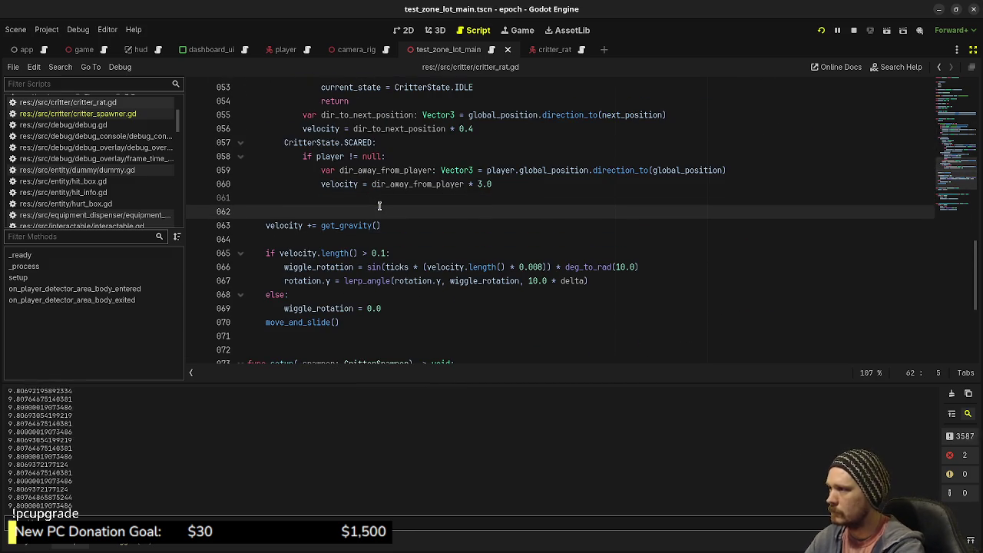
type("if is_on_floor() =")
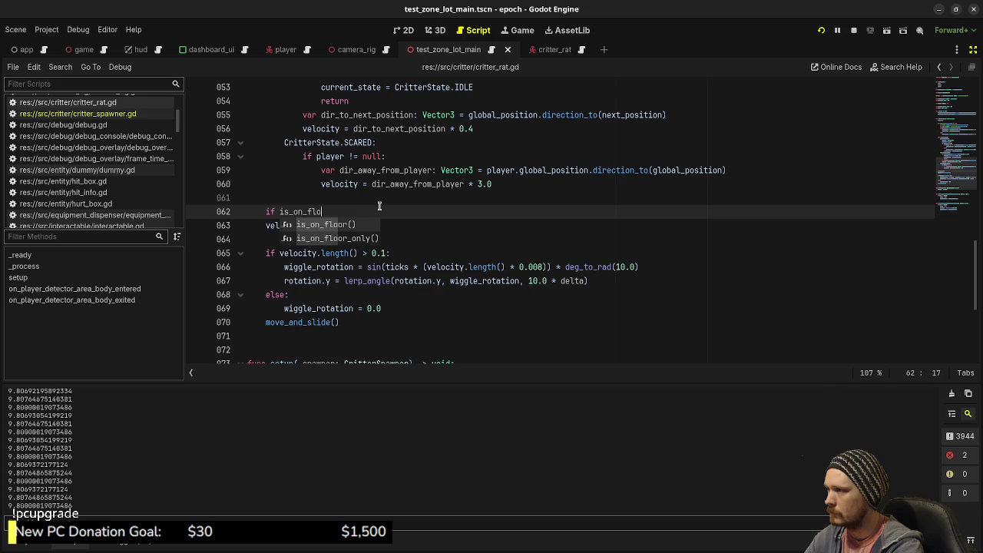
type("= false:")
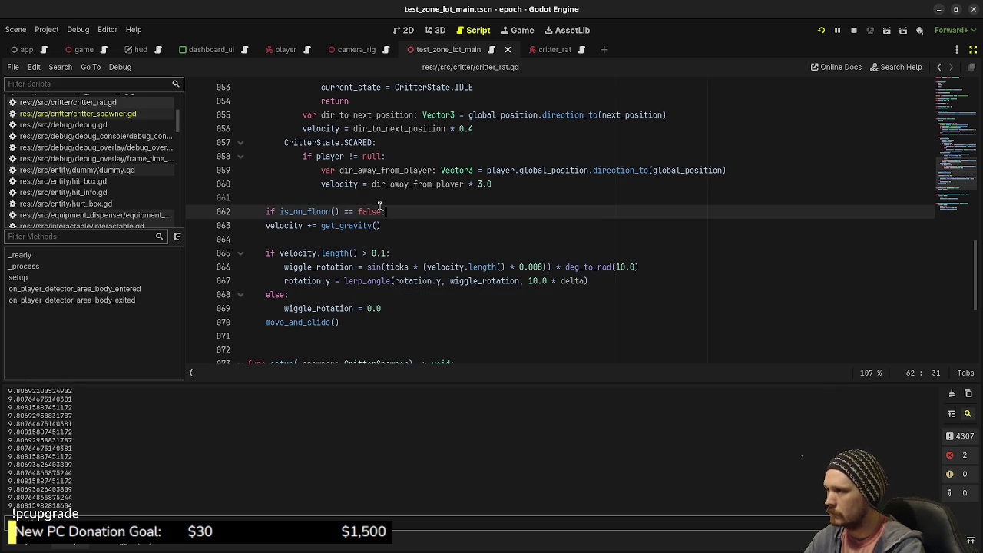
left_click(267, 226)
key("Tab")
key("ctrl+s")
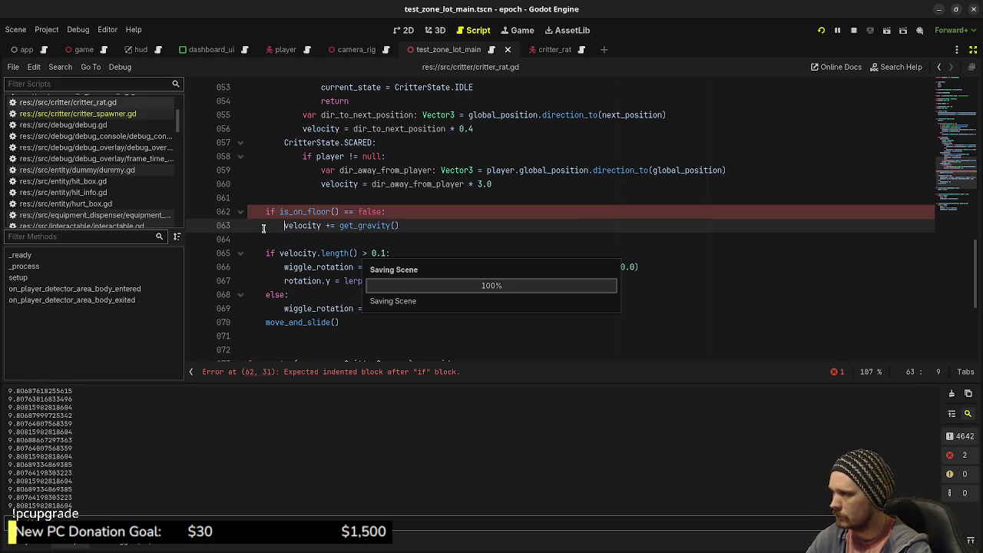